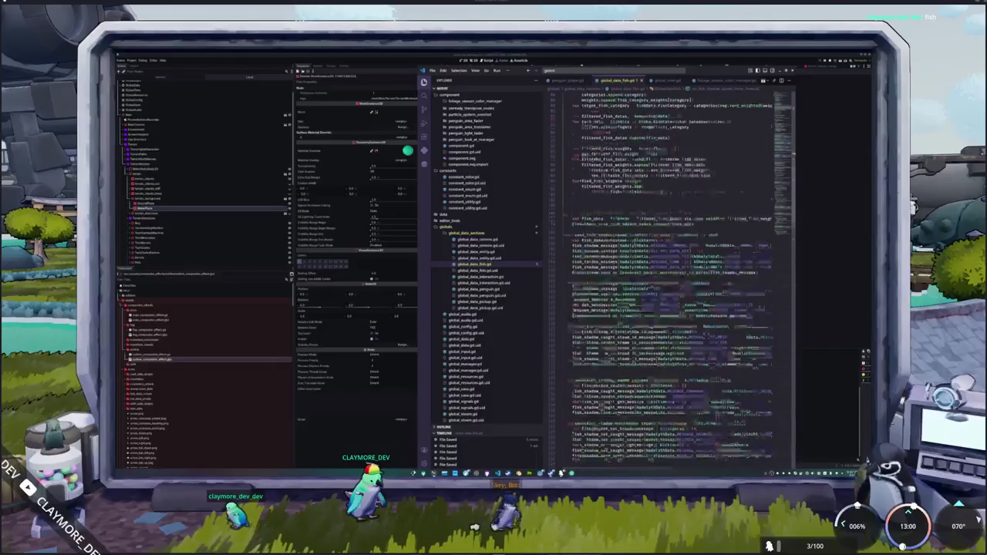
Step: Scroll the Explorer and open global_data.gd
scroll(671, 278, down, 5)
scroll(671, 277, down, 3)
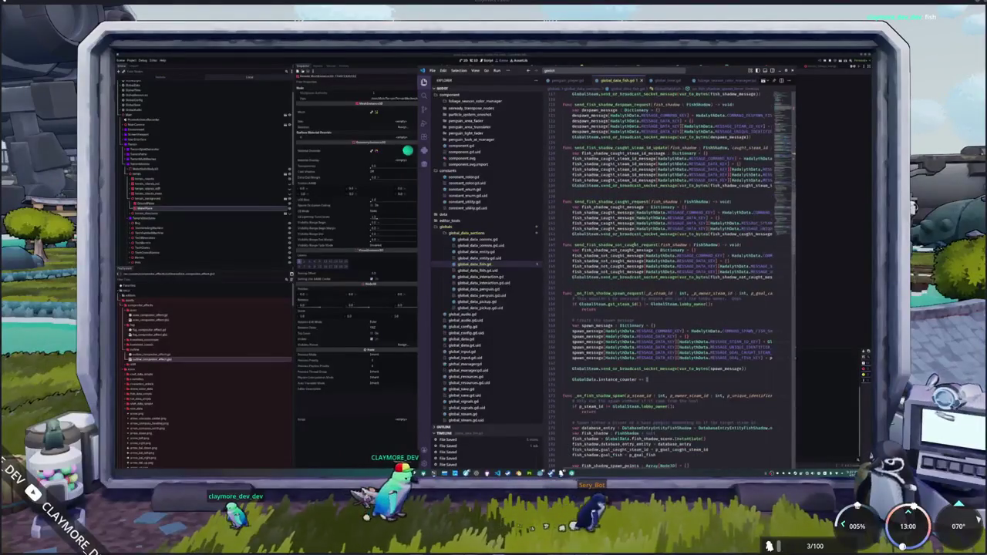
scroll(671, 278, down, 3)
scroll(672, 277, down, 3)
scroll(671, 278, down, 2)
scroll(671, 278, up, 2)
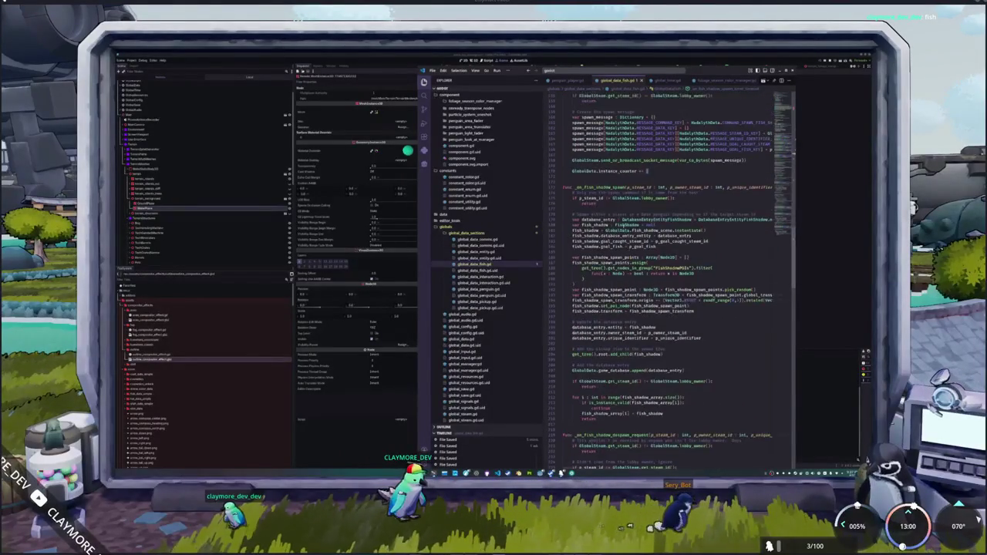
scroll(671, 277, up, 3)
scroll(489, 252, down, 2)
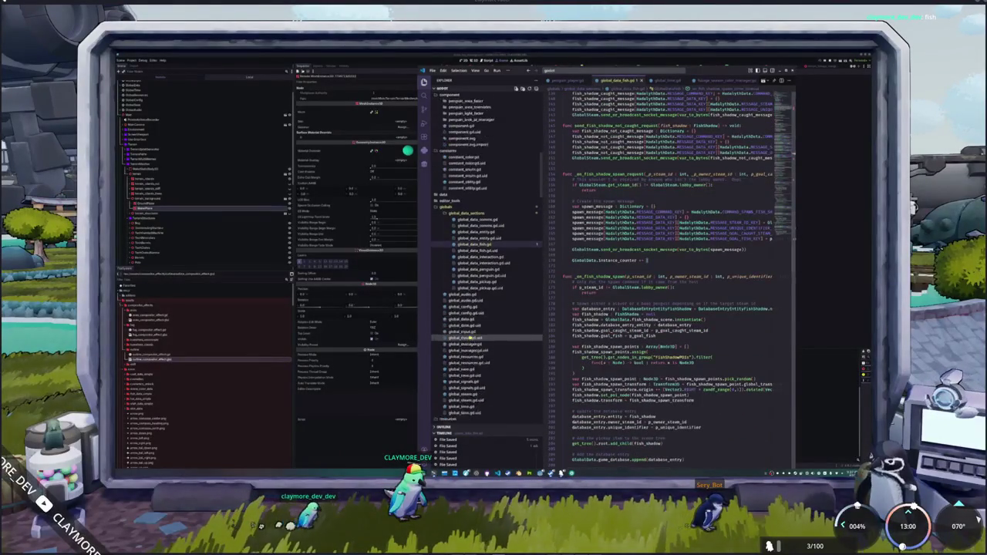
Step: Find the _on_send_database_state_request function and select its name
scroll(466, 325, down, 2)
click(463, 300)
scroll(663, 278, down, 2)
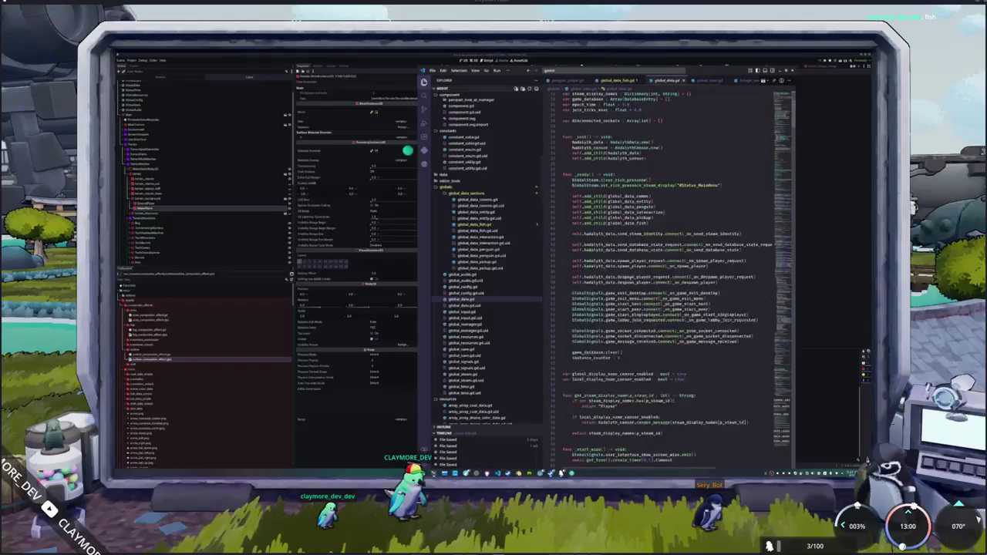
scroll(663, 278, down, 2)
scroll(663, 278, down, 2)
scroll(787, 272, down, 5)
scroll(787, 272, down, 5)
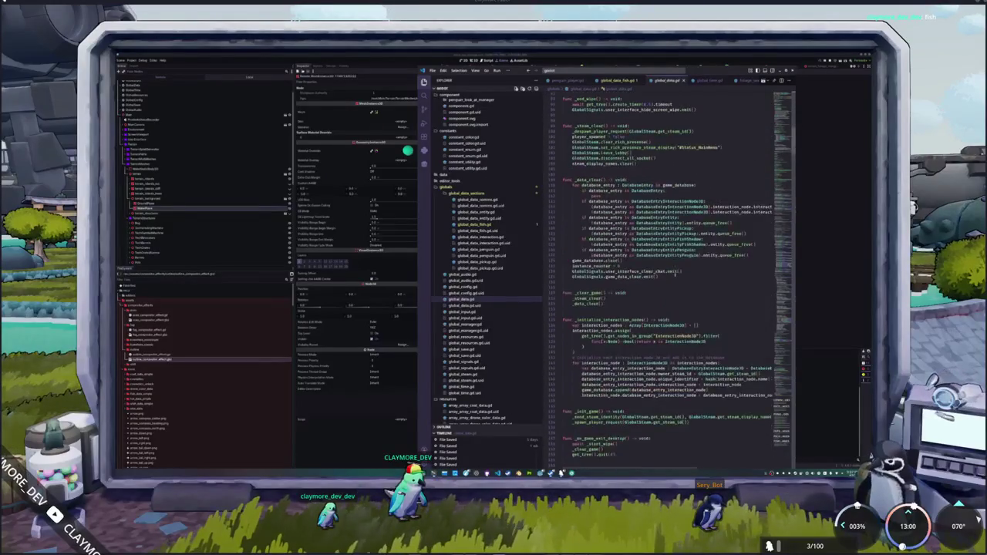
scroll(787, 272, down, 5)
scroll(786, 271, down, 3)
scroll(788, 271, down, 3)
scroll(787, 268, down, 3)
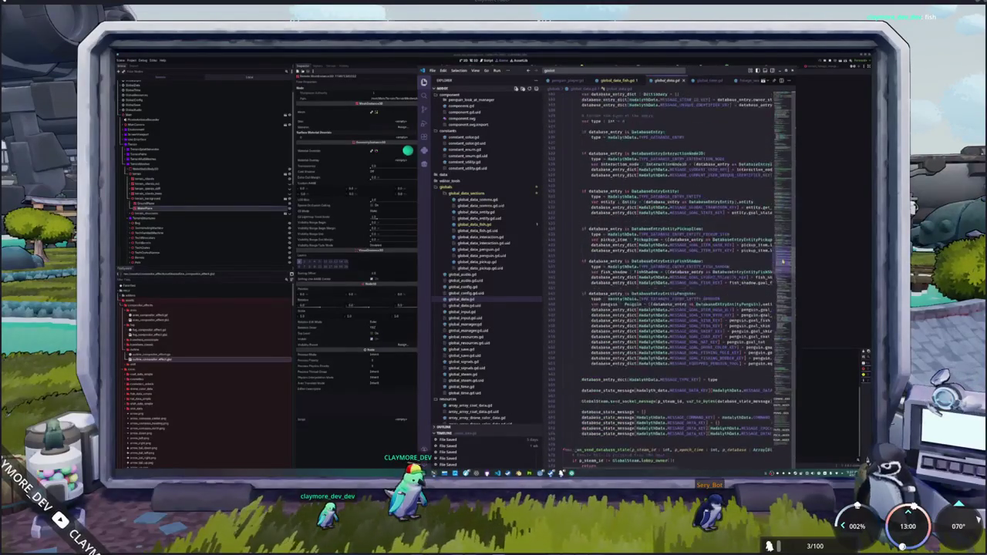
scroll(784, 263, down, 3)
scroll(785, 262, up, 2)
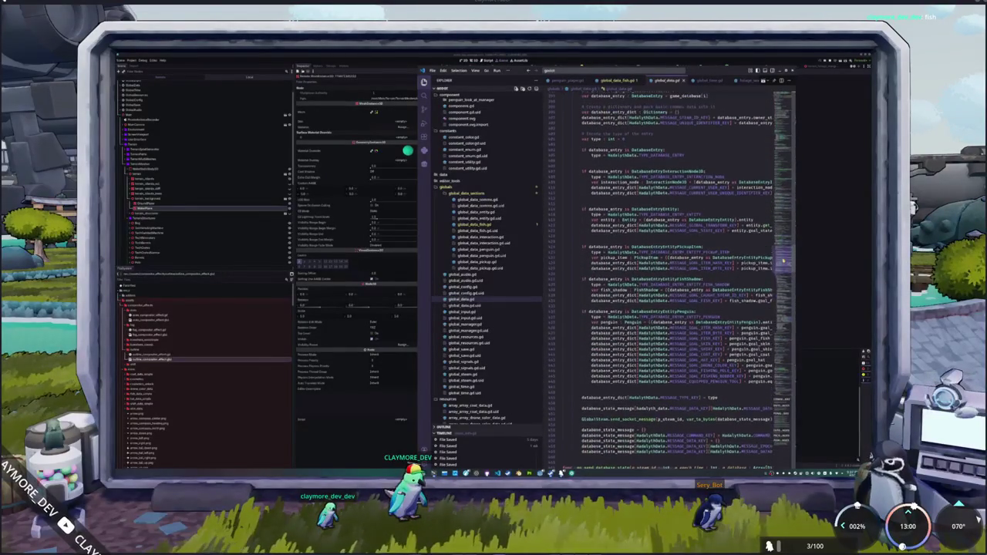
scroll(784, 259, up, 2)
scroll(784, 253, up, 2)
scroll(784, 247, up, 2)
scroll(785, 245, up, 2)
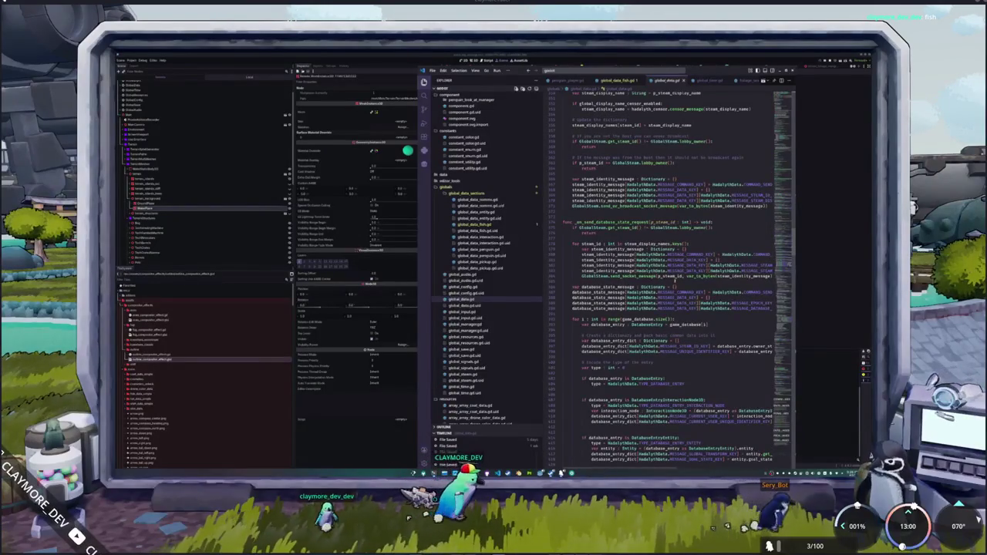
scroll(786, 245, up, 2)
double_click(609, 262)
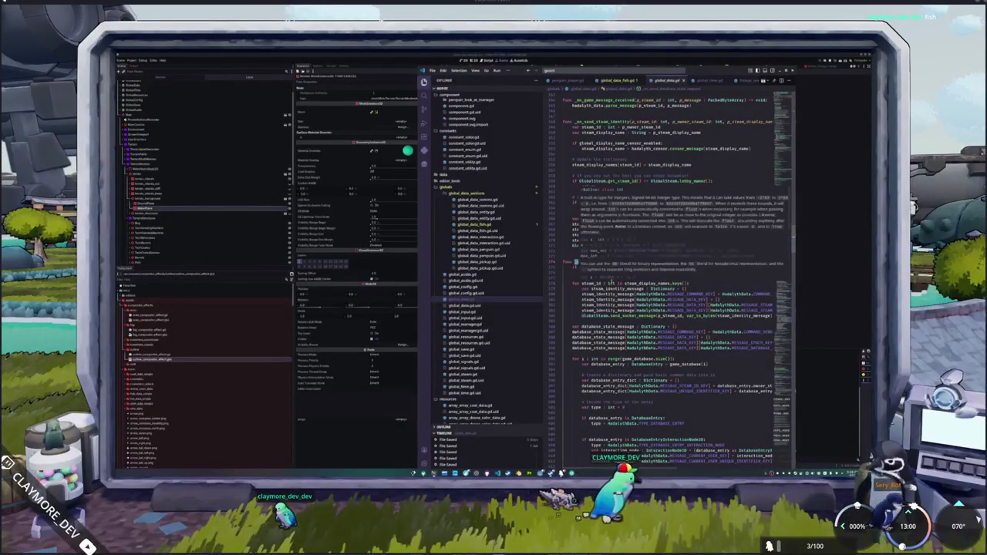
Step: Scroll down to the _on_send_database_state function
scroll(671, 278, down, 3)
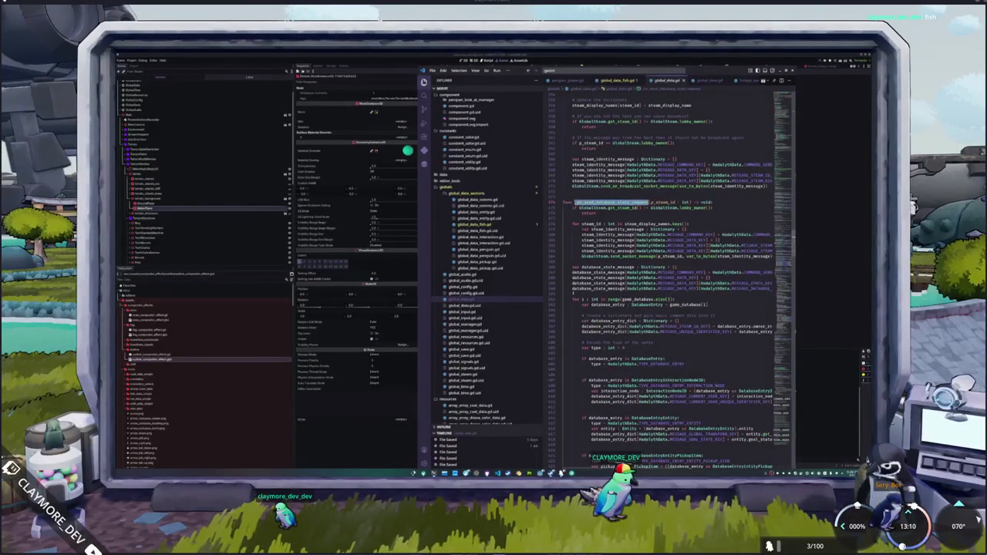
scroll(573, 293, down, 3)
scroll(573, 293, down, 3)
scroll(573, 293, down, 3)
scroll(573, 294, down, 3)
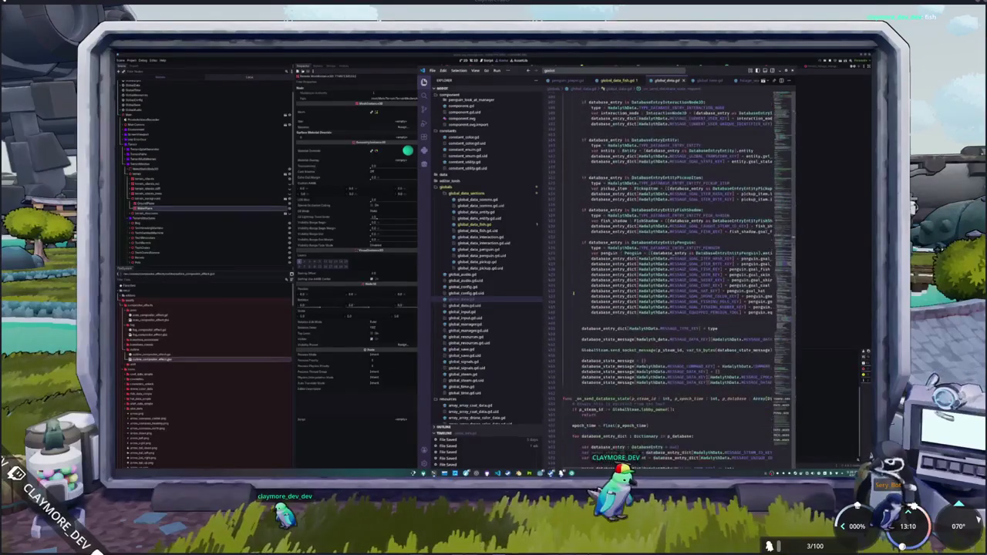
scroll(573, 293, down, 1)
scroll(573, 293, down, 1)
scroll(573, 293, down, 2)
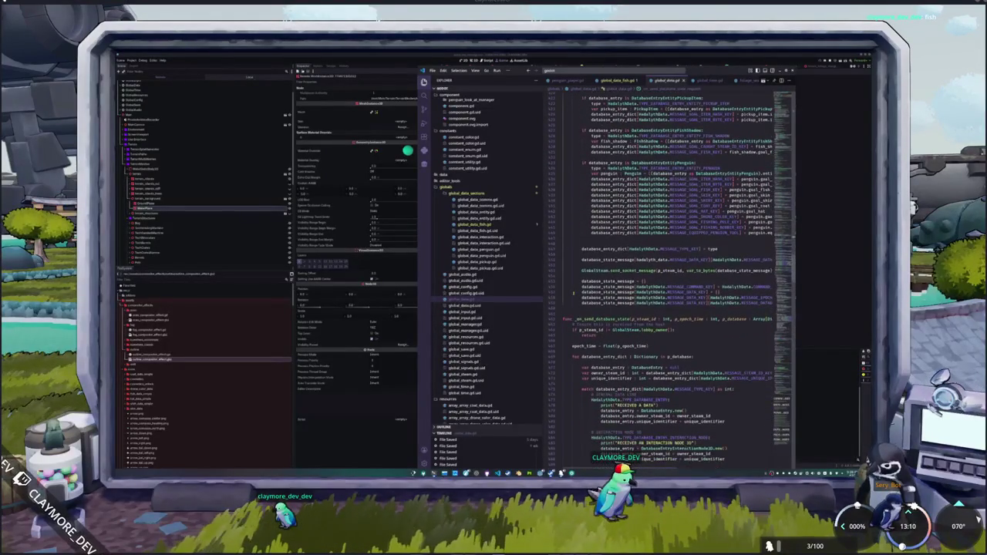
click(578, 311)
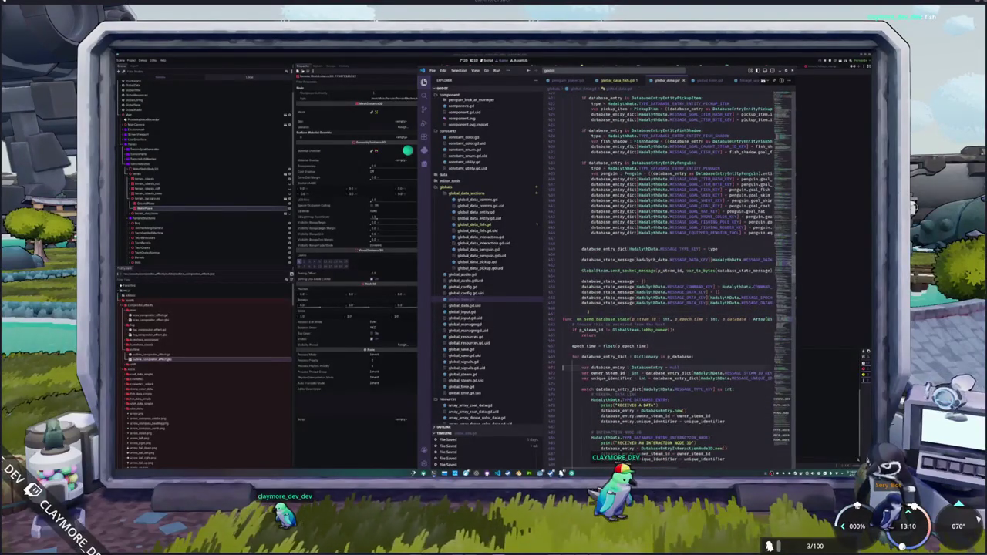
scroll(588, 312, down, 2)
scroll(587, 312, down, 2)
scroll(588, 311, down, 2)
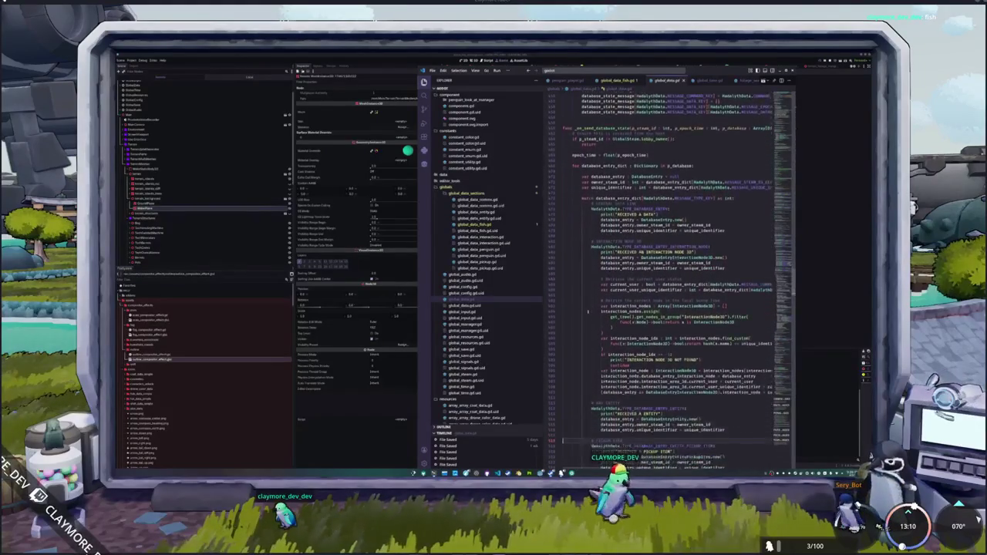
scroll(588, 312, down, 2)
scroll(587, 312, down, 2)
scroll(588, 312, down, 2)
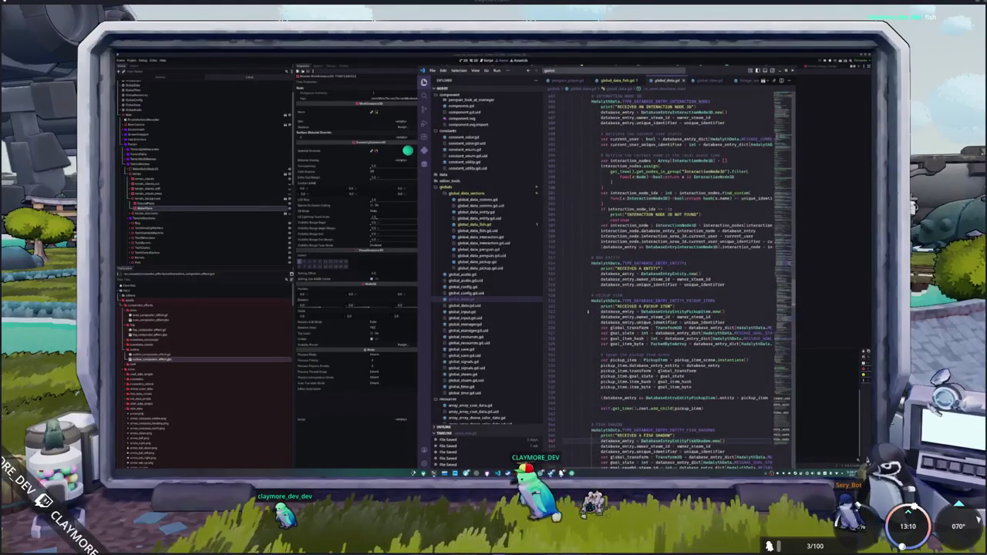
scroll(588, 312, down, 3)
scroll(588, 311, down, 3)
scroll(588, 311, down, 3)
scroll(588, 311, down, 3)
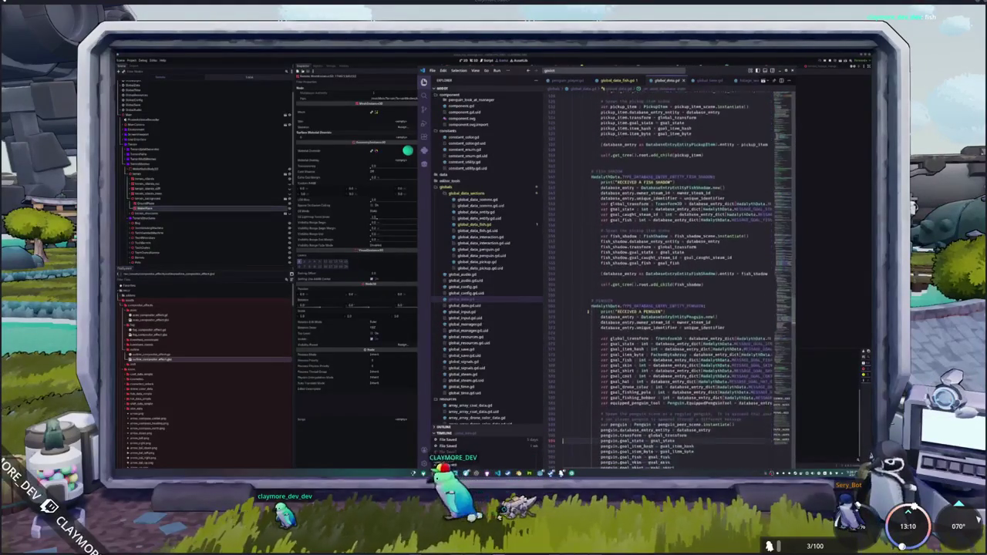
scroll(588, 311, down, 3)
scroll(588, 312, down, 3)
scroll(588, 312, down, 2)
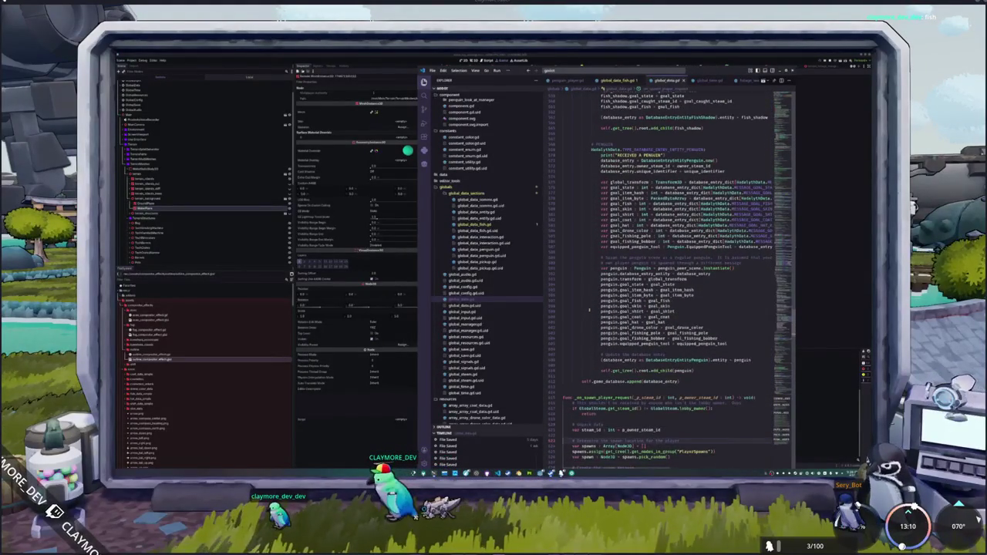
scroll(589, 311, up, 3)
scroll(589, 311, up, 4)
scroll(589, 312, up, 4)
scroll(589, 311, up, 3)
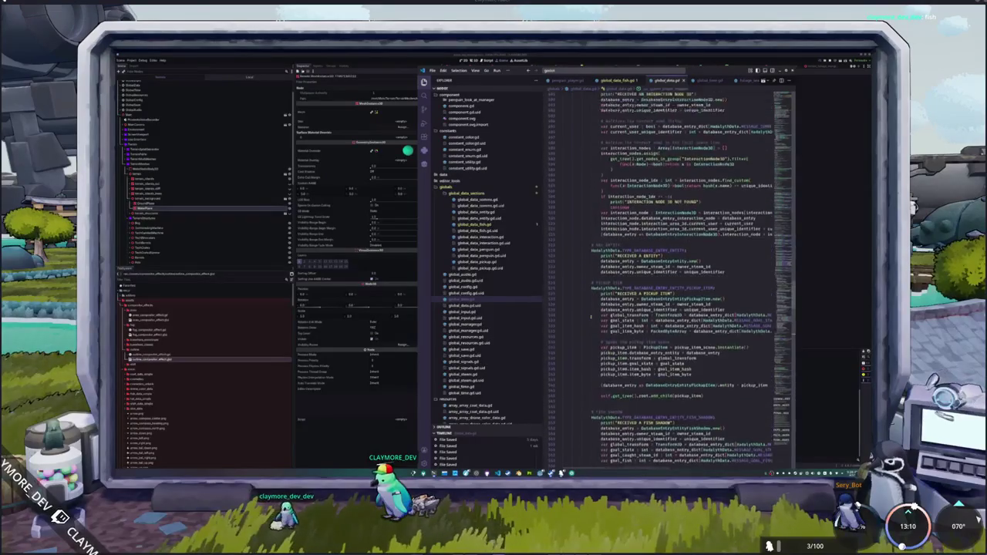
scroll(591, 316, up, 5)
scroll(591, 317, up, 4)
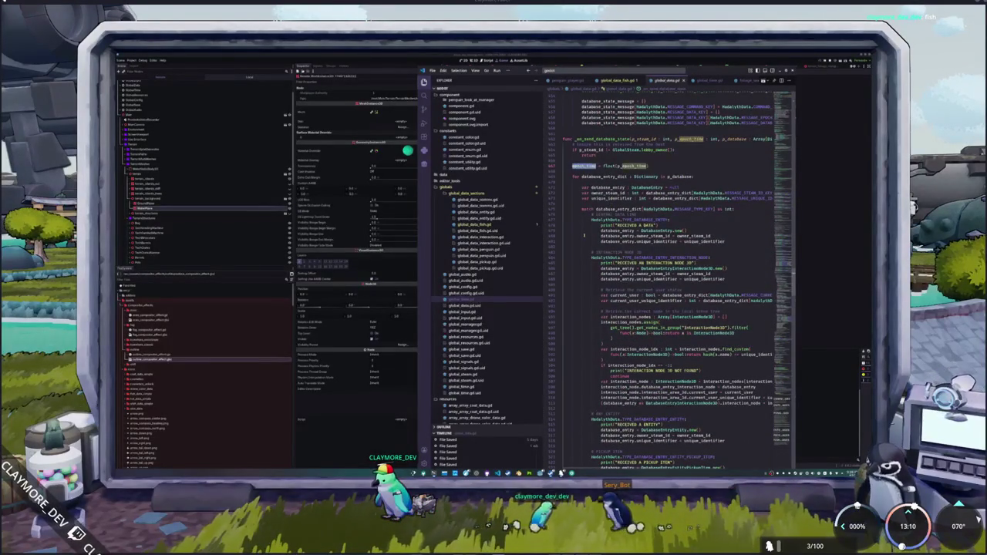
scroll(584, 236, down, 6)
scroll(584, 236, down, 6)
scroll(583, 238, down, 6)
scroll(582, 239, down, 6)
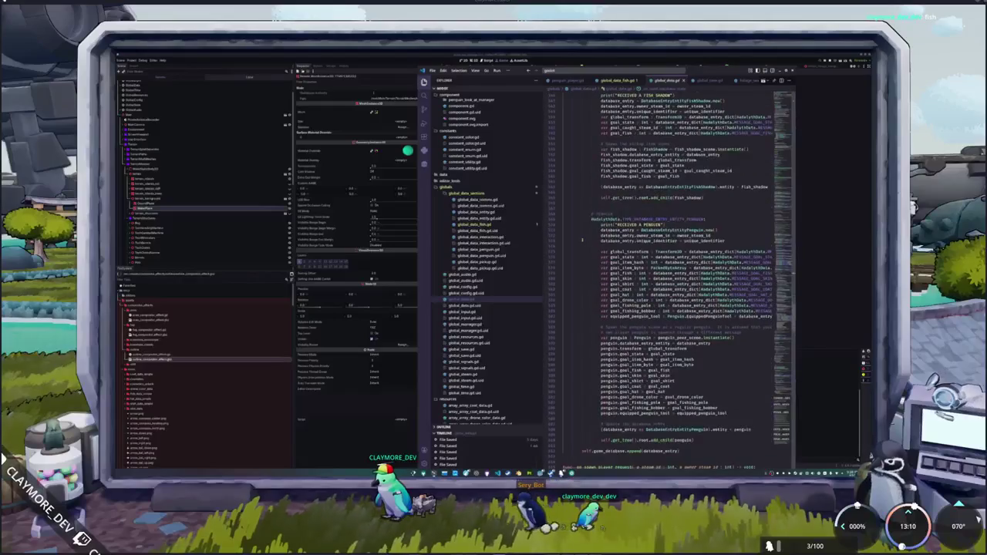
scroll(582, 239, down, 4)
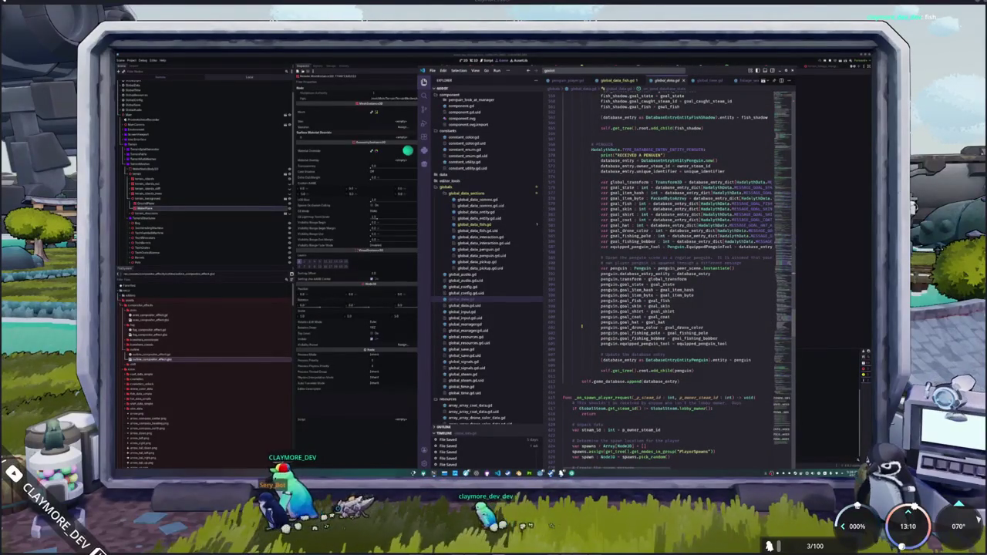
scroll(581, 326, up, 5)
scroll(580, 326, up, 4)
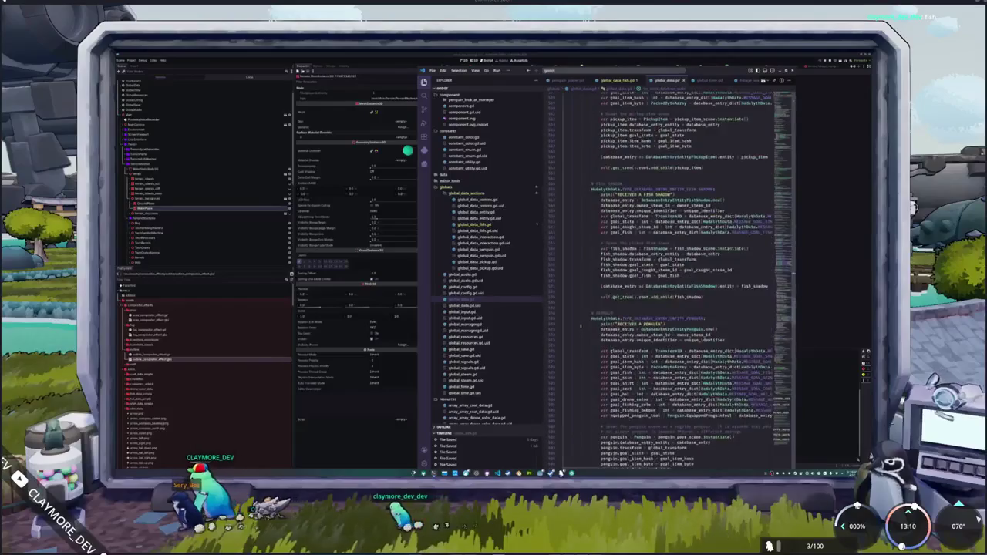
scroll(581, 327, up, 5)
scroll(580, 323, up, 5)
scroll(580, 317, up, 5)
scroll(579, 310, up, 5)
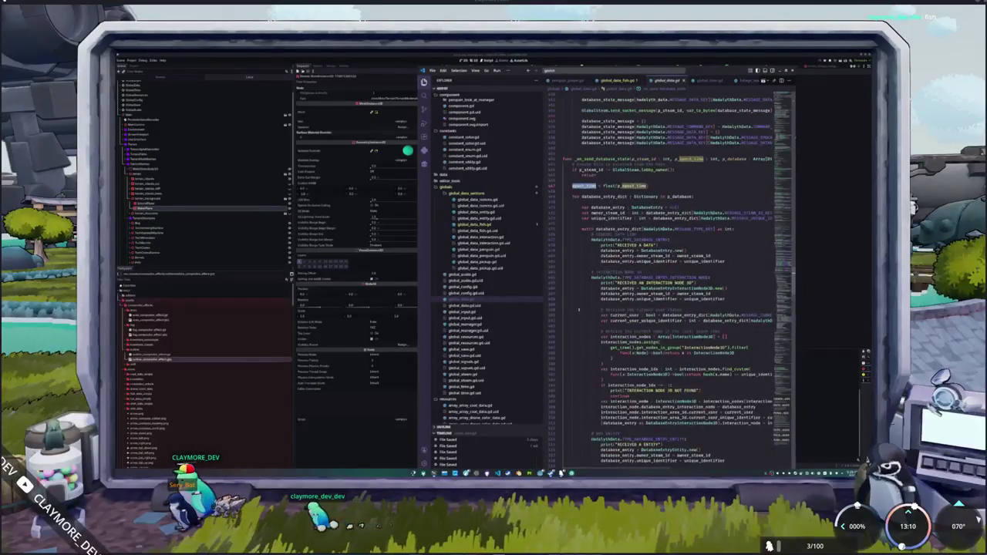
scroll(579, 310, up, 3)
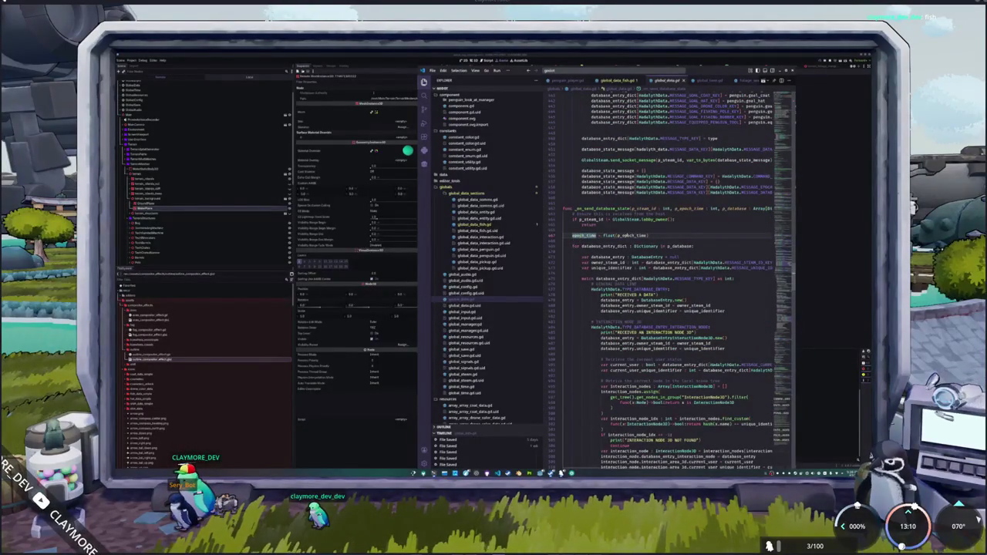
scroll(664, 278, up, 5)
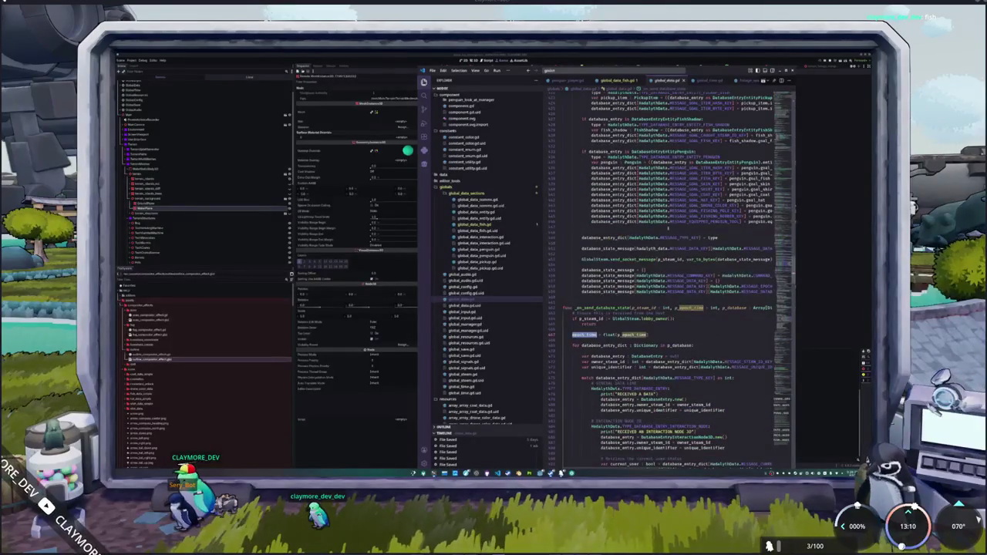
Step: Rewrite the outgoing message's epoch entry to use int(GlobalData.epoch_time)
click(671, 244)
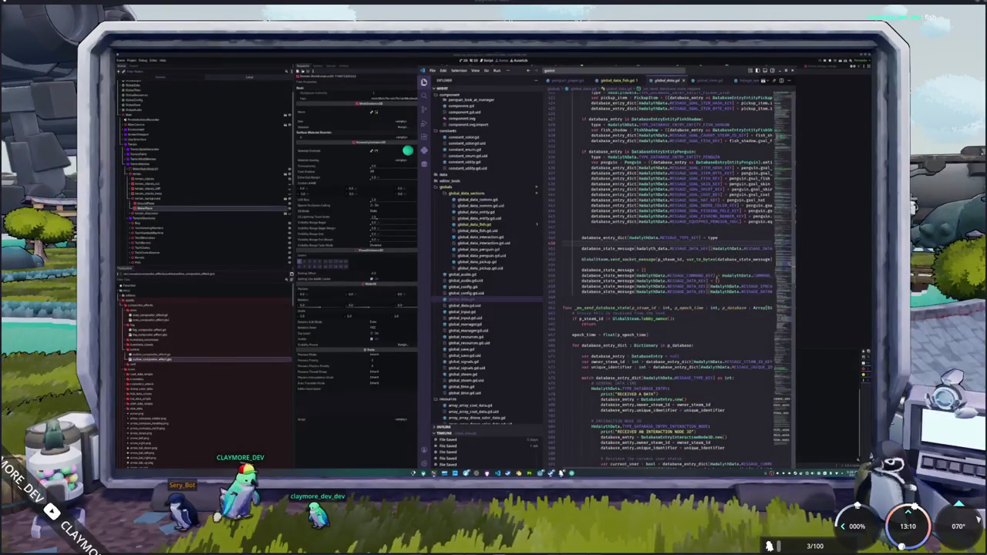
double_click(752, 287)
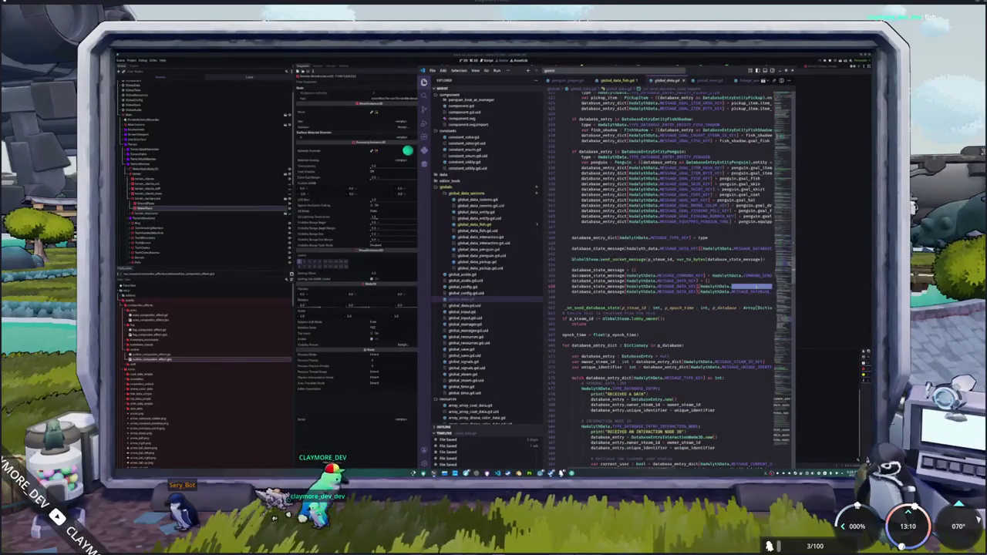
text(MESSAGE_EPOCH_KEY] = int(Time.get_unix_time_from_system()))
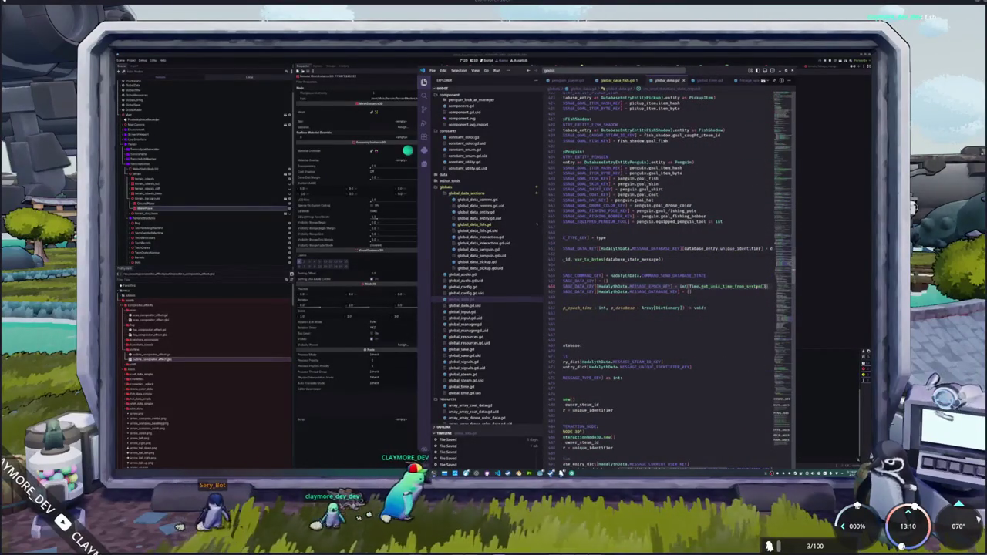
drag(766, 286, 689, 287)
text(GlobalData)
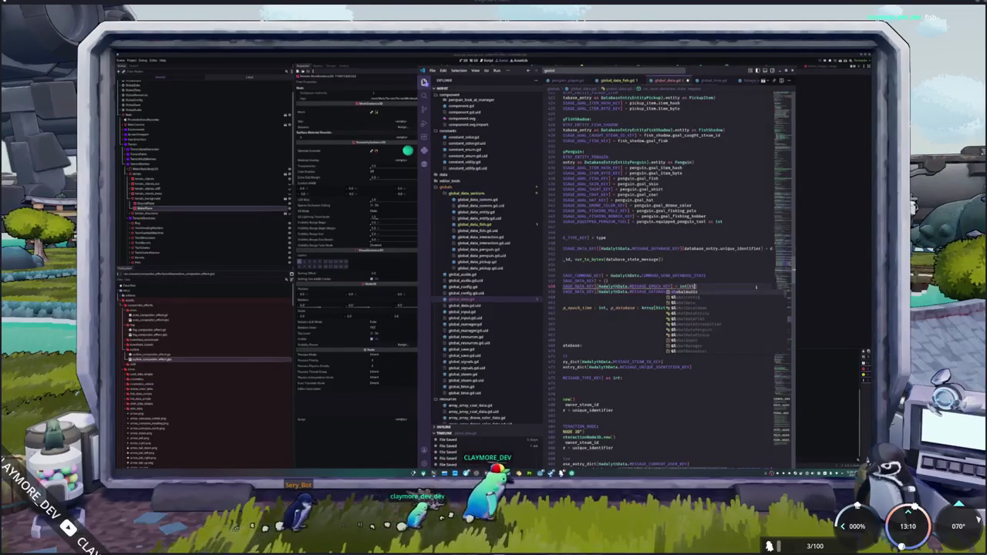
text(.ge)
key(Escape)
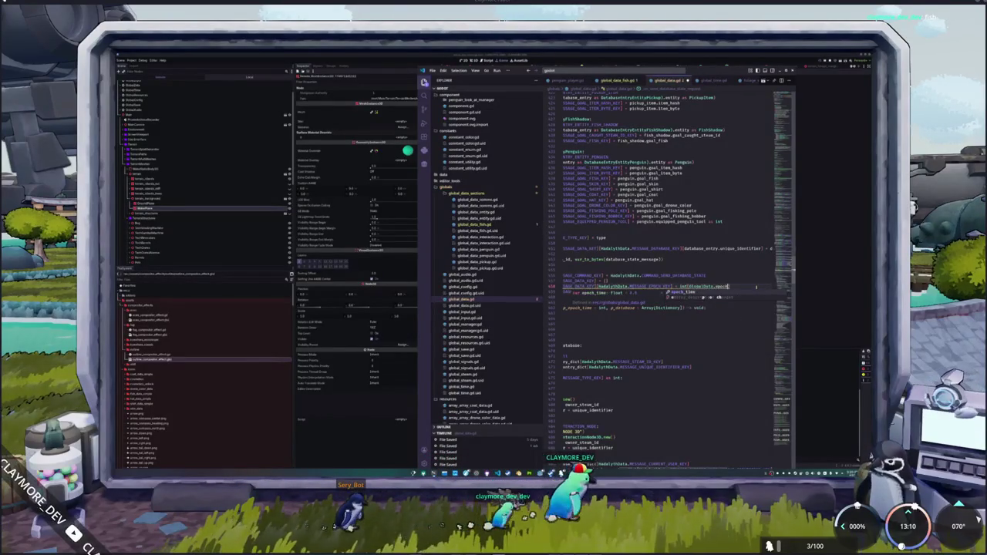
Step: Return to the top of global_data.gd using the scroll wheel and minimap
key(Home)
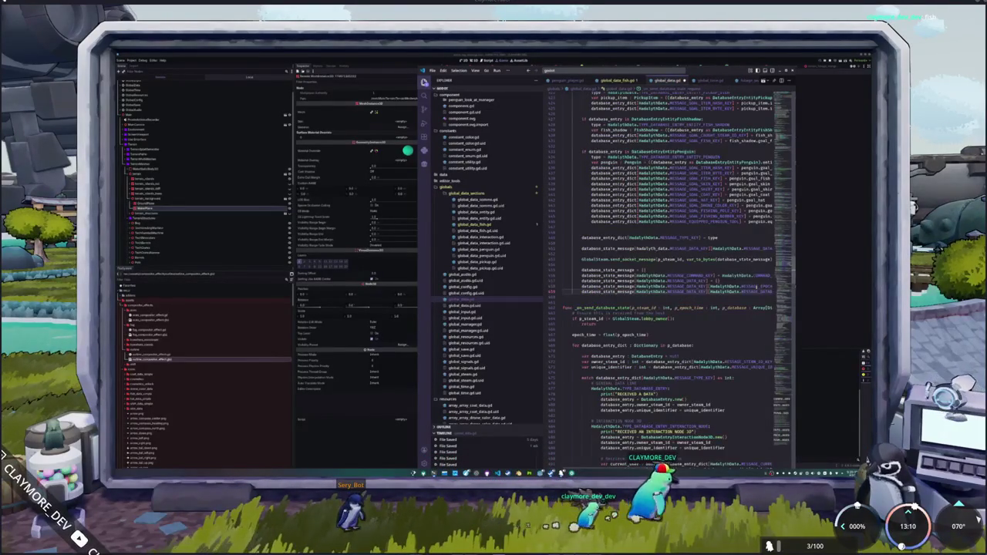
scroll(746, 285, up, 5)
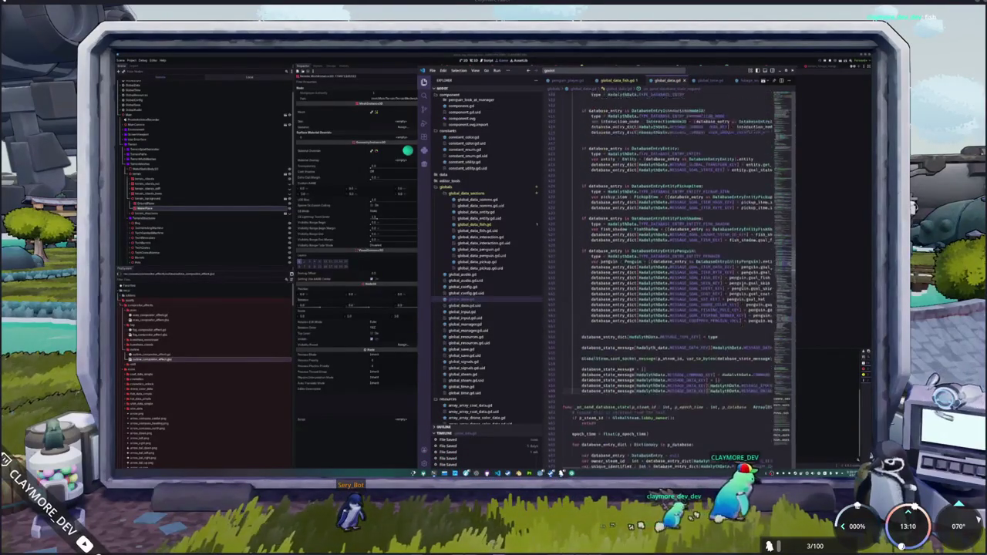
scroll(756, 274, up, 5)
scroll(767, 263, up, 5)
scroll(782, 245, up, 5)
drag(782, 245, 784, 103)
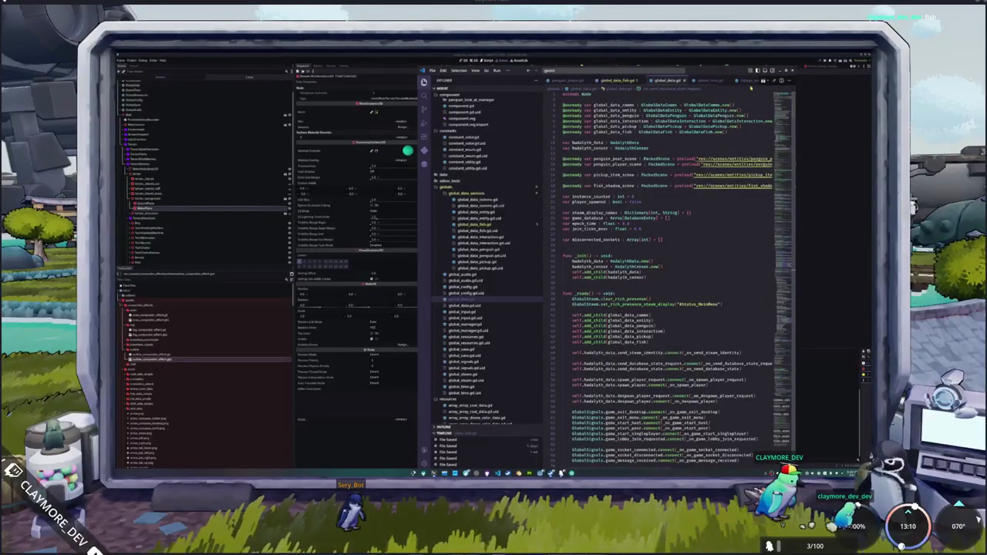
Step: Switch to Godot and open the penguin scene through Quick Open
click(823, 126)
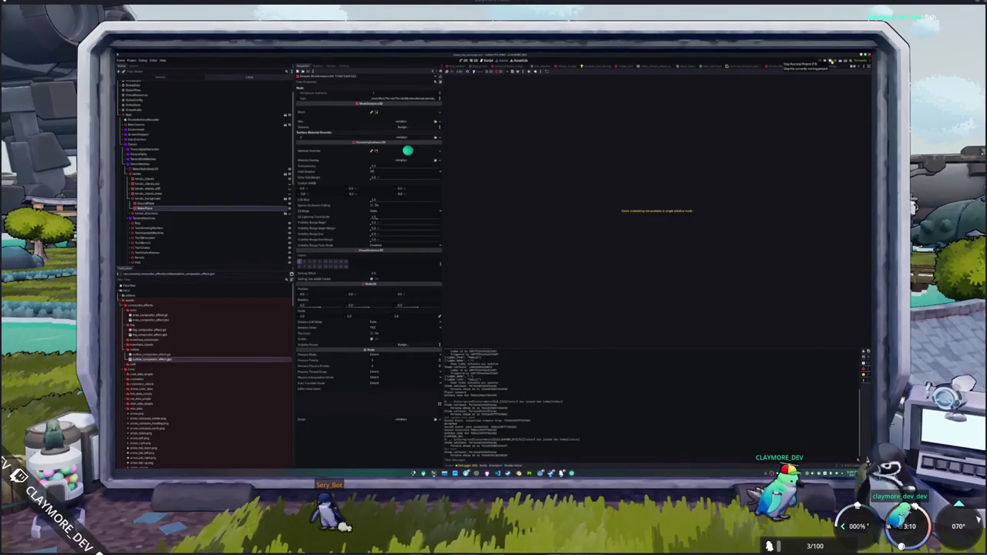
click(603, 67)
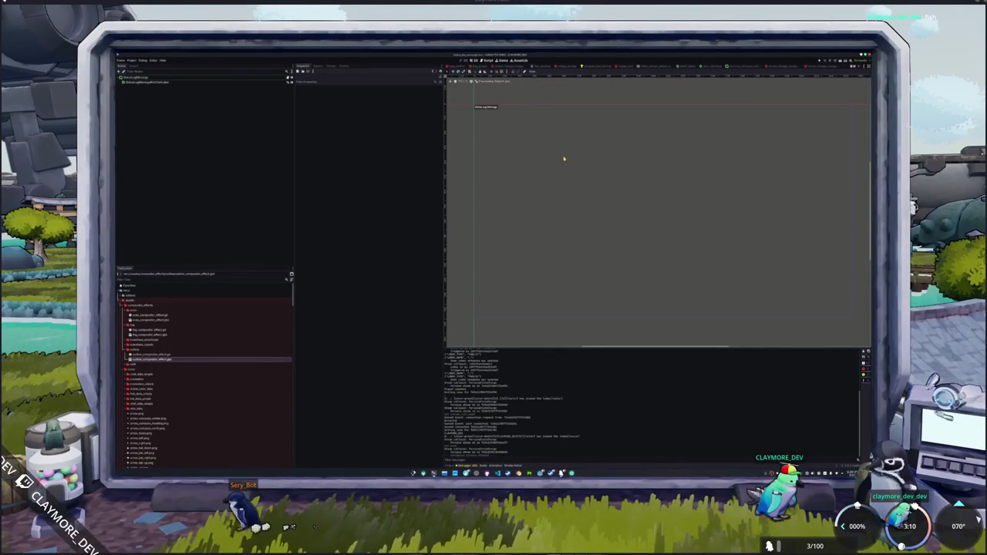
key(shift+alt+o)
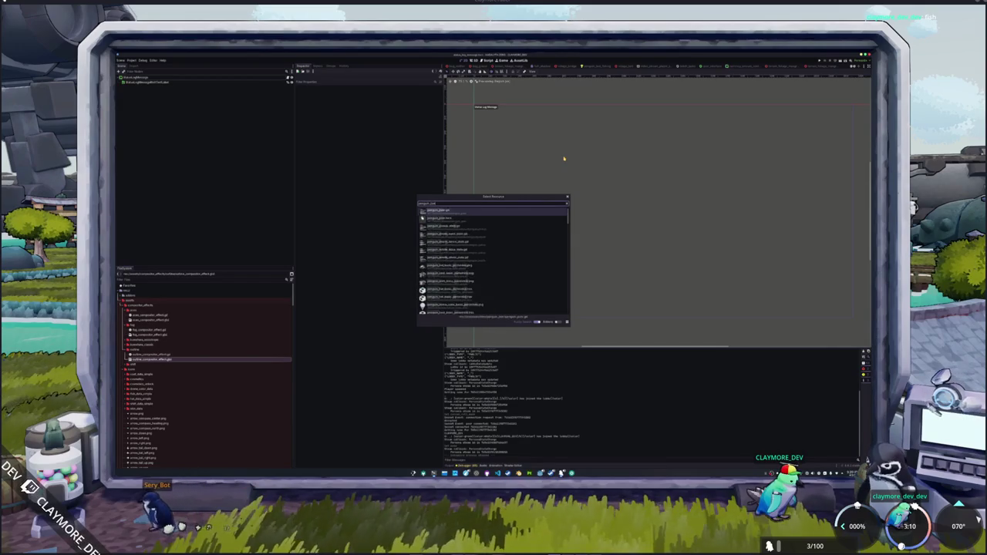
key(Return)
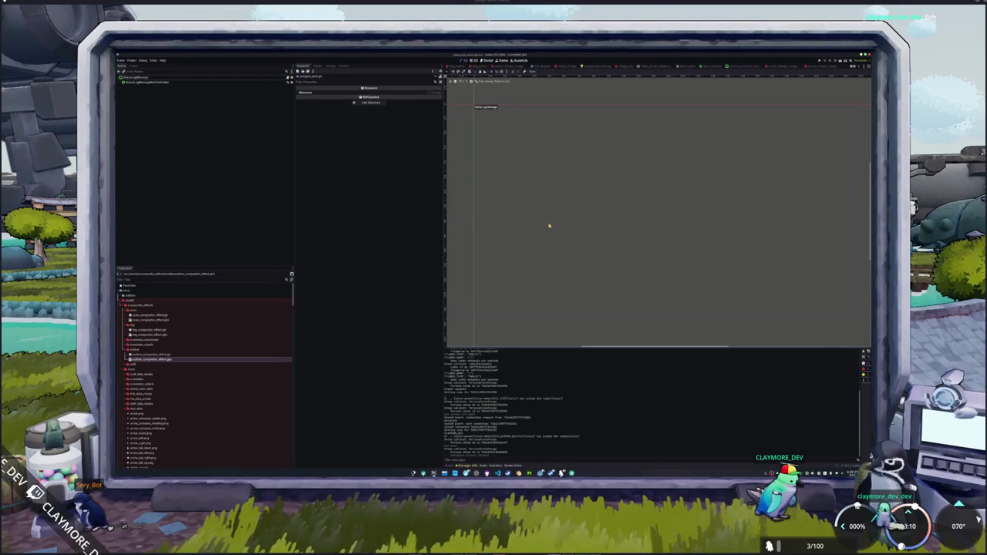
key(shift+alt+o)
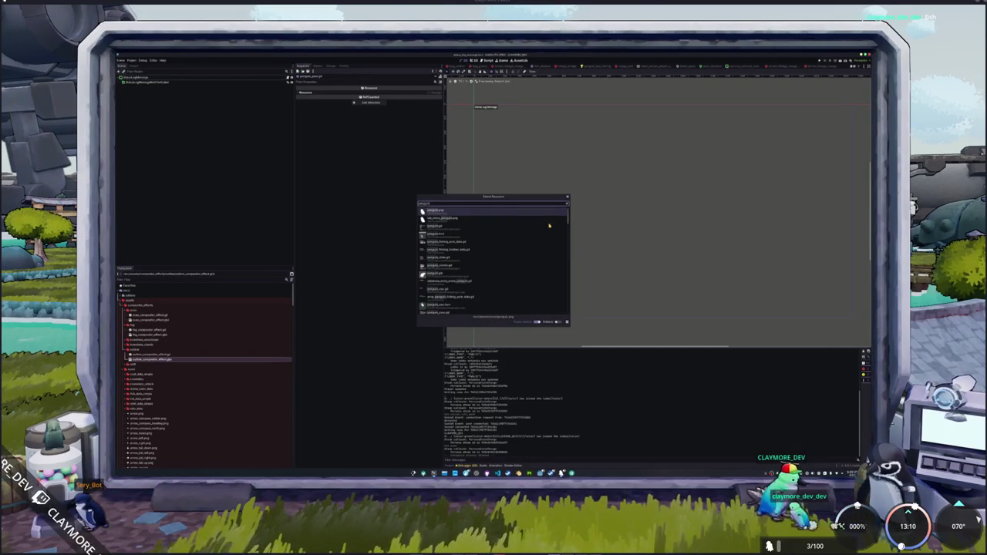
double_click(539, 207)
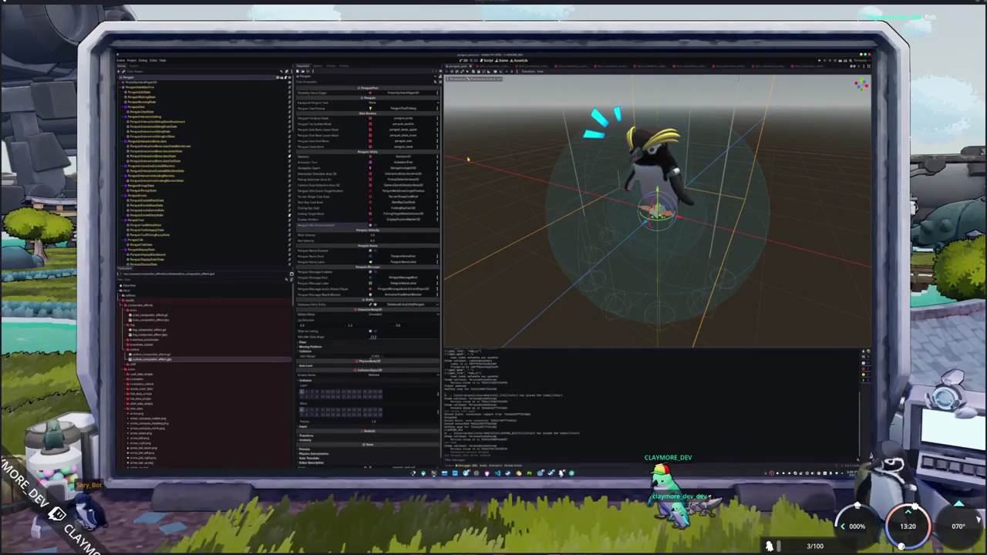
Step: Open the ui scene through Quick Open
key(ctrl+shift+o)
text(ui)
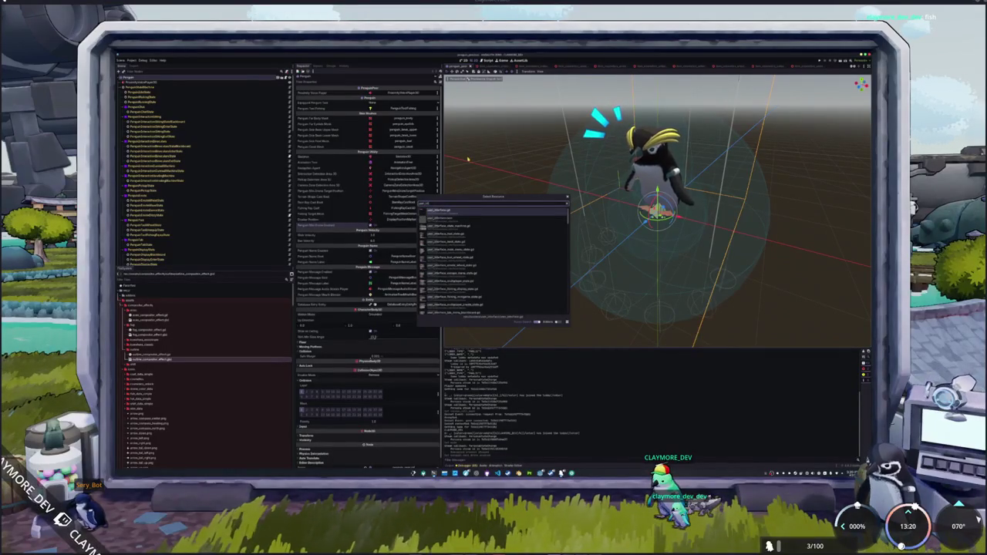
key(Return)
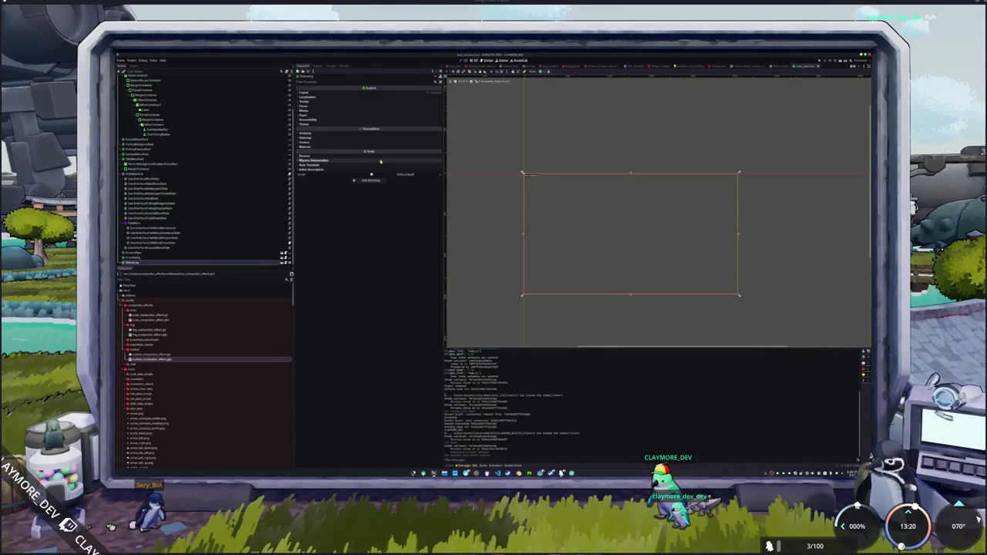
Step: Expand the Scene dock branches and select the nested Penguin node
scroll(229, 250, up, 3)
scroll(224, 243, up, 3)
scroll(198, 141, up, 3)
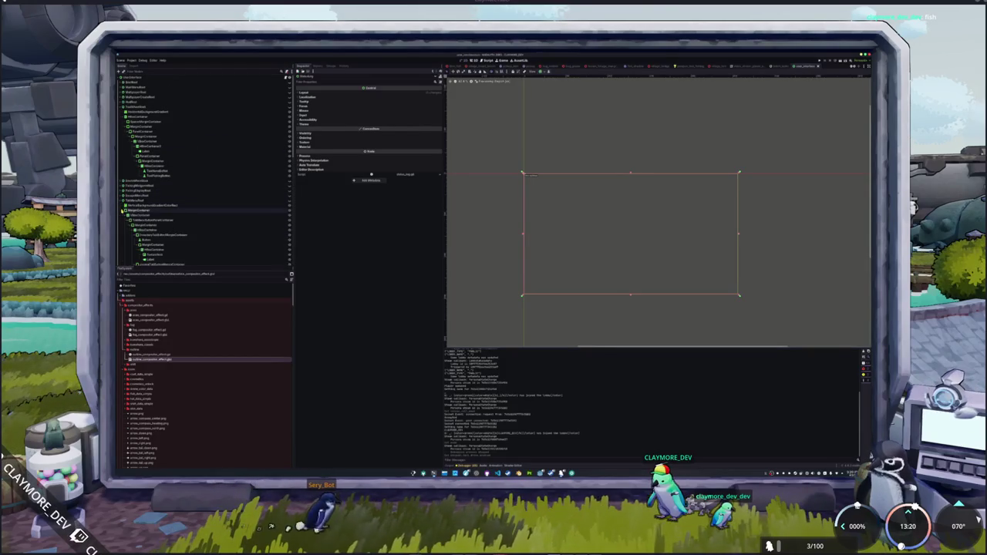
scroll(121, 209, down, 5)
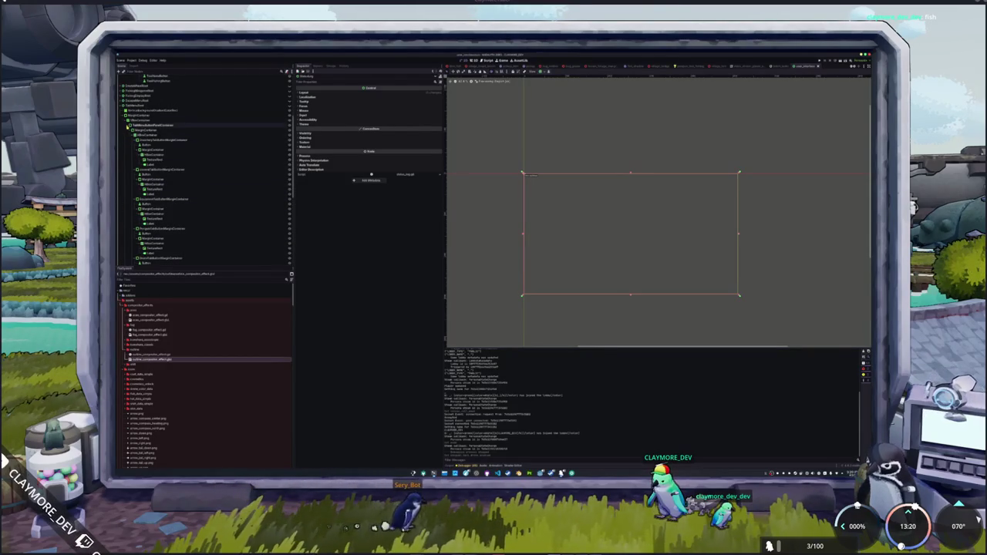
click(128, 129)
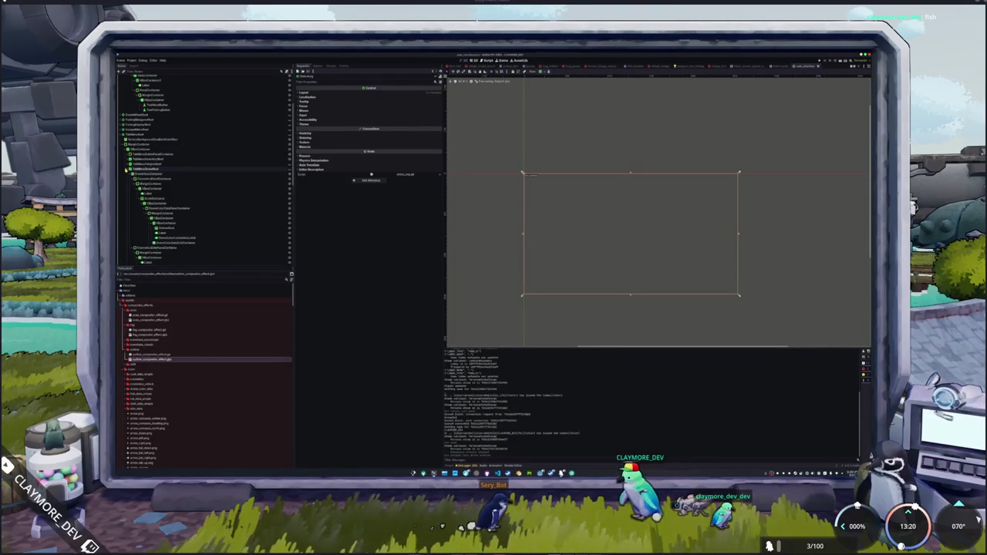
click(127, 169)
click(127, 169)
click(135, 198)
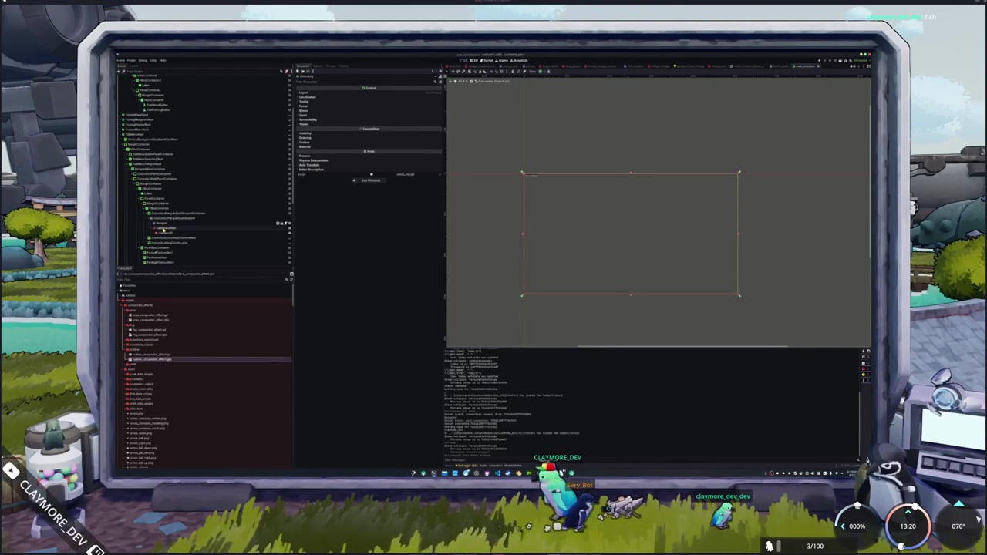
click(164, 224)
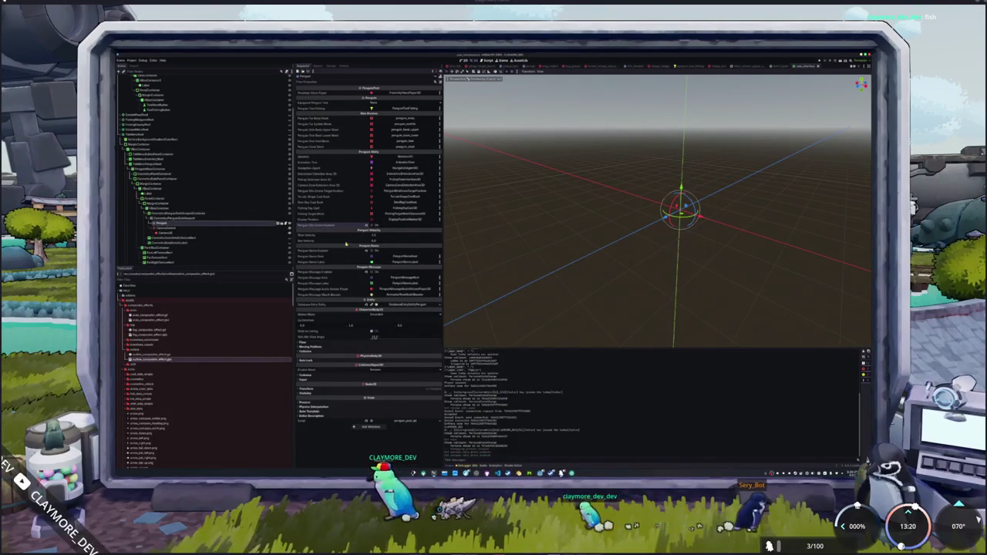
Step: Run the project with F5 and create a new multiplayer lobby from the Multiplayer menu
key(F5)
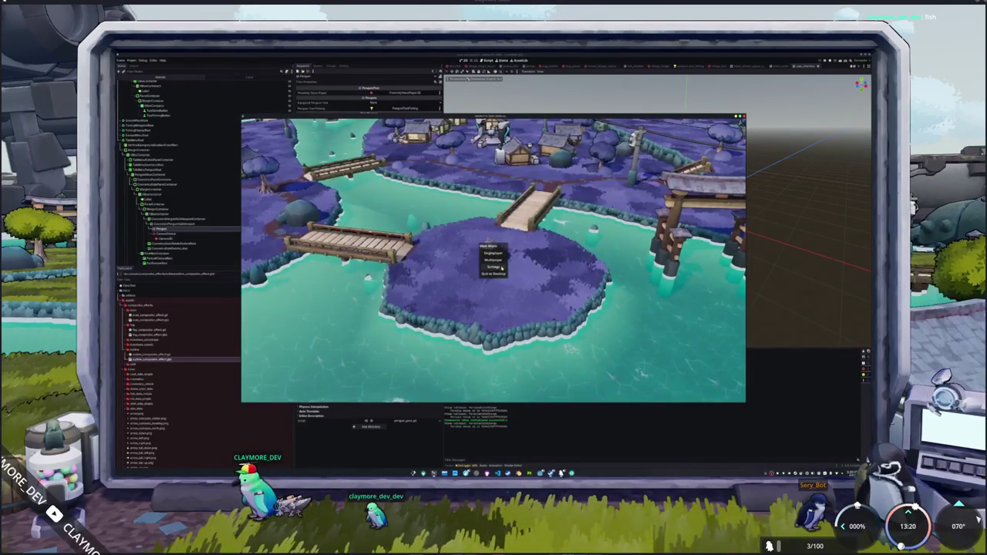
click(500, 261)
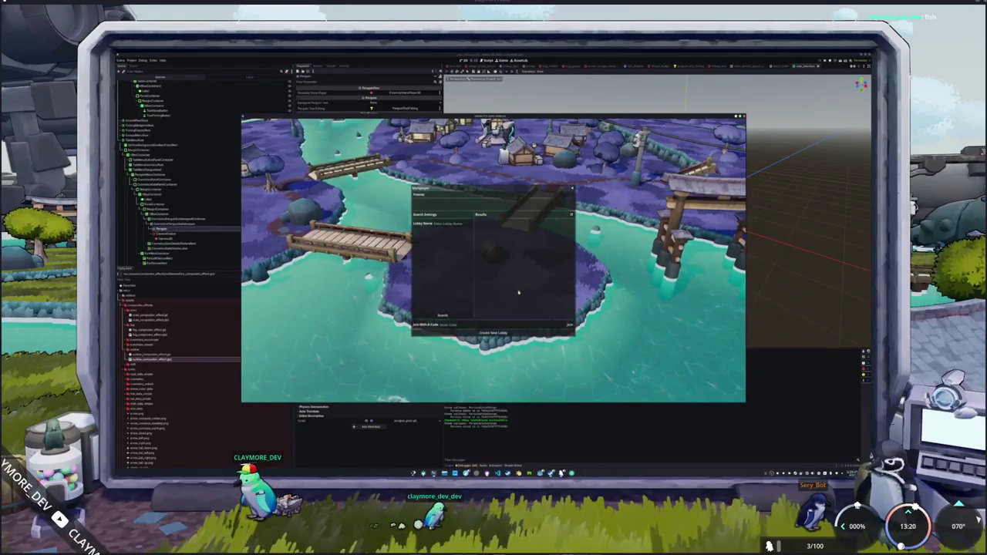
click(544, 332)
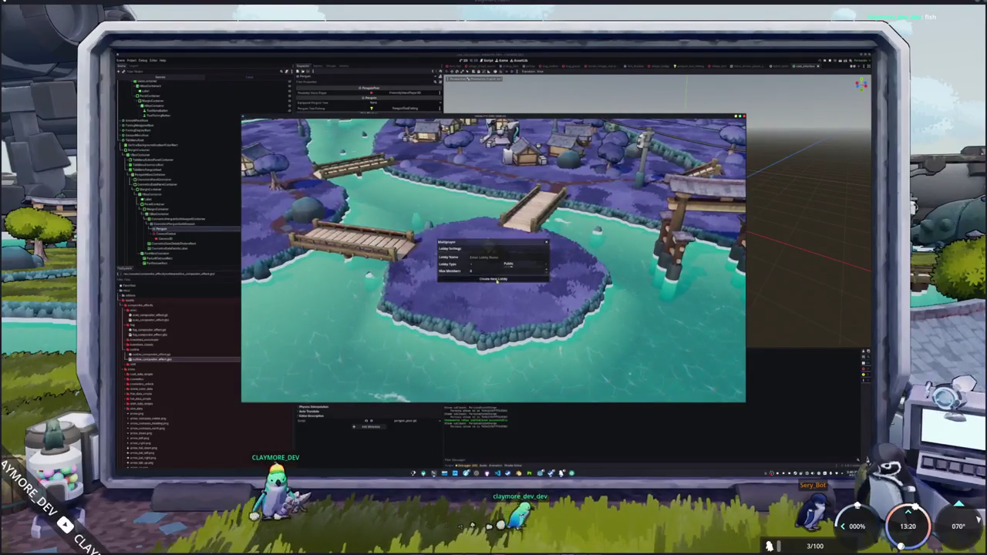
click(498, 280)
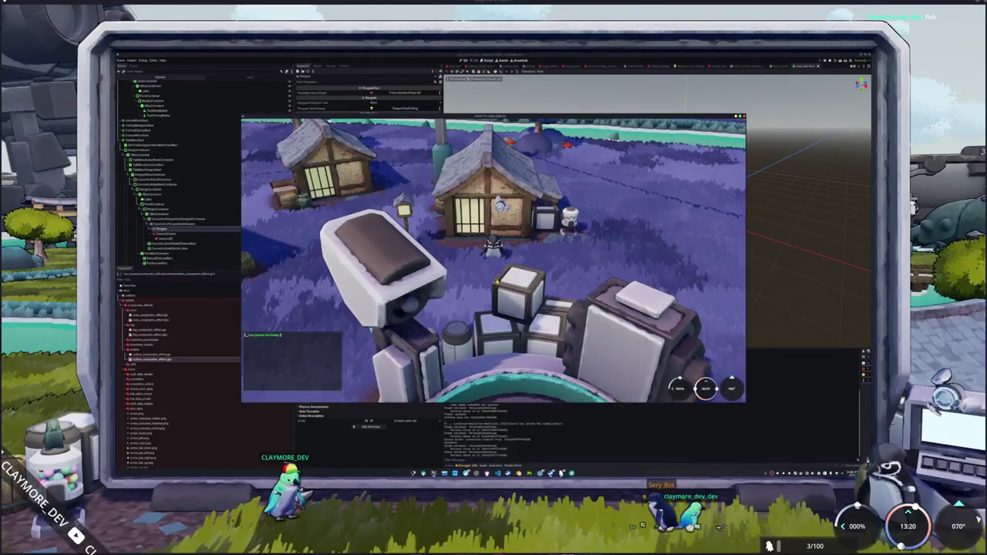
Step: Walk the penguin through the village and open field onto the wooden bridge
key(a)
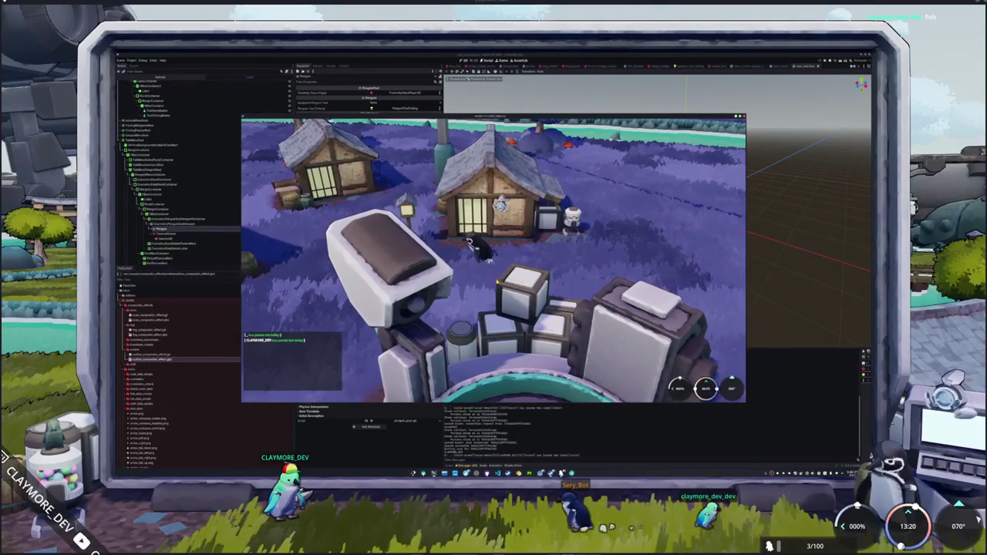
key(a)
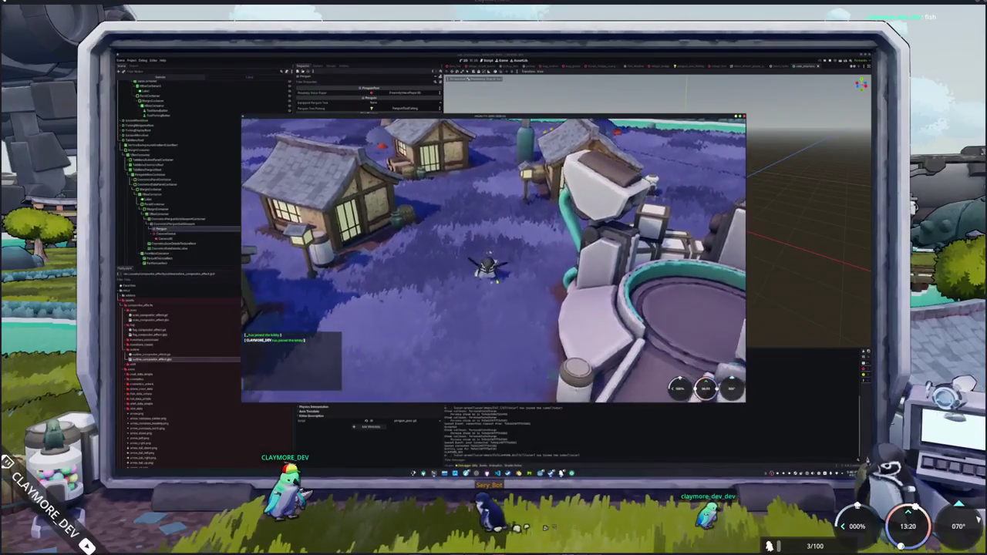
key(a)
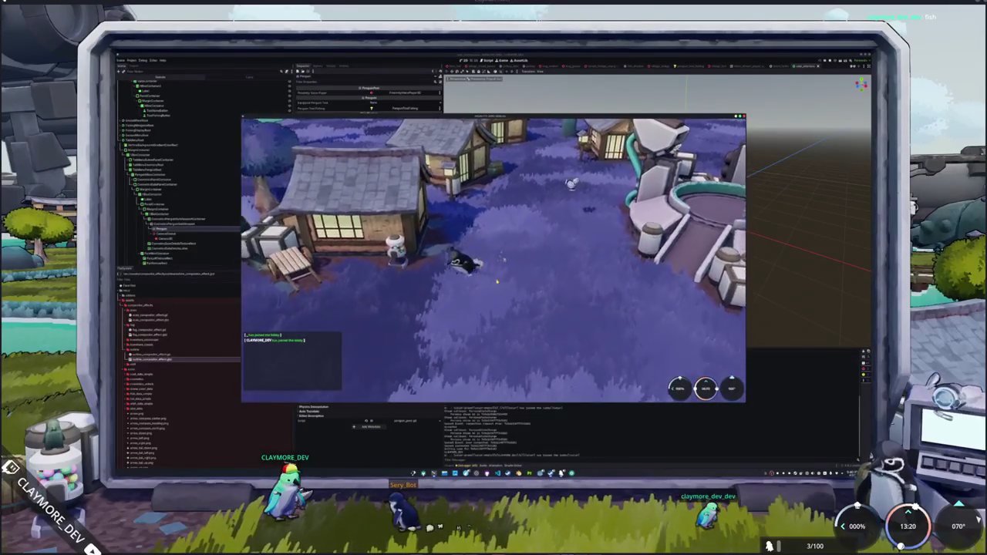
key(s)
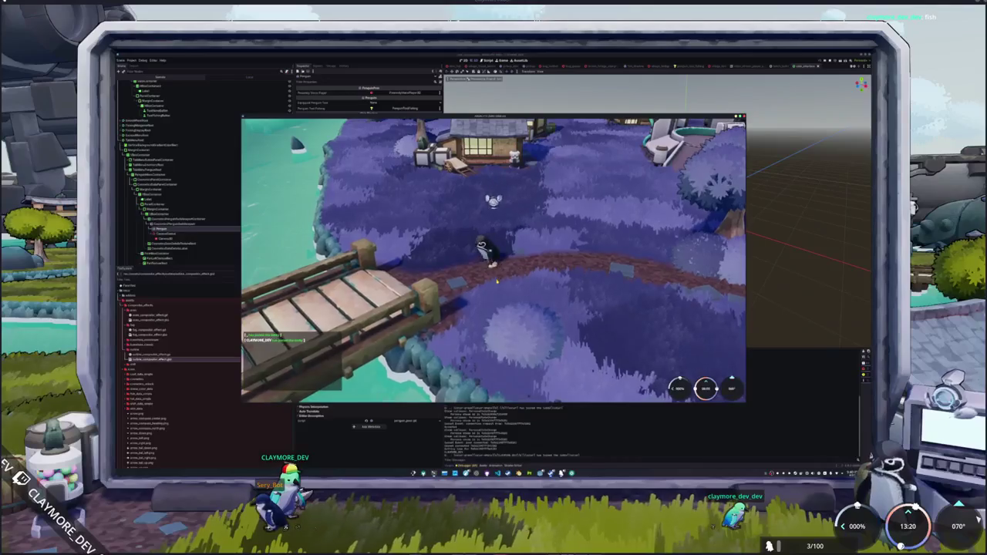
key(a)
Step: Walk along the bridge, then quit the game to desktop from the pause menu
key(s)
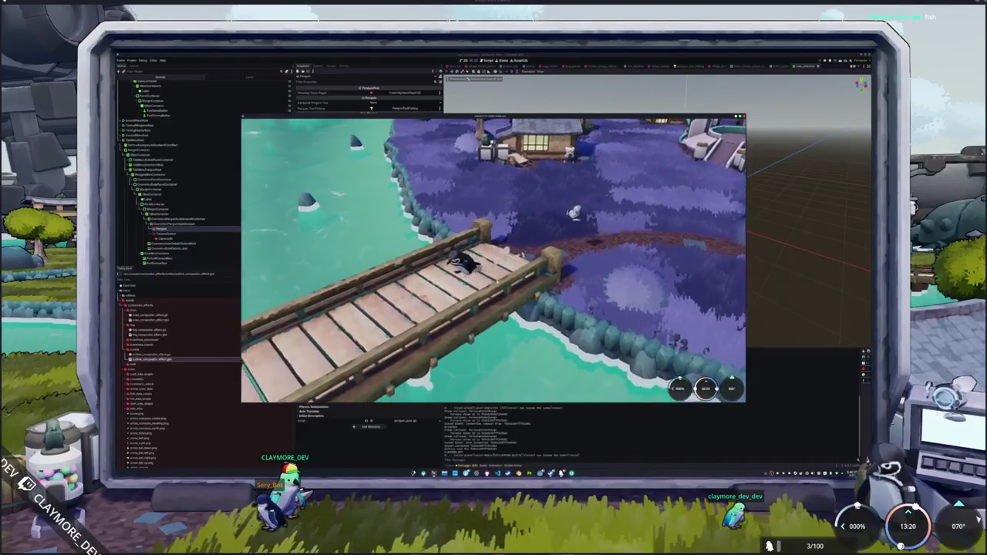
key(s)
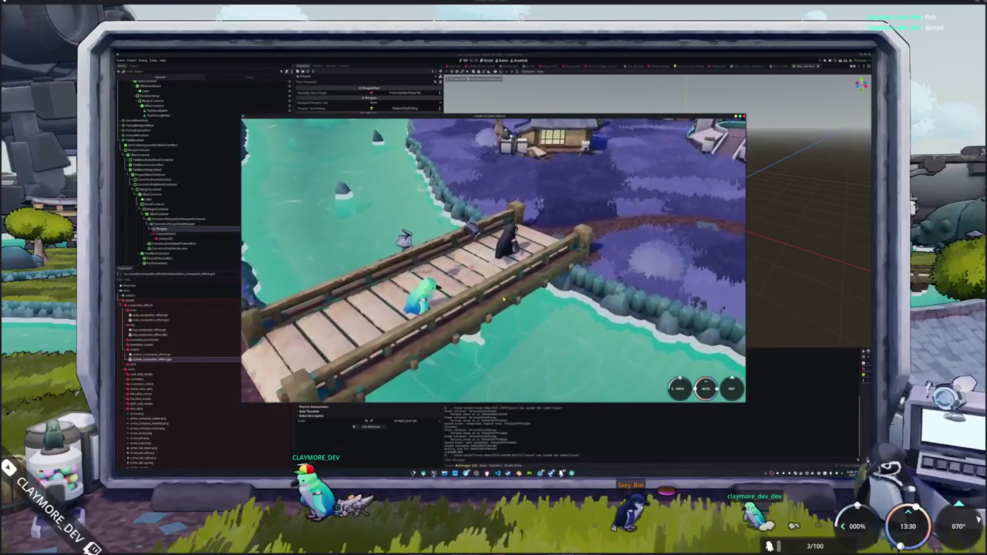
key(Escape)
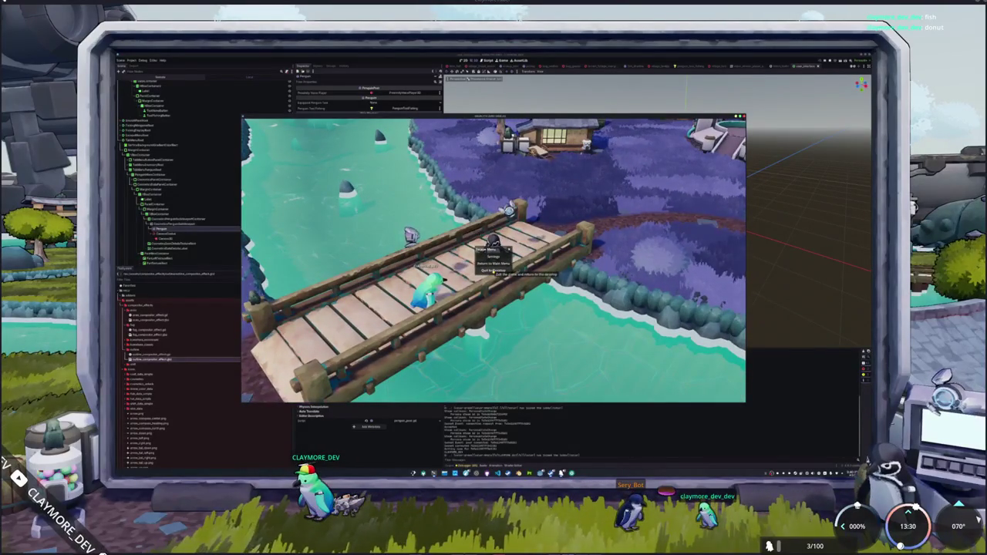
click(494, 270)
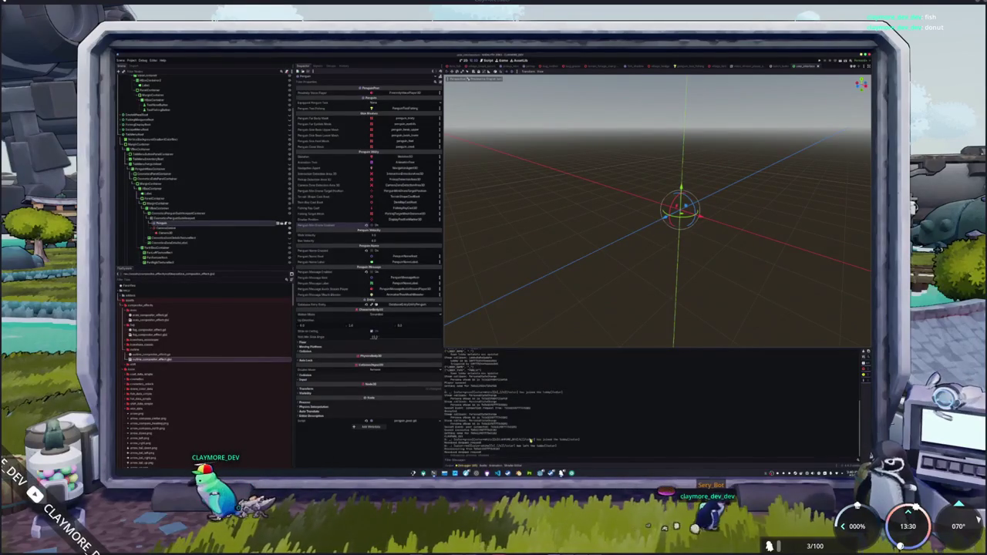
Step: Launch Blender from the application launcher and dismiss the splash screen
key(super)
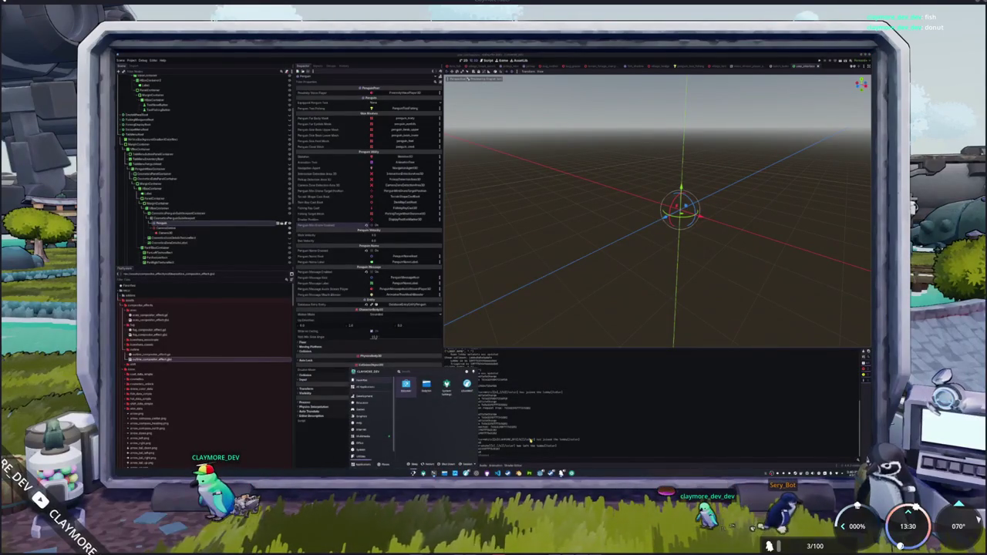
text(sound)
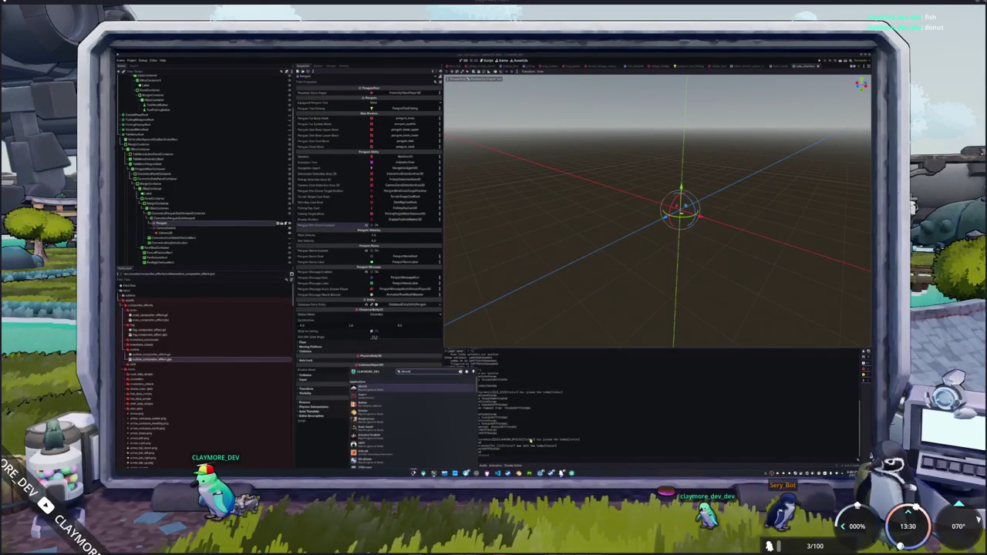
key(Return)
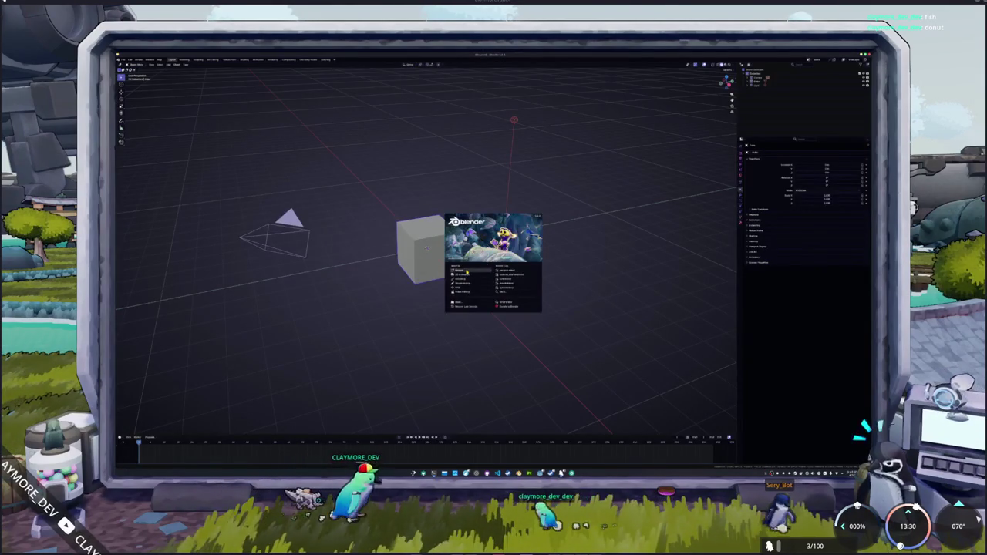
click(464, 275)
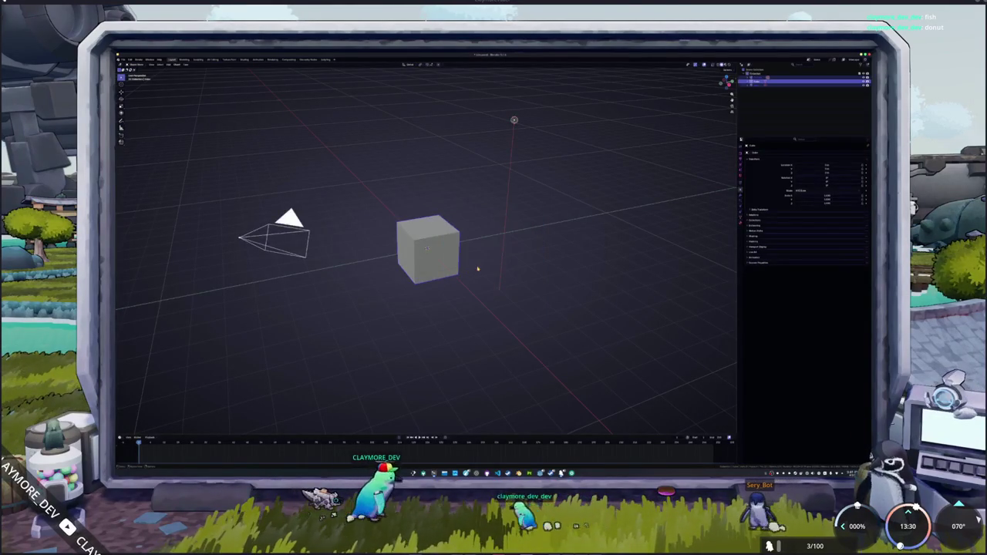
Step: Save the empty scene as a new file in the project folder
key(ctrl+o)
double_click(379, 125)
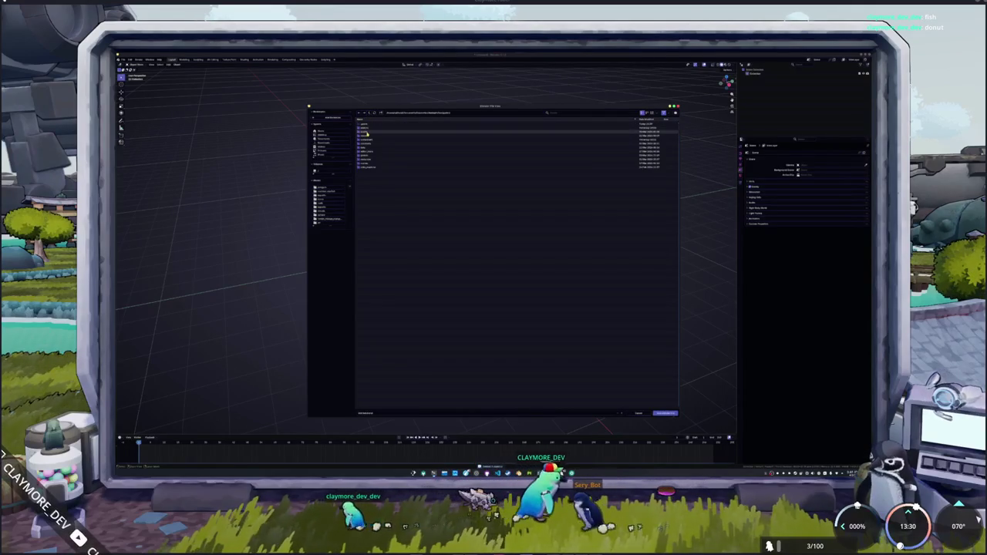
double_click(367, 130)
double_click(368, 131)
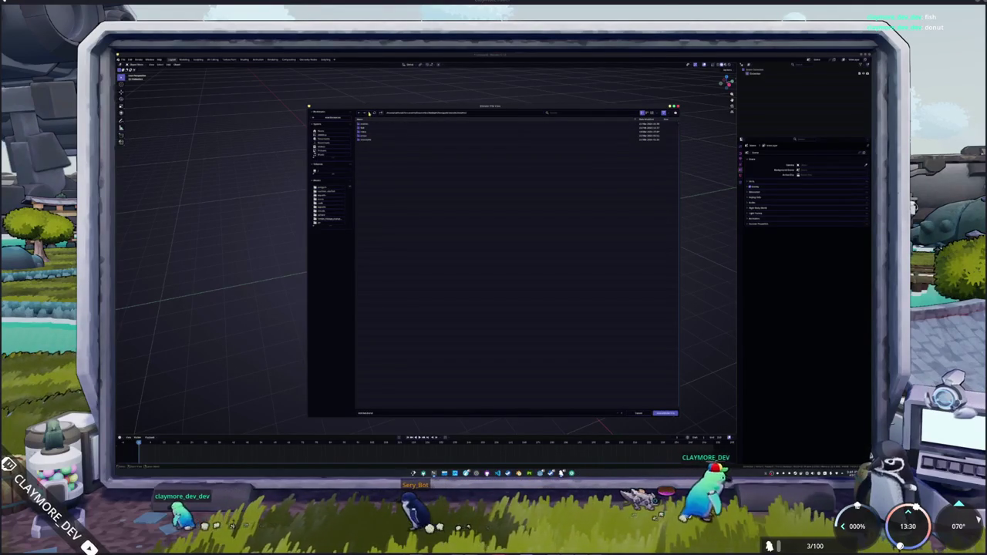
double_click(364, 131)
double_click(365, 139)
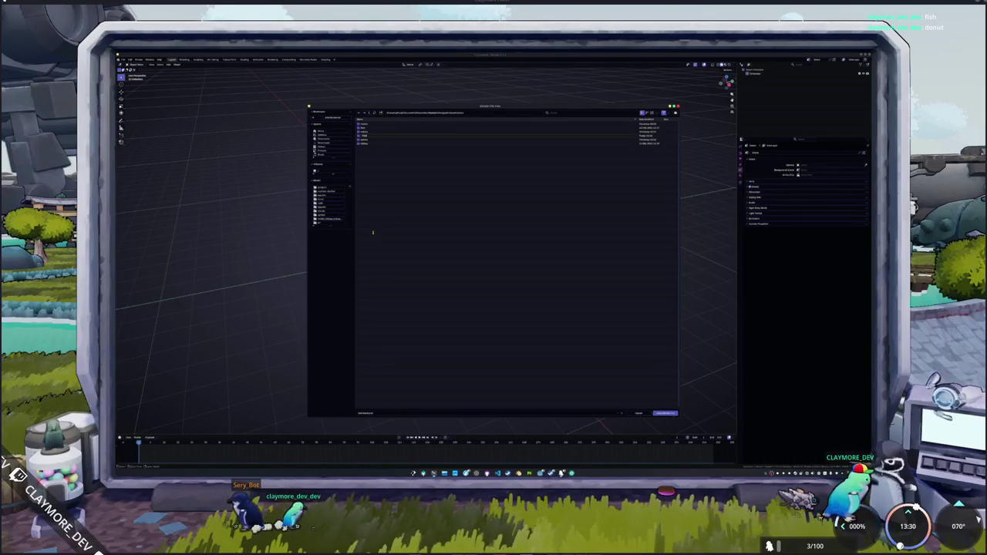
key(Down)
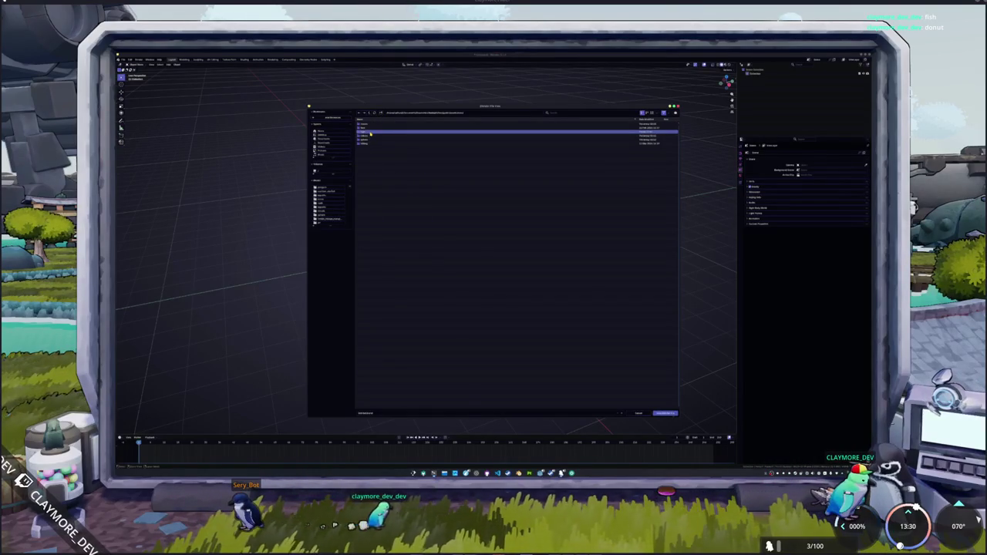
double_click(370, 134)
click(381, 414)
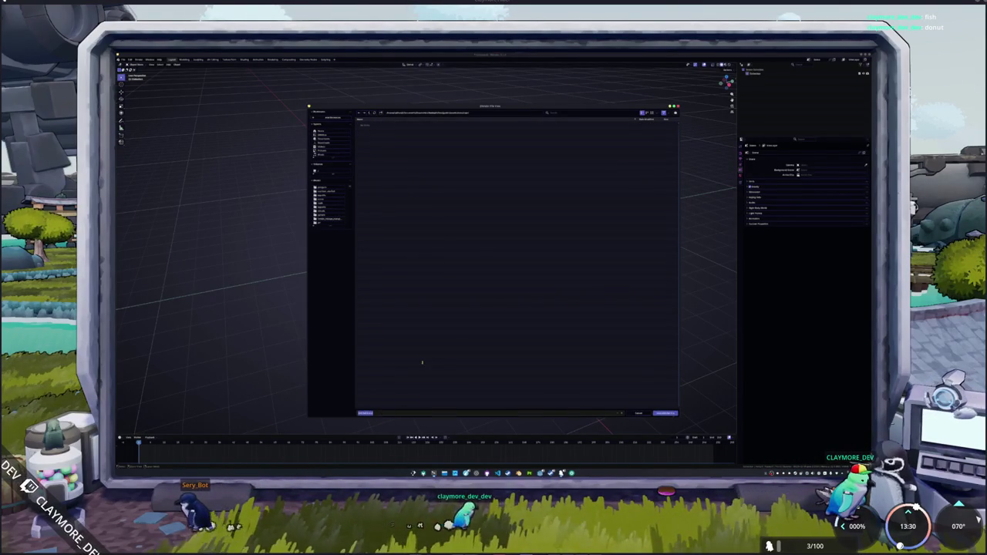
key(Return)
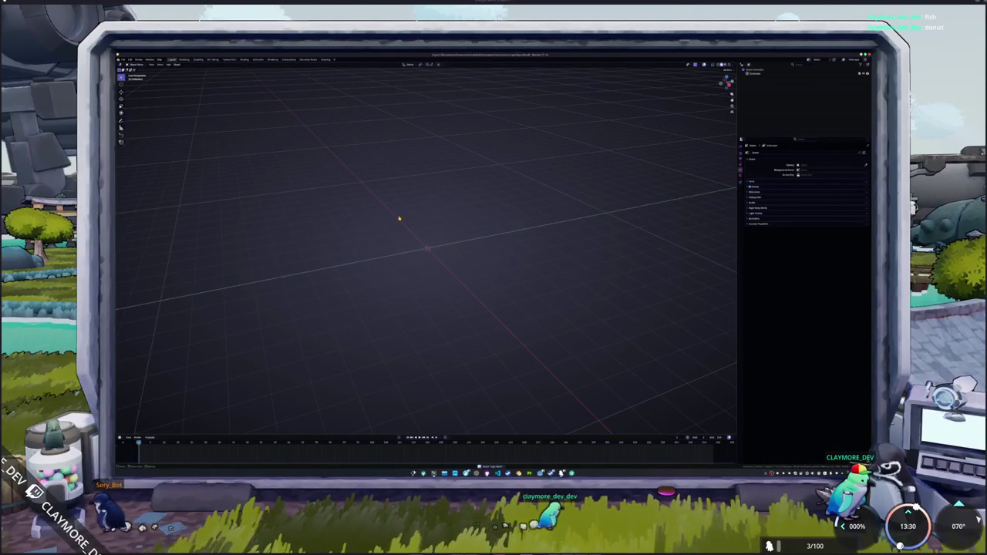
Step: Add a Text object and browse for a Regular font file in its Font properties
key(shift+a)
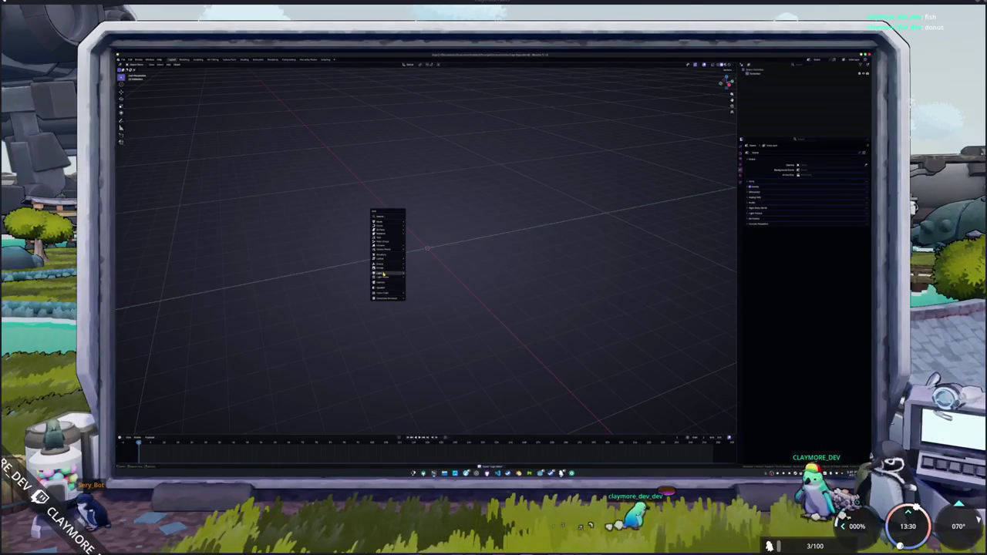
click(383, 238)
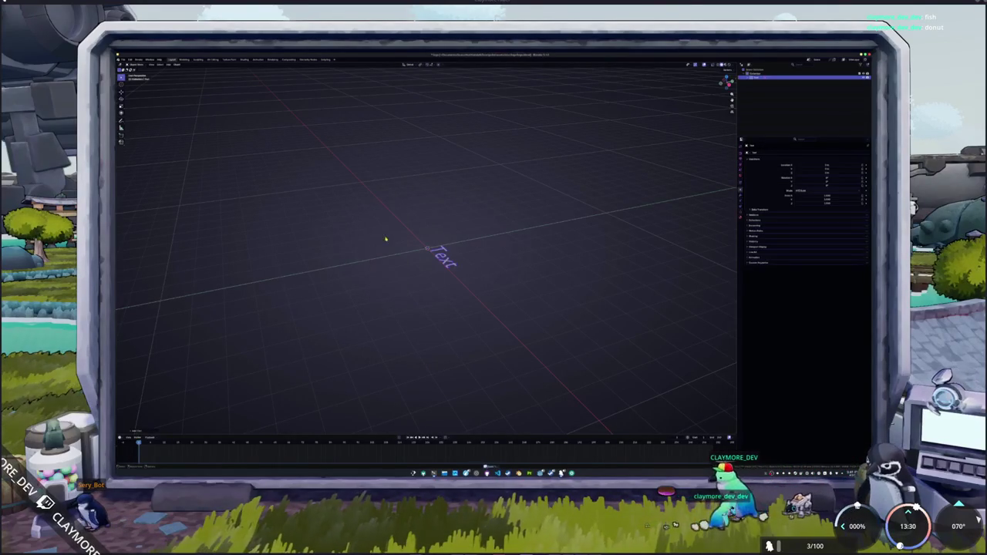
middle_drag(449, 272, 432, 270)
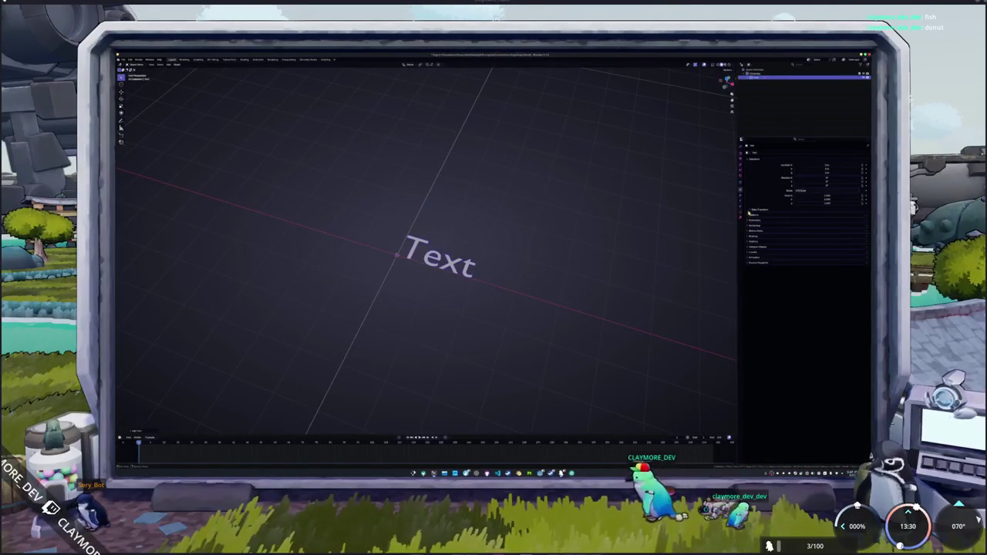
click(740, 210)
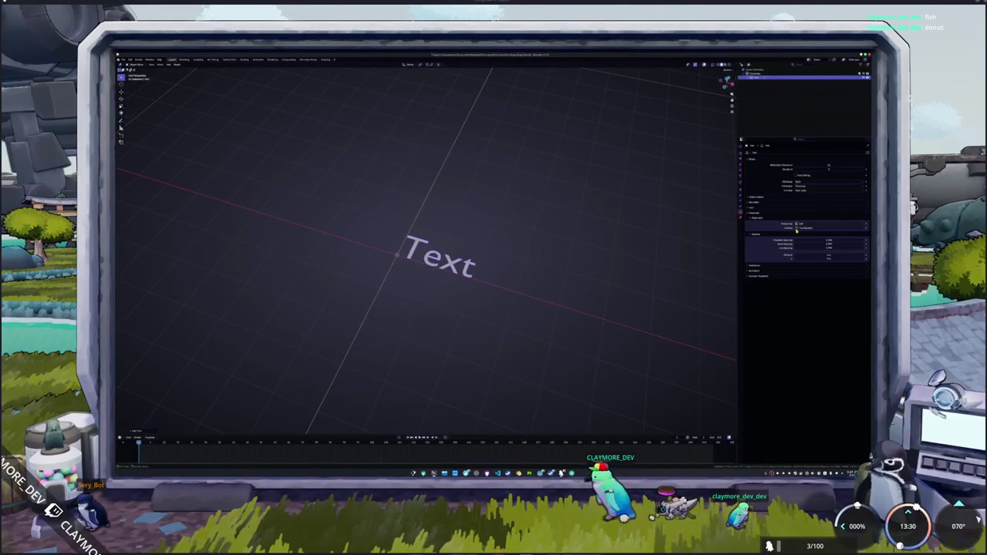
click(756, 206)
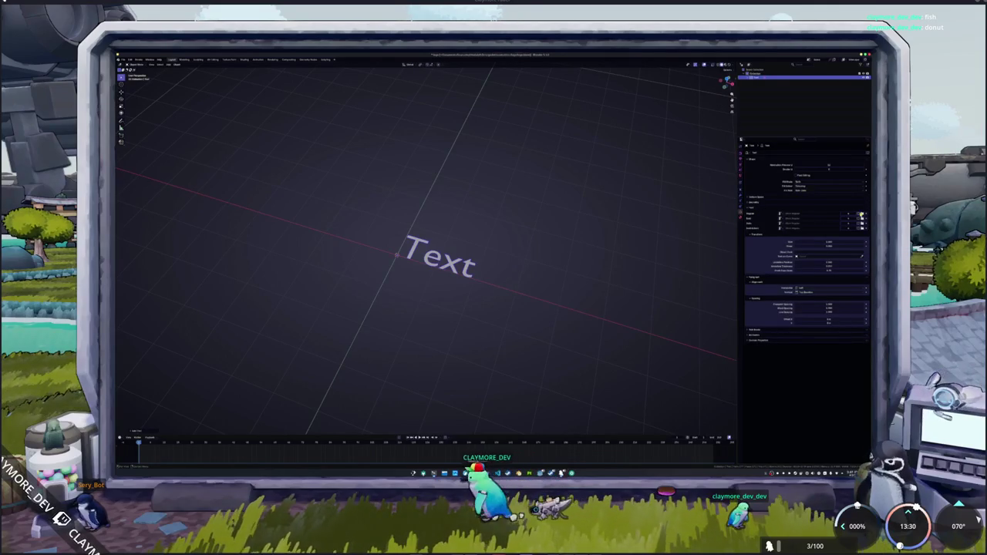
click(862, 213)
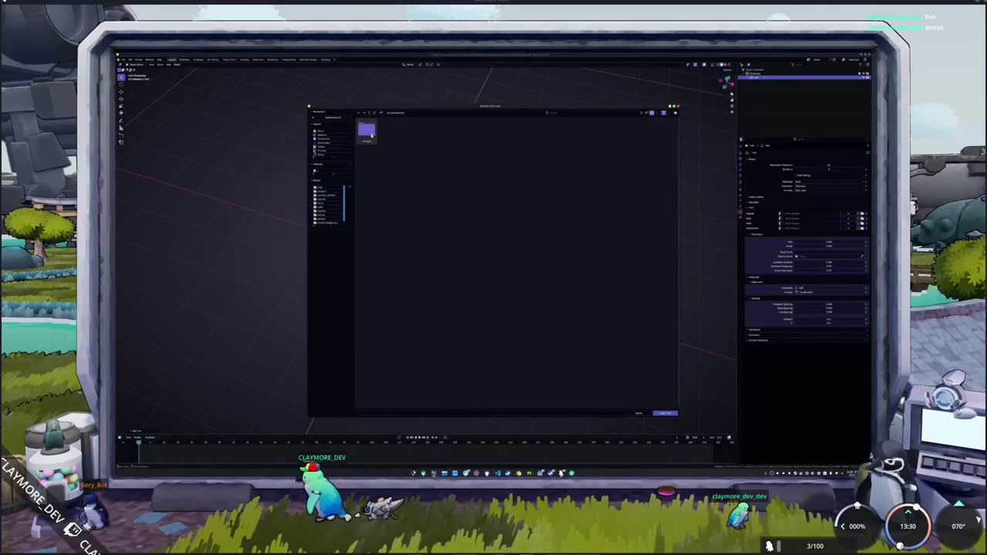
Step: Load a font from the fonts folder onto the Text object
double_click(368, 132)
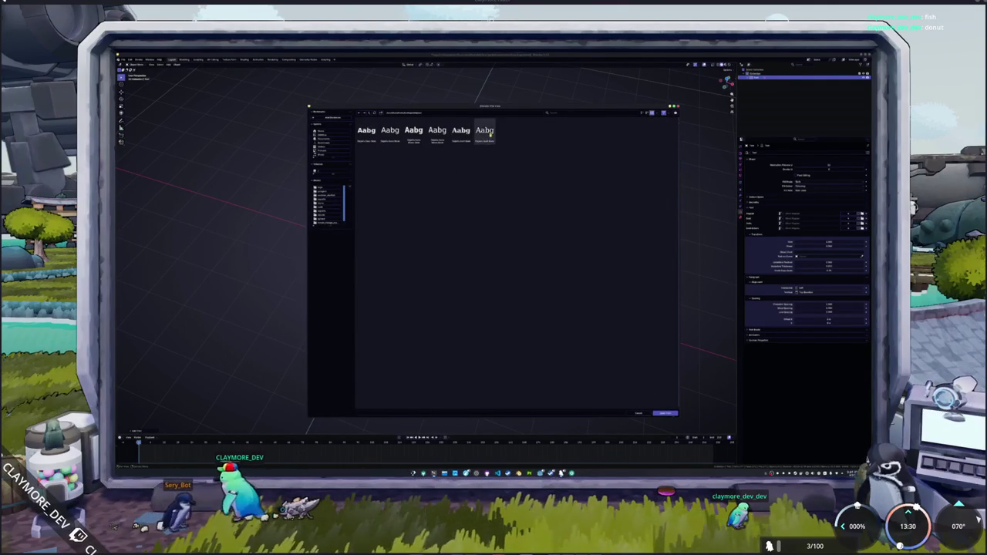
key(Return)
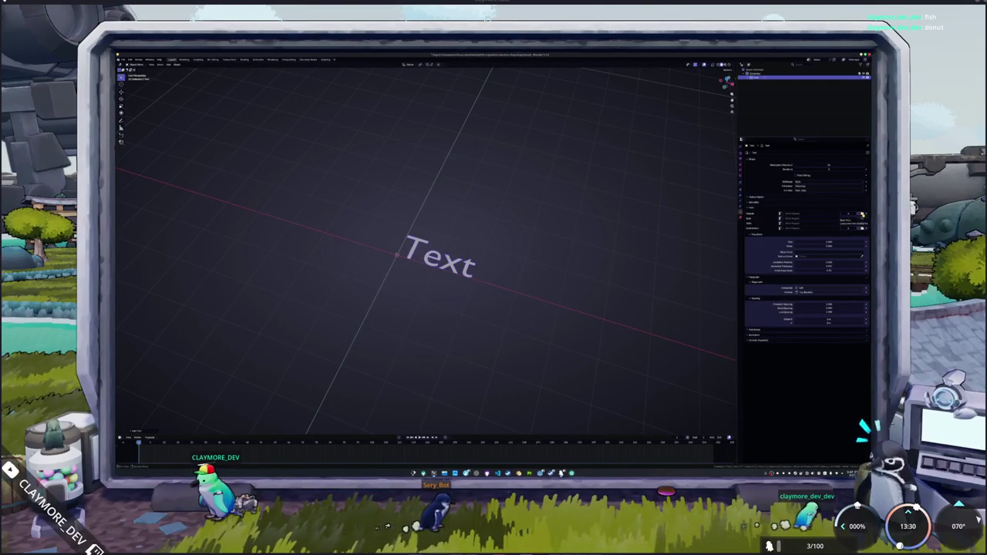
click(793, 214)
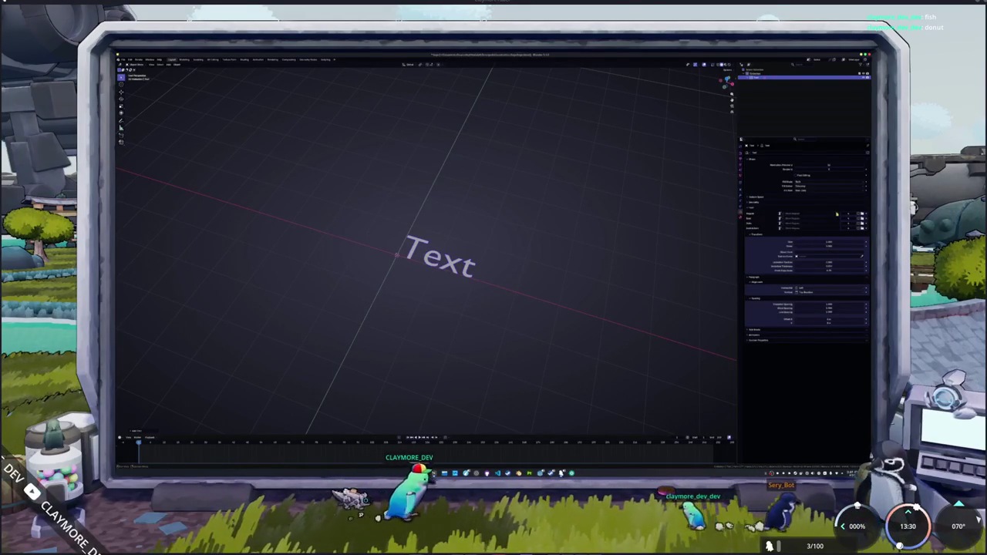
Step: Browse other folders for fonts in list view, then cancel without loading one
click(860, 214)
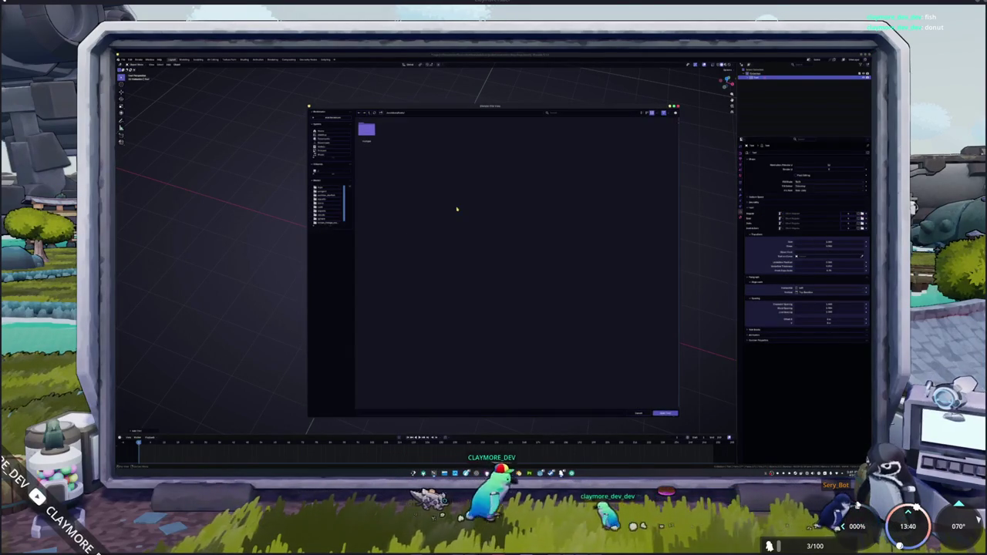
click(369, 113)
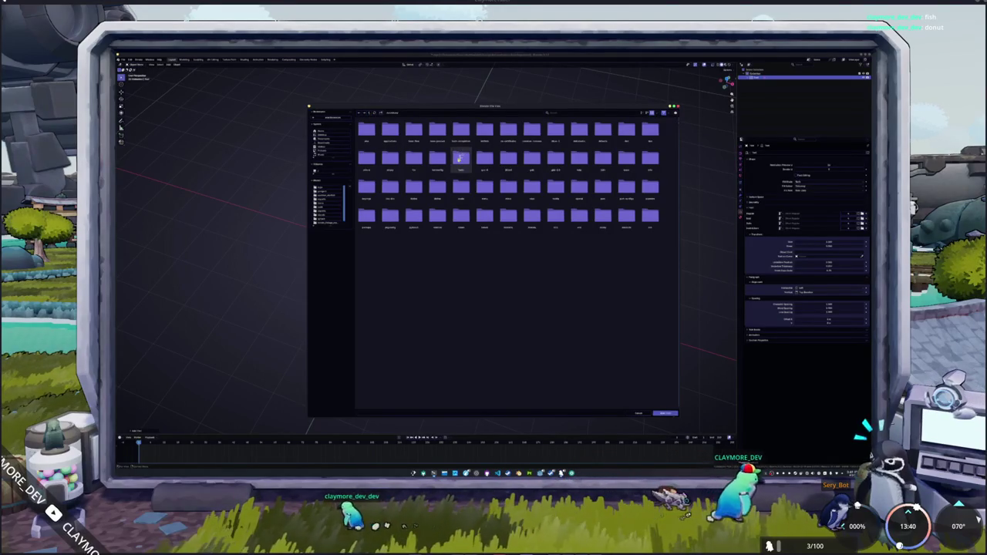
double_click(460, 158)
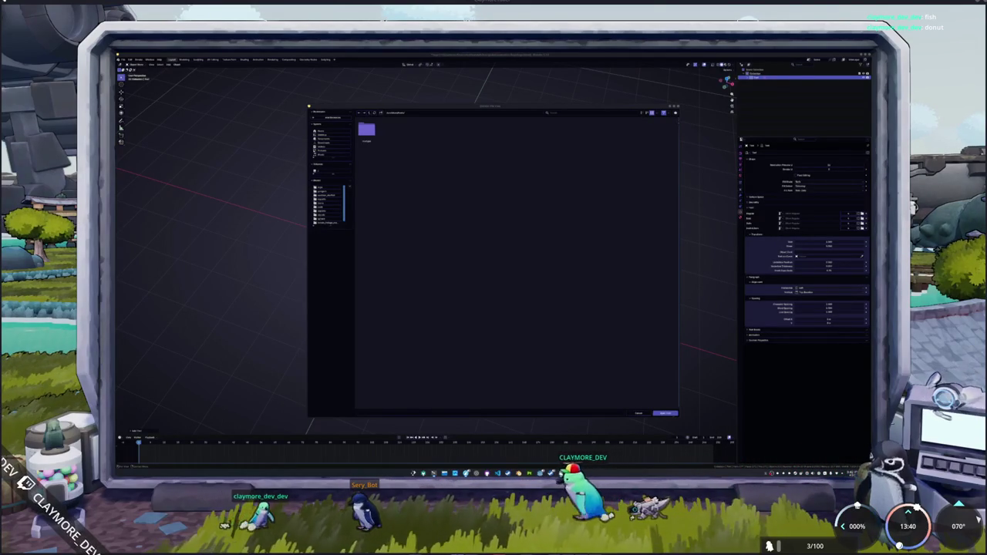
double_click(367, 130)
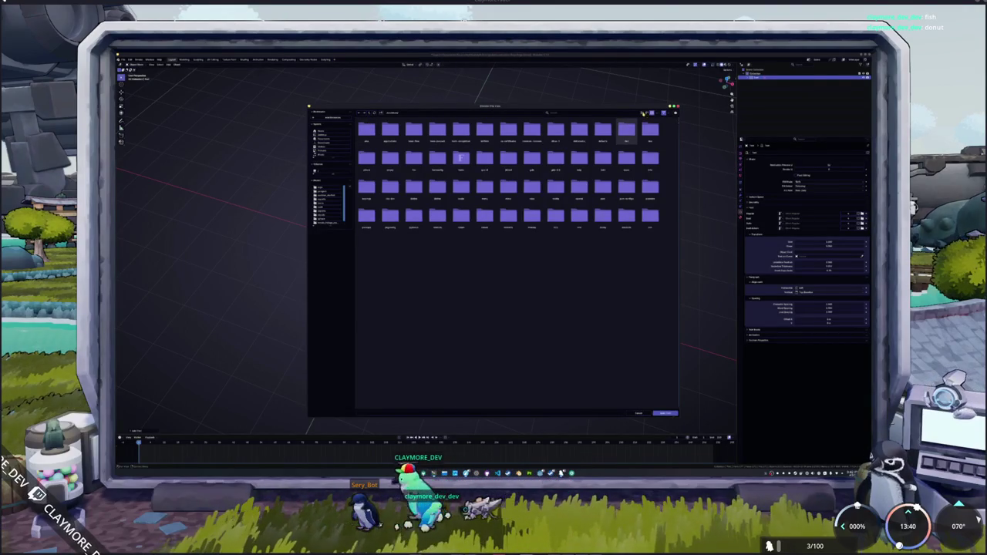
click(643, 112)
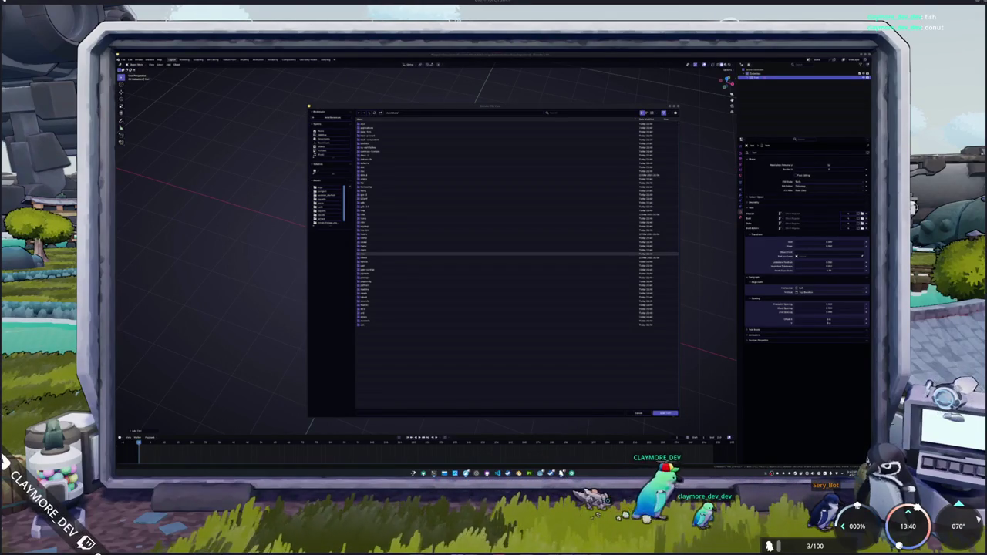
key(super)
key(super)
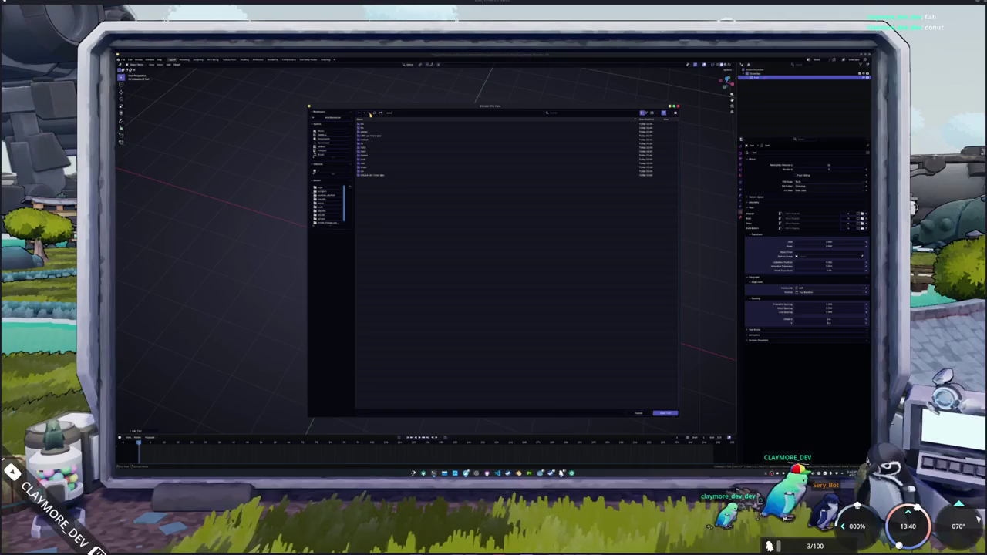
double_click(371, 156)
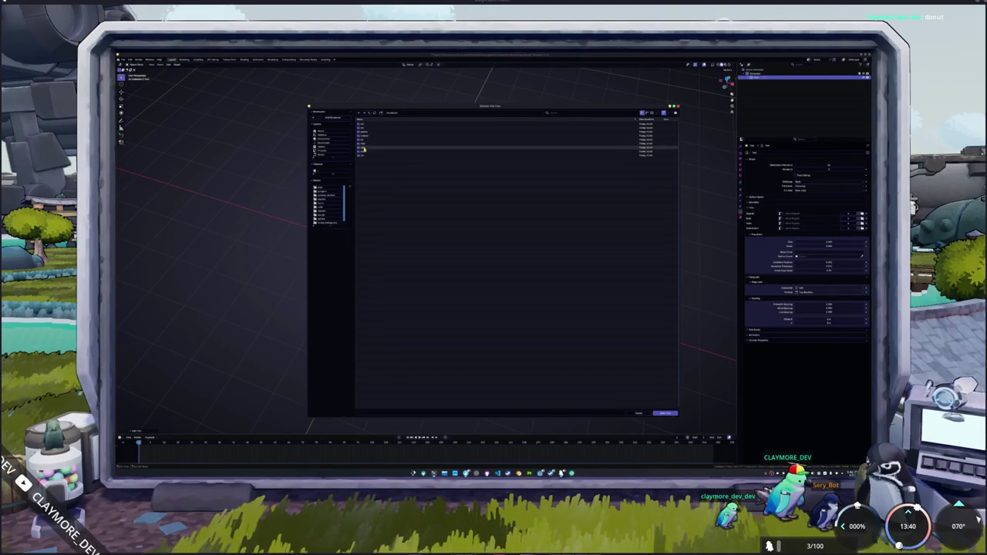
double_click(365, 143)
double_click(367, 130)
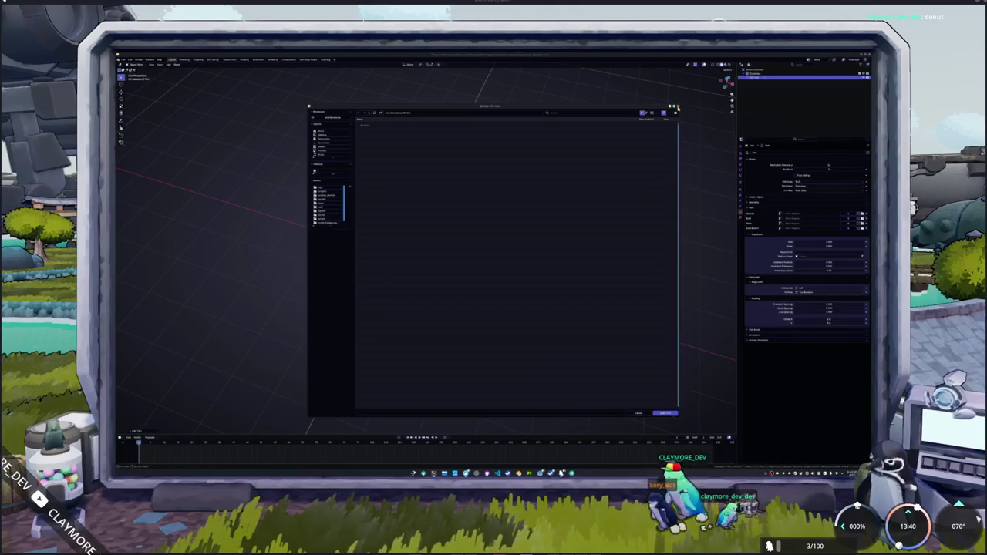
click(639, 413)
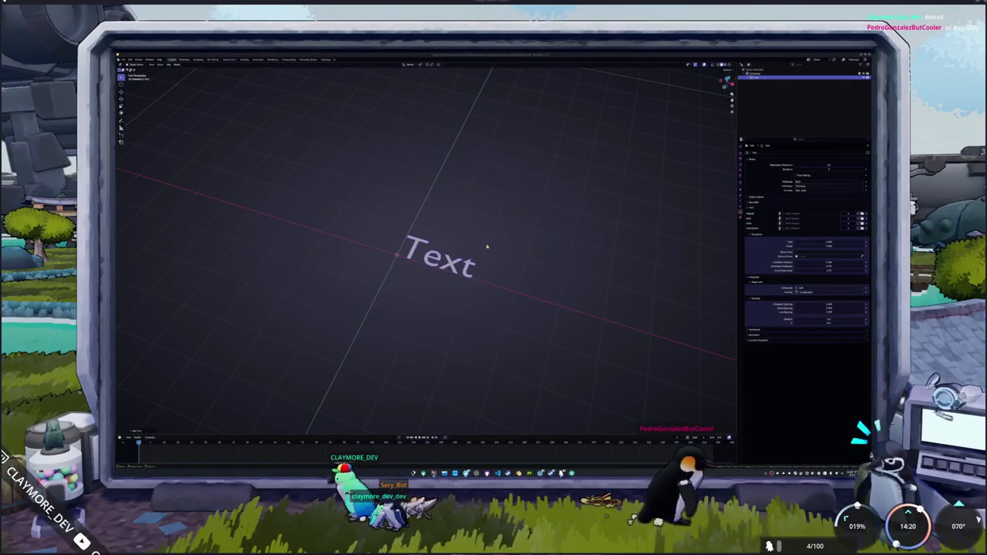
Step: Edit the text to read 'Texta', select all, and open the Regular font file browser
key(Tab)
text(a)
key(ctrl+a)
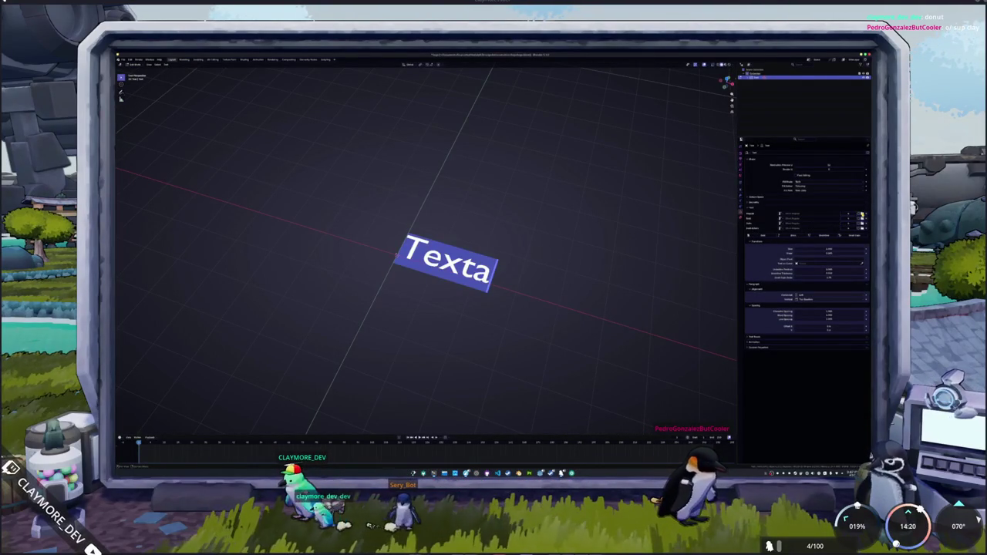
click(854, 209)
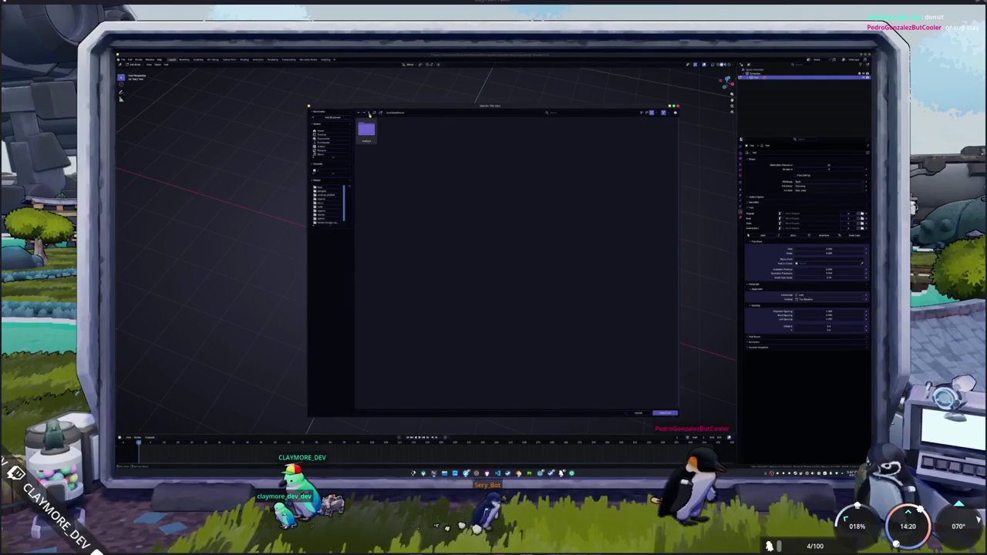
Step: Go to the home folder and switch the font browser to list view
click(370, 113)
click(340, 133)
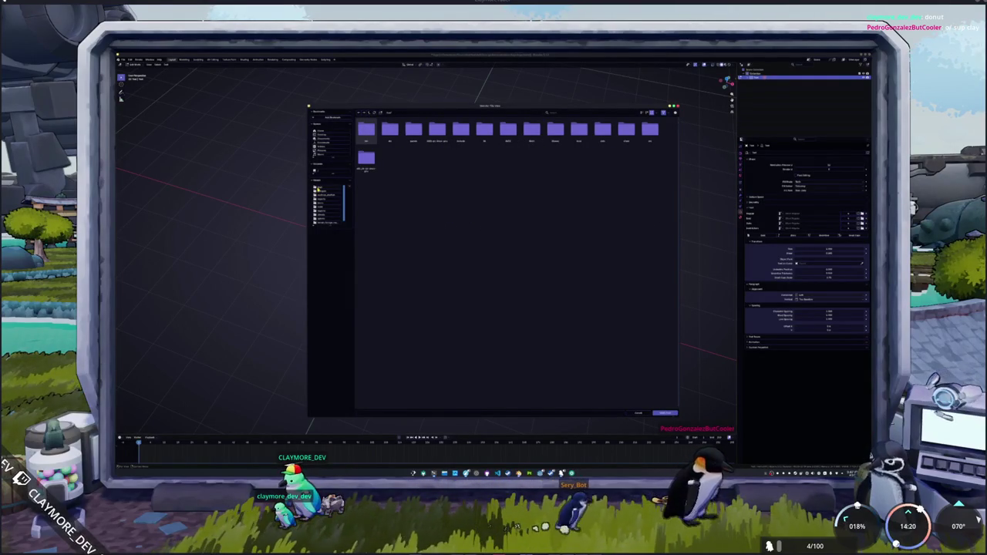
double_click(366, 129)
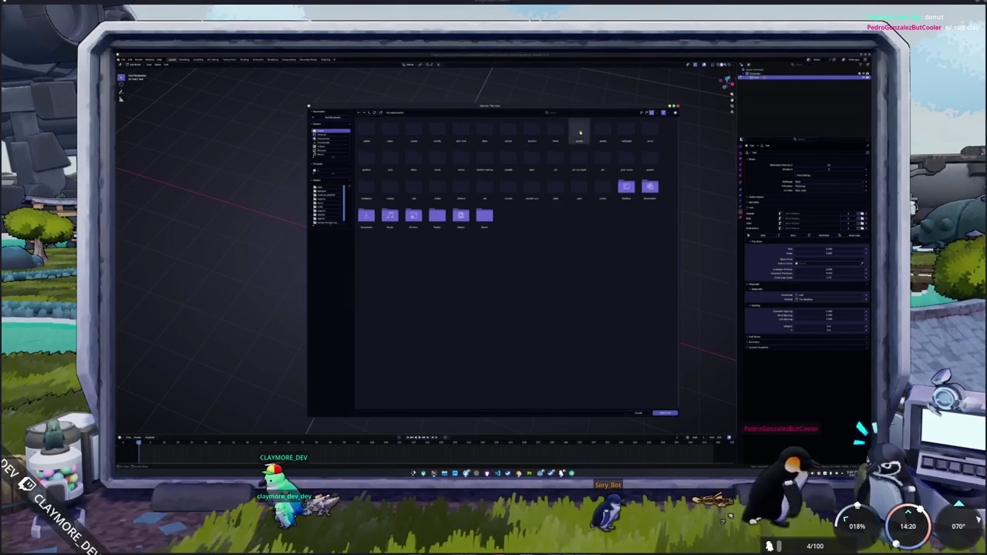
click(641, 112)
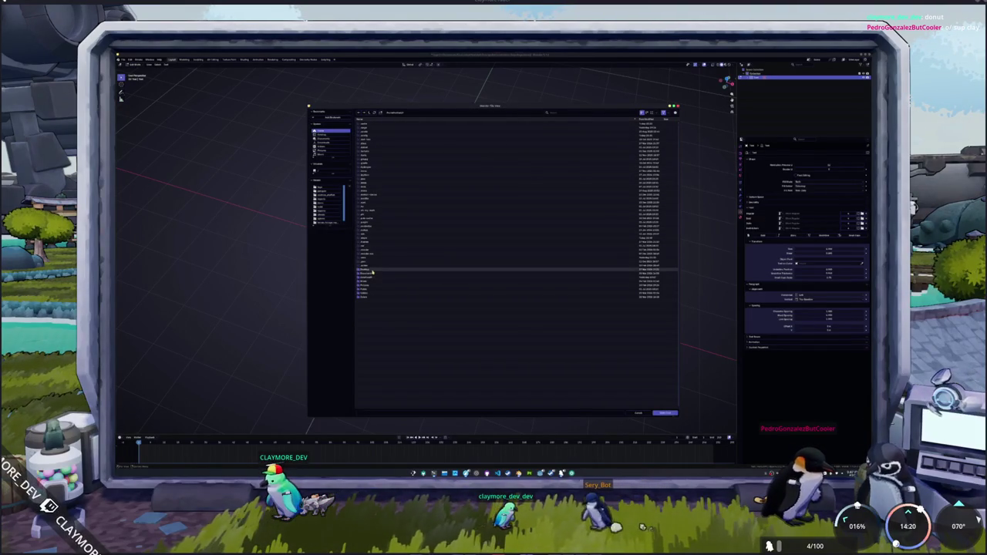
Step: Descend through the nested subfolders to one with few entries, then go back up one level
click(372, 187)
double_click(372, 187)
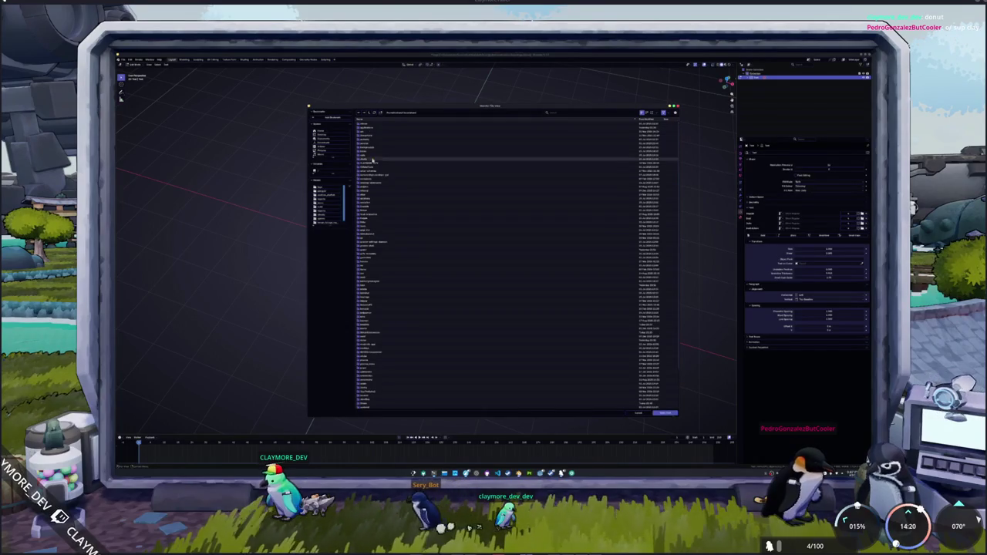
double_click(387, 226)
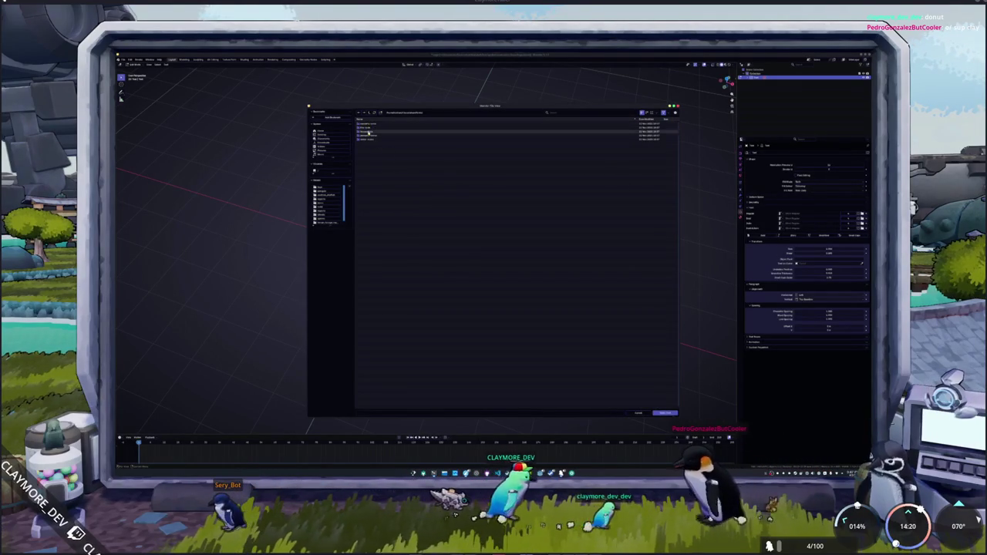
double_click(369, 137)
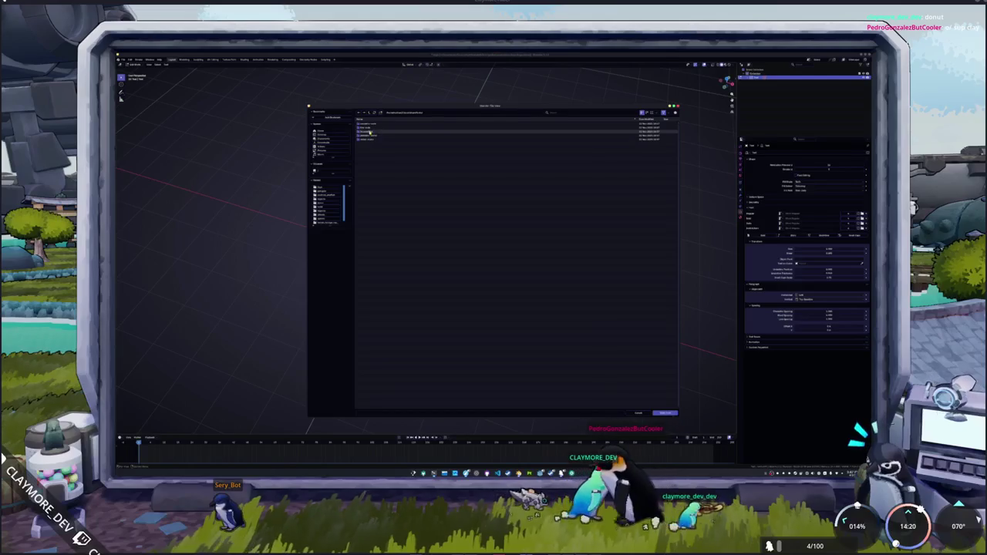
double_click(368, 139)
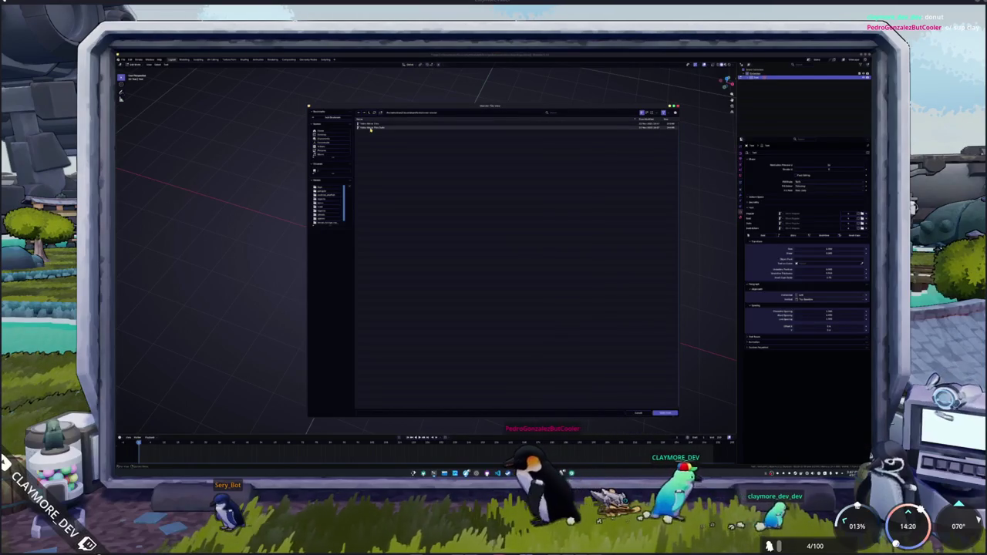
click(370, 125)
click(369, 113)
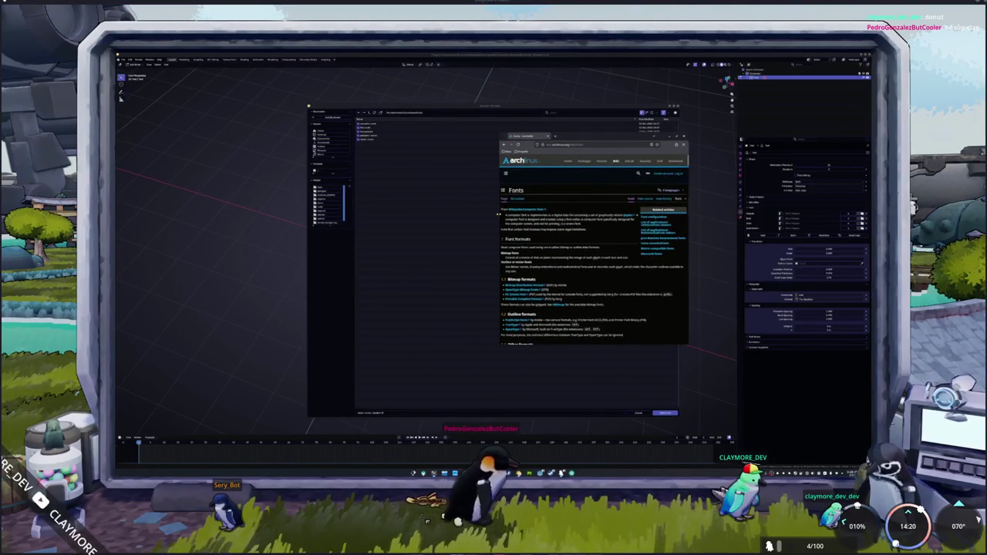
Step: Jump to the Font packages section of the ArchWiki Fonts page
scroll(473, 257, down, 3)
scroll(468, 266, down, 2)
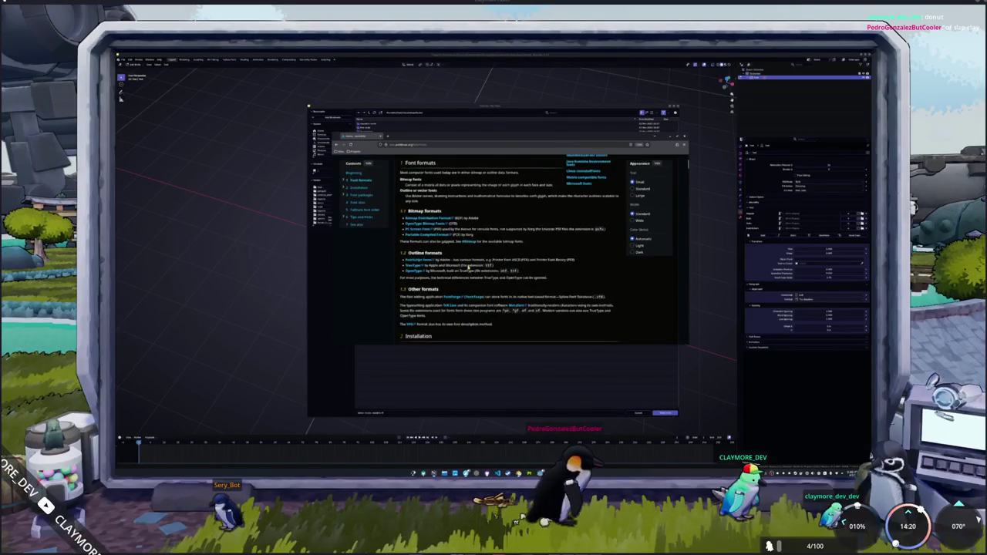
scroll(471, 265, down, 1)
scroll(474, 264, down, 1)
scroll(478, 262, down, 1)
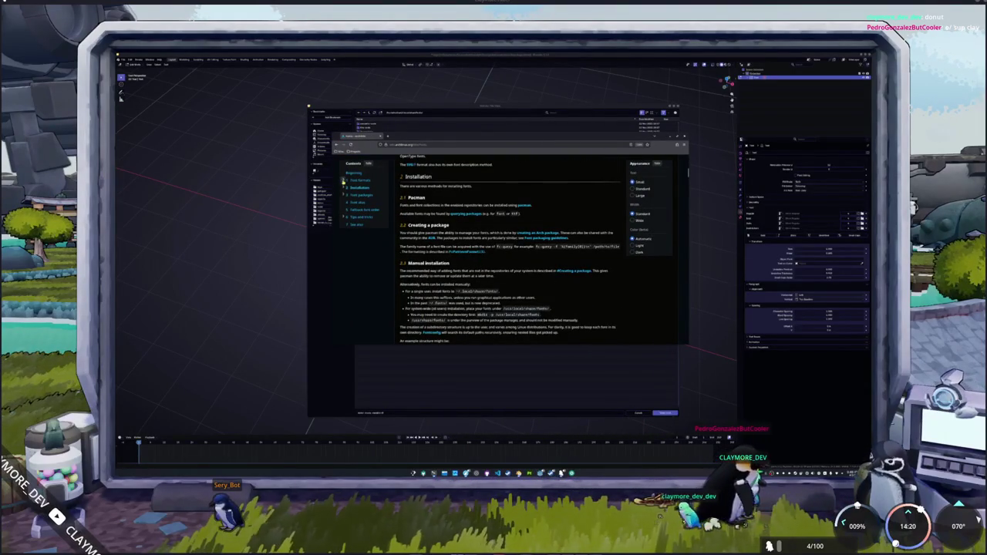
click(343, 194)
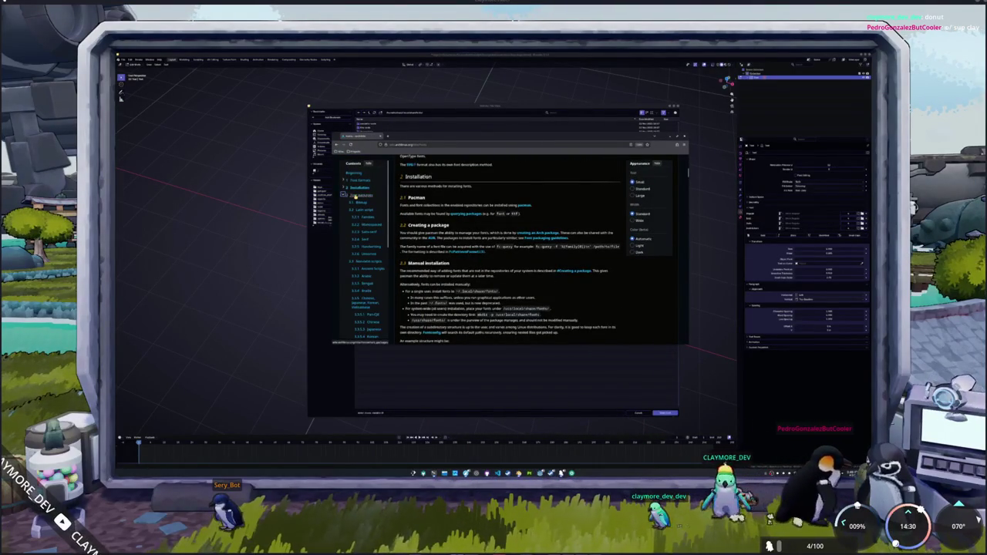
click(347, 196)
scroll(489, 234, down, 2)
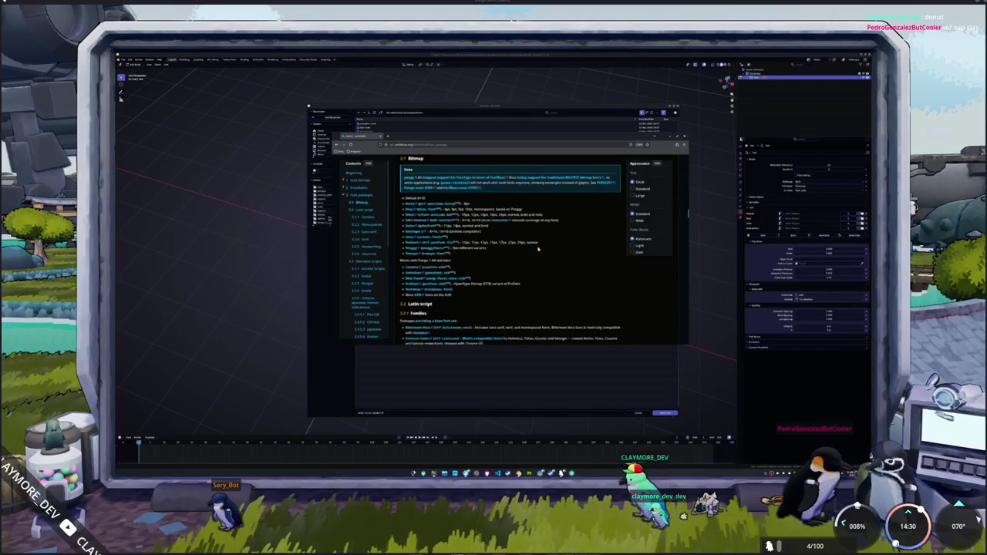
Step: Find the 'google' mentions on the page and open the ttf-google-fonts-git AUR package page
key(ctrl+f)
text(google)
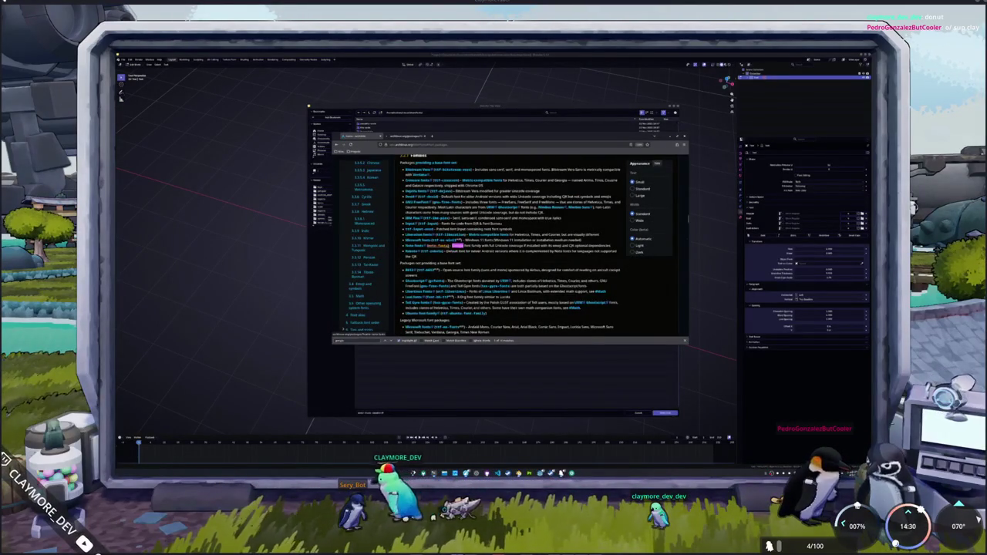
key(Return)
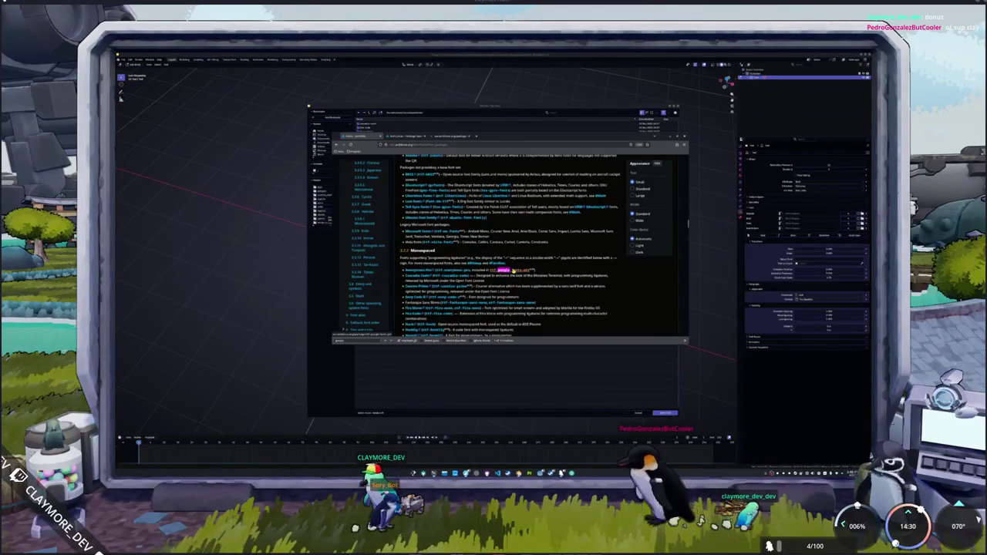
key(Return)
scroll(508, 267, down, 2)
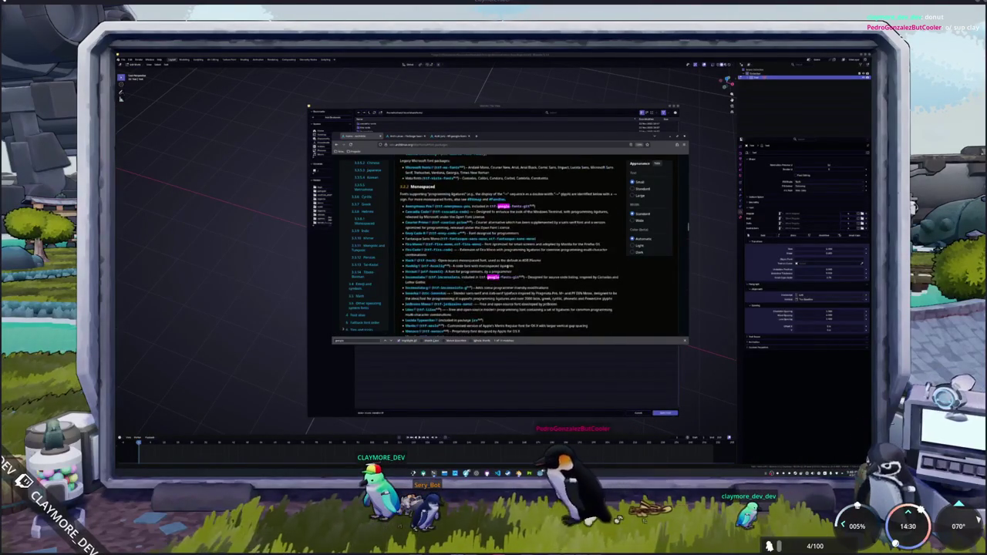
click(448, 137)
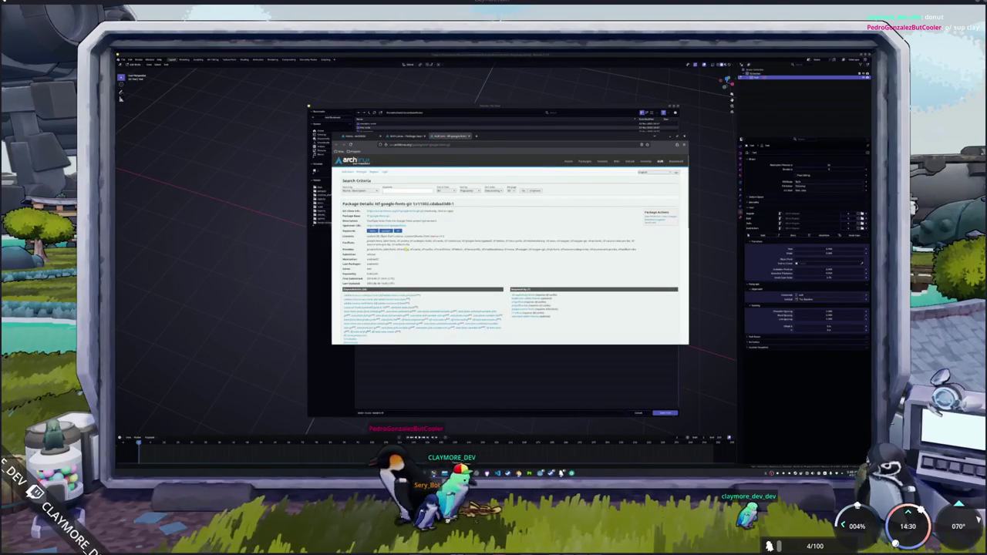
Step: Scroll through the ttf-google-fonts-git dependencies and comments
scroll(362, 242, down, 3)
scroll(344, 257, down, 2)
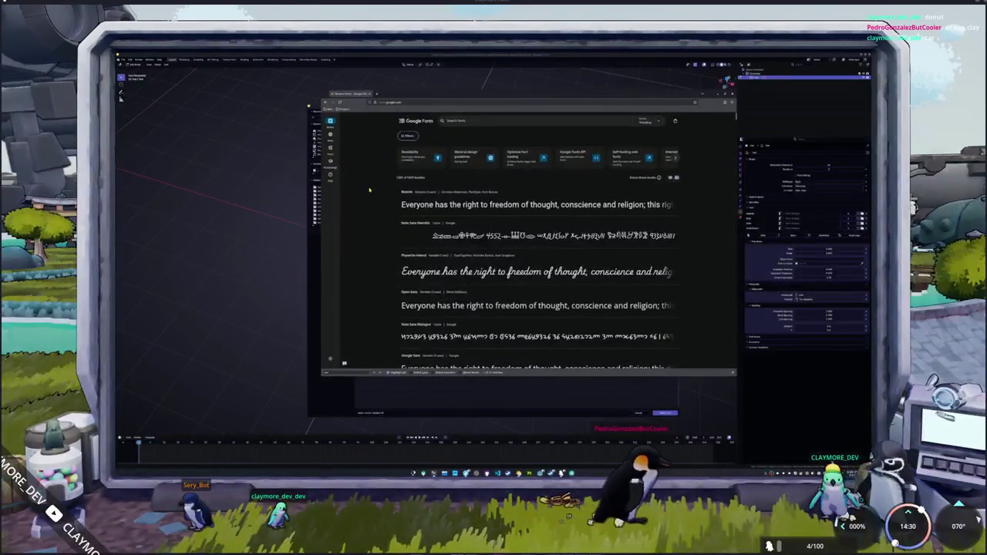
Step: Filter the Google Fonts catalogue by the Futuristic feeling
scroll(371, 201, down, 1)
scroll(371, 201, up, 1)
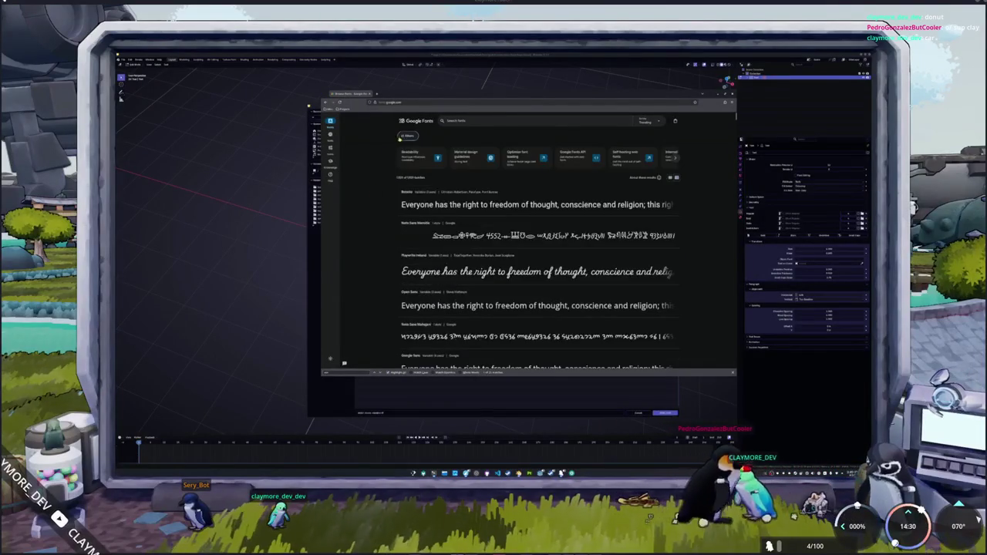
click(407, 136)
scroll(386, 224, down, 1)
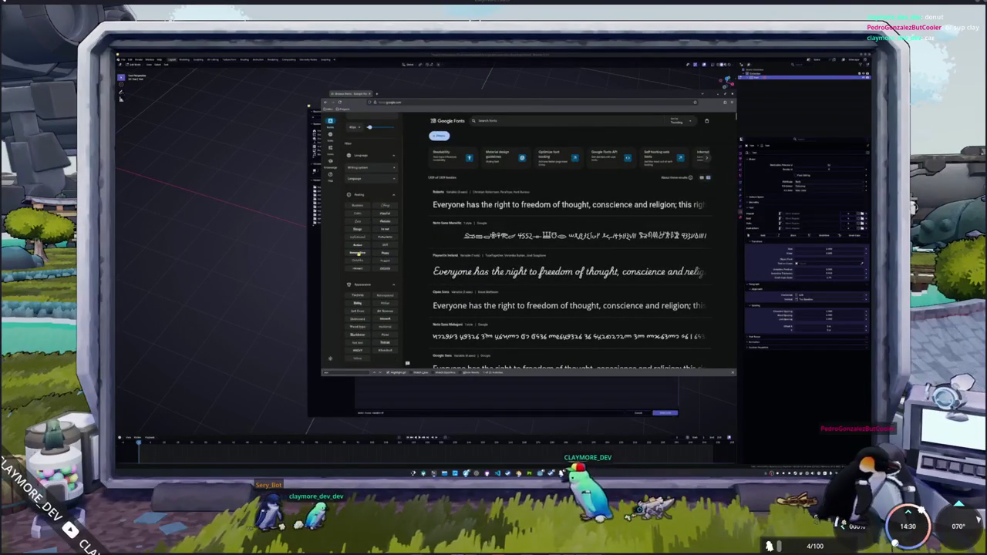
click(380, 239)
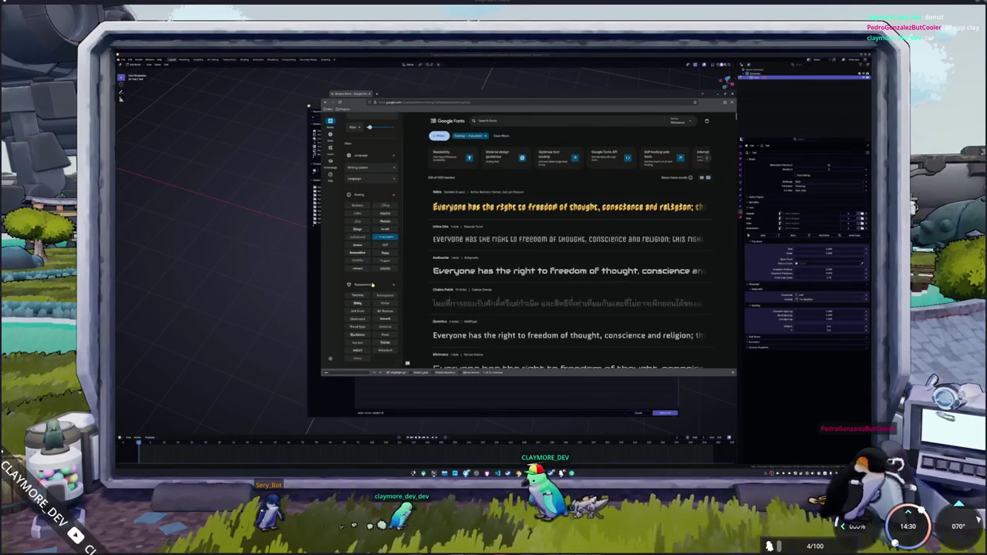
Step: Browse the Futuristic results list, ending with Nabla at the top
scroll(370, 279, down, 1)
scroll(370, 279, down, 1)
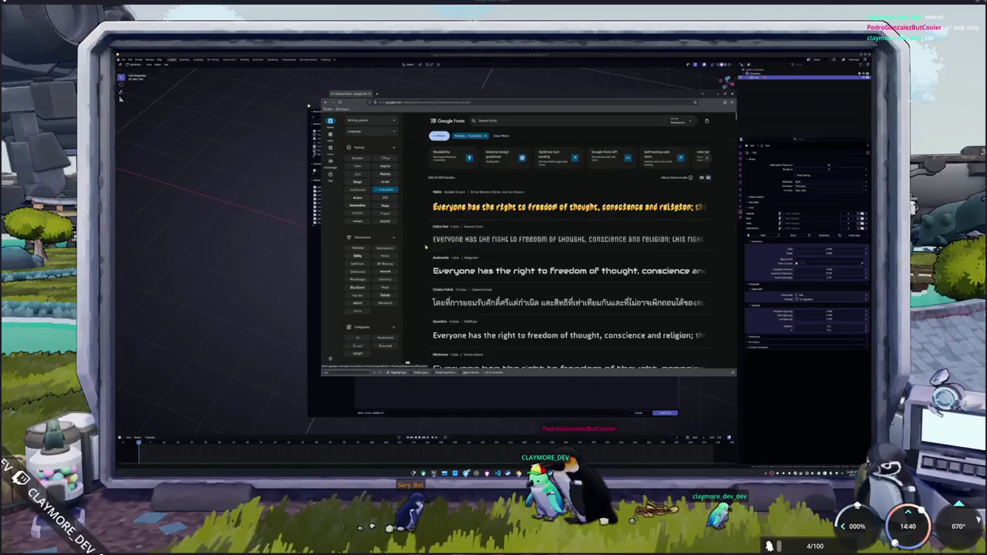
scroll(422, 247, down, 1)
scroll(423, 250, down, 1)
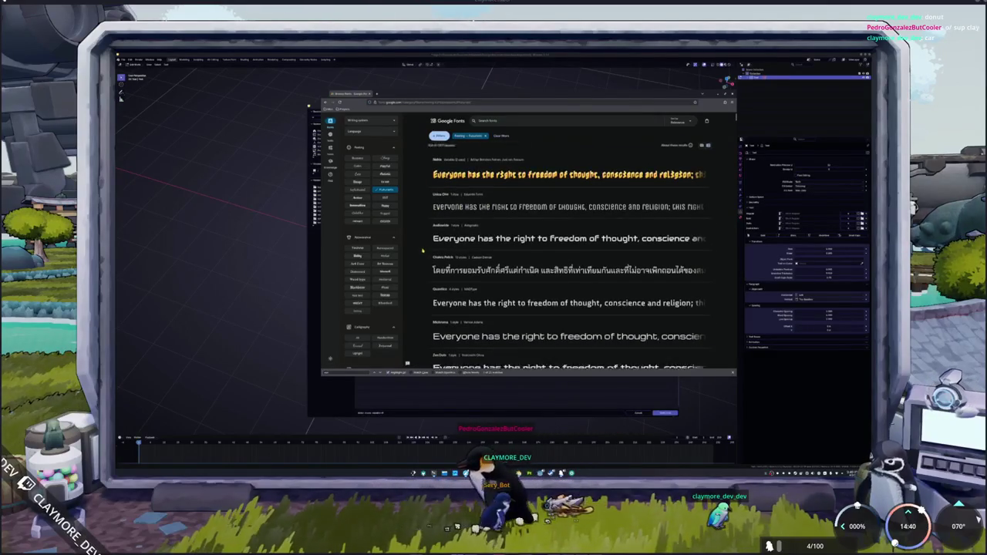
scroll(423, 250, down, 2)
scroll(423, 250, down, 1)
scroll(423, 250, down, 1)
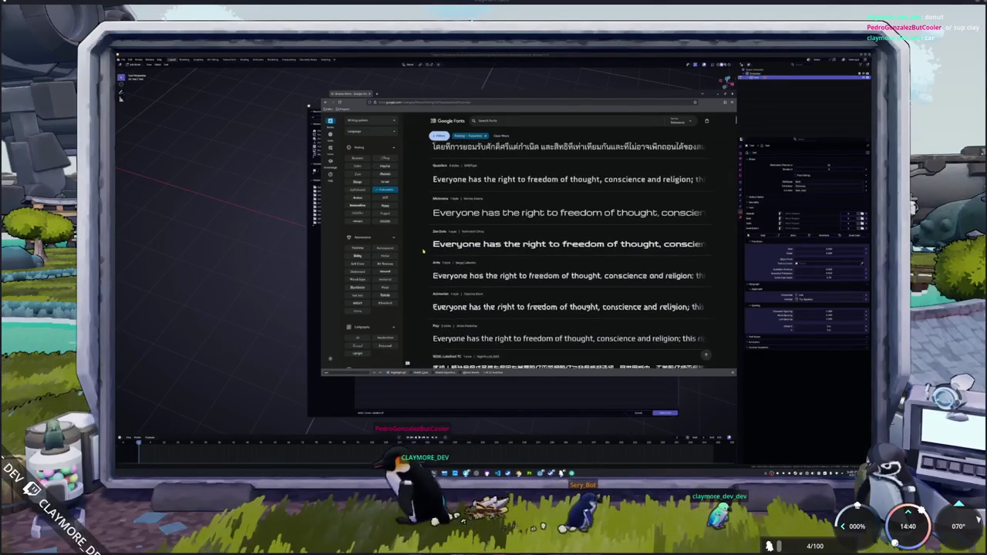
scroll(423, 252, down, 2)
scroll(422, 251, up, 3)
scroll(423, 251, up, 2)
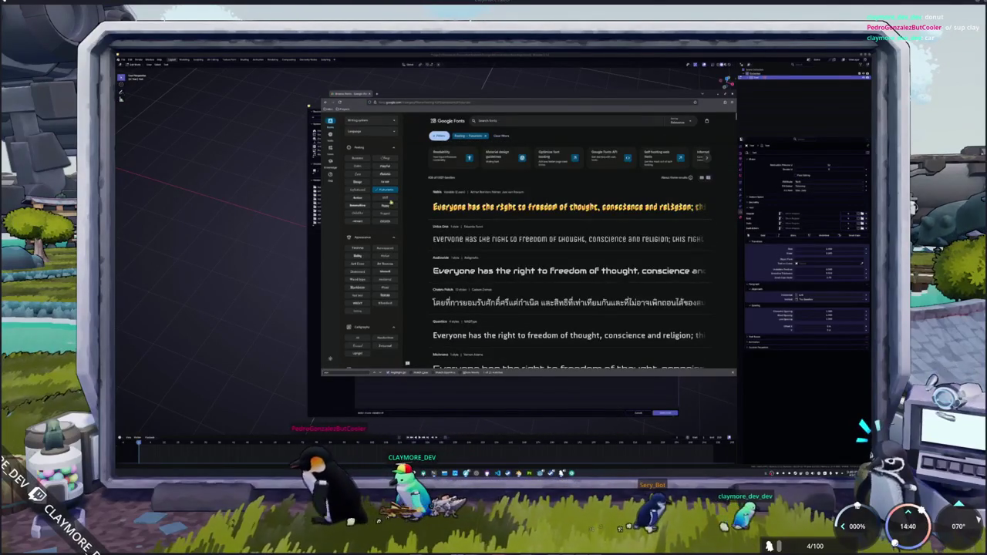
scroll(361, 189, up, 2)
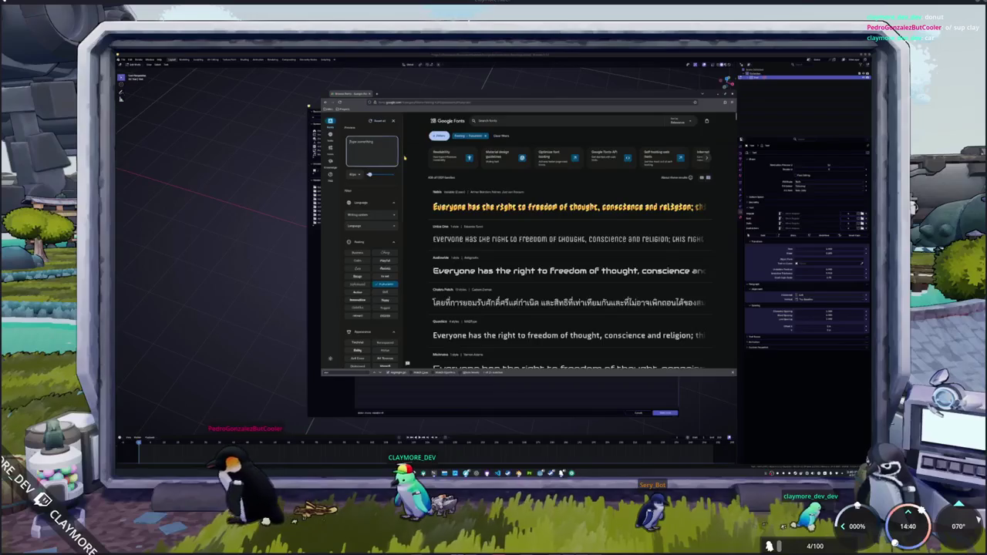
text(HADALTYH)
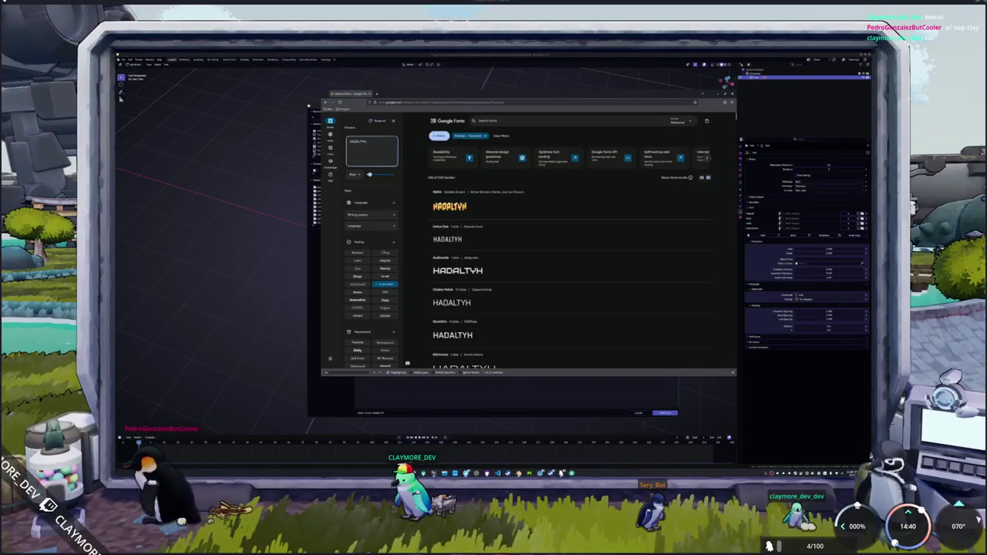
text( ZERO)
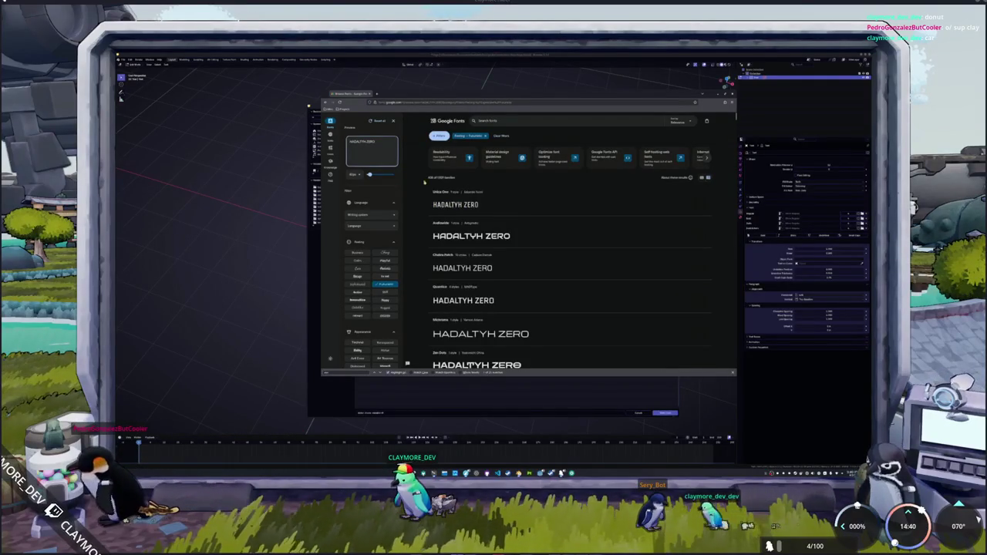
scroll(424, 182, down, 1)
scroll(421, 190, down, 2)
scroll(418, 192, down, 2)
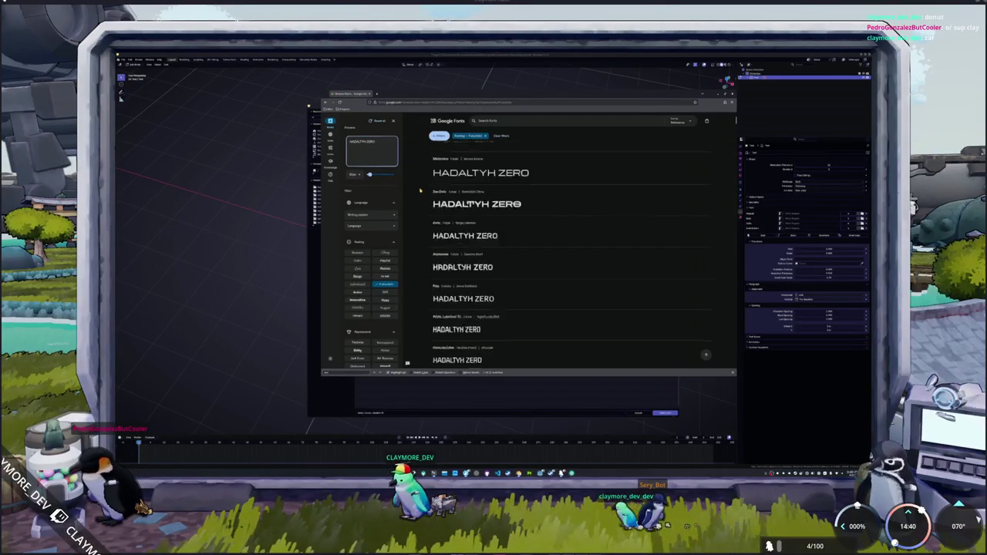
scroll(417, 194, down, 2)
scroll(417, 196, down, 2)
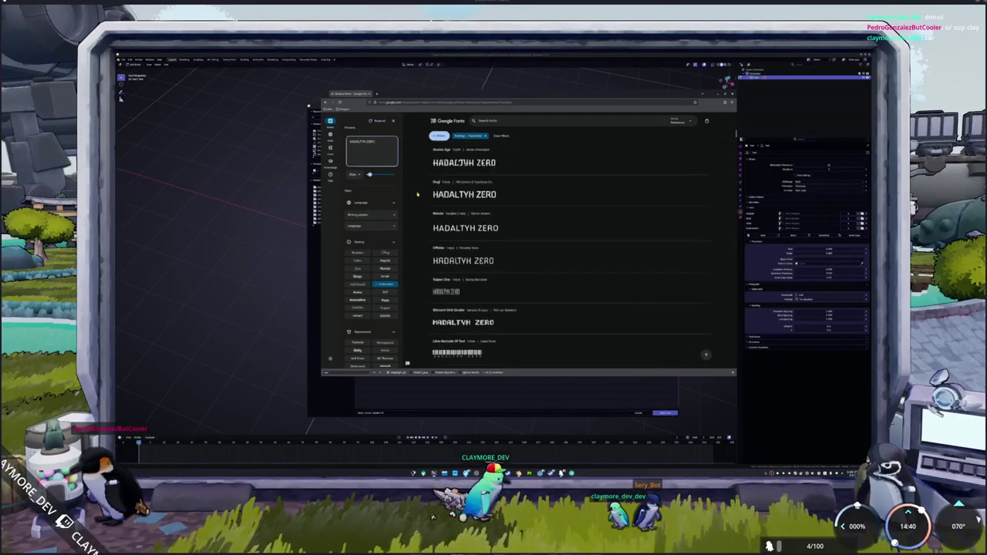
scroll(418, 195, down, 2)
scroll(417, 194, down, 2)
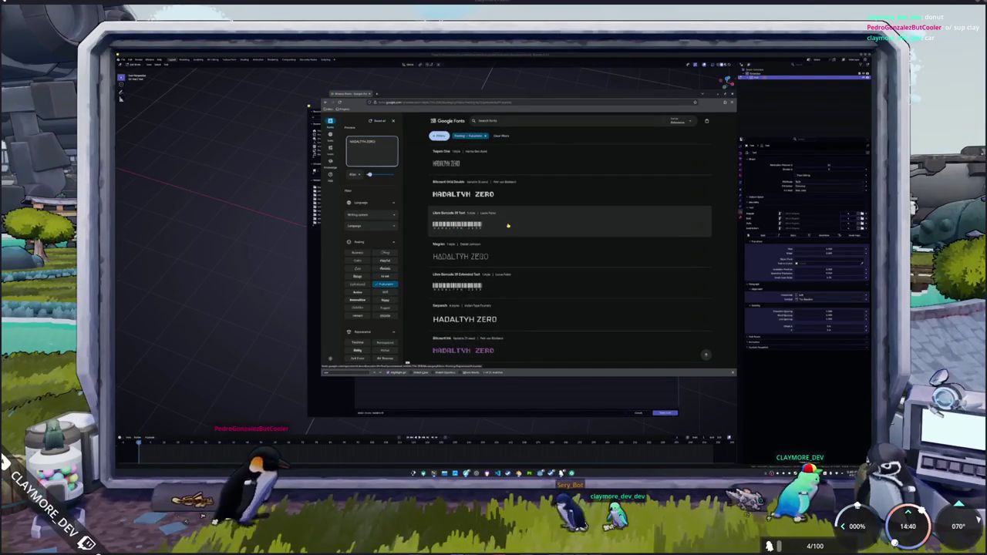
middle_click(509, 226)
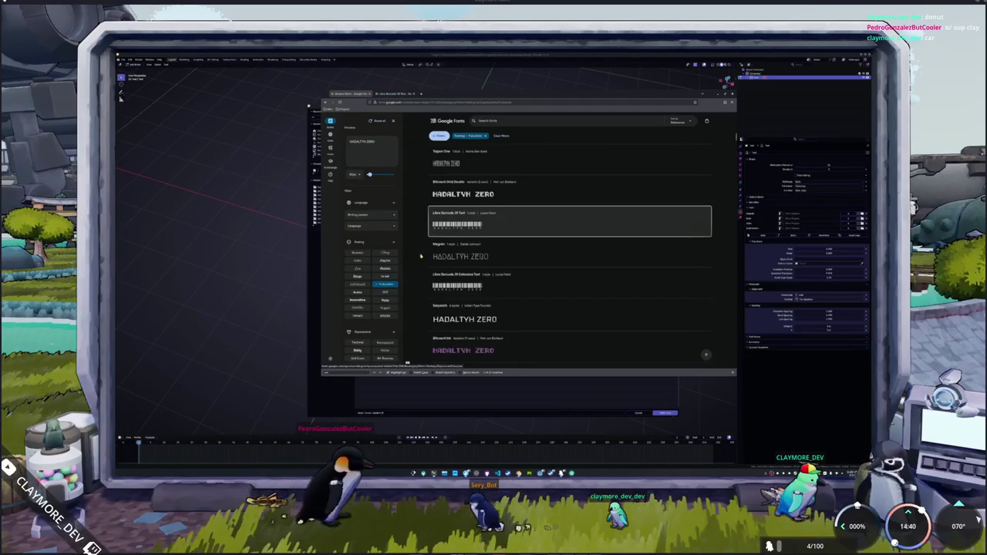
scroll(418, 253, down, 2)
scroll(418, 250, down, 3)
scroll(418, 251, down, 2)
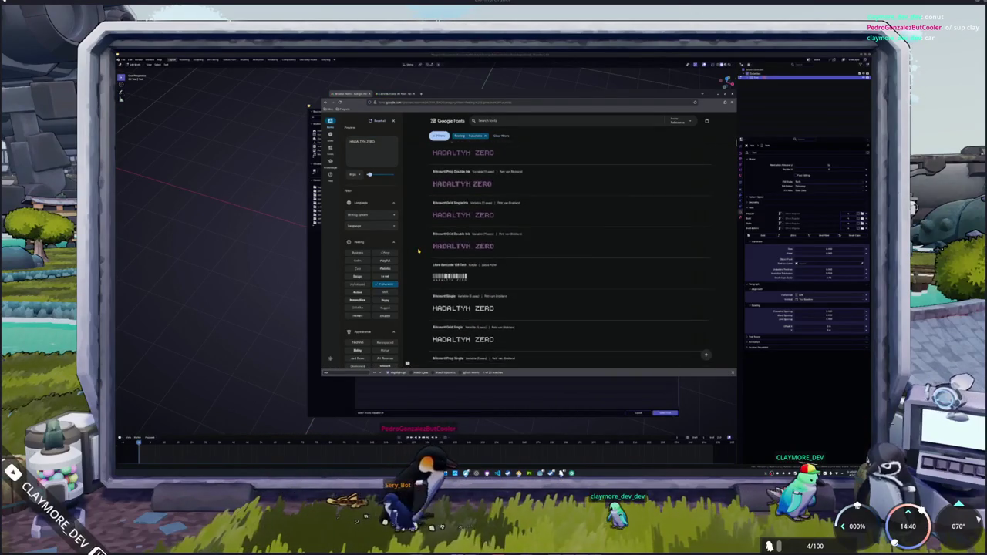
scroll(432, 251, down, 1)
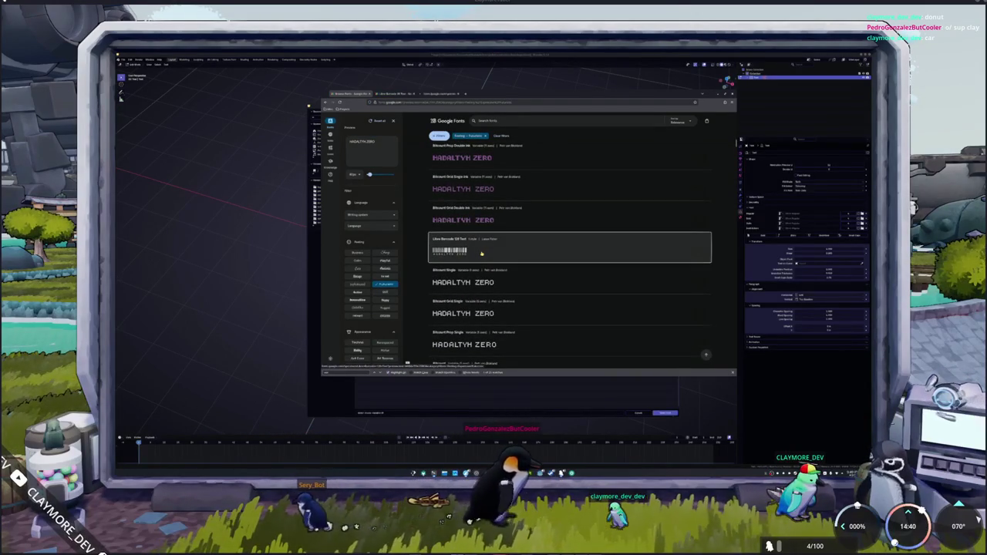
scroll(421, 255, down, 1)
scroll(418, 257, down, 2)
scroll(420, 259, down, 1)
scroll(420, 259, down, 2)
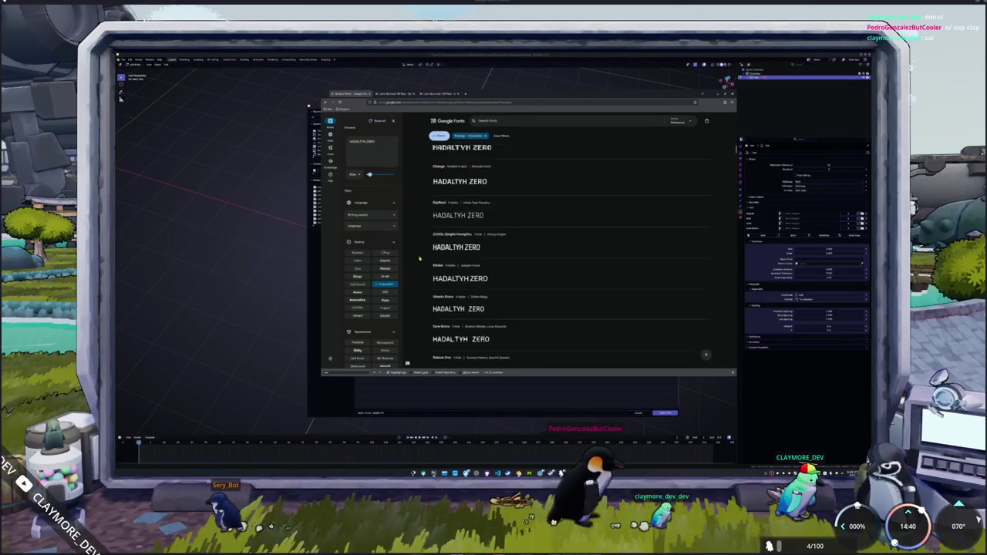
scroll(419, 259, down, 2)
scroll(420, 259, down, 2)
scroll(420, 259, down, 2)
scroll(419, 259, down, 1)
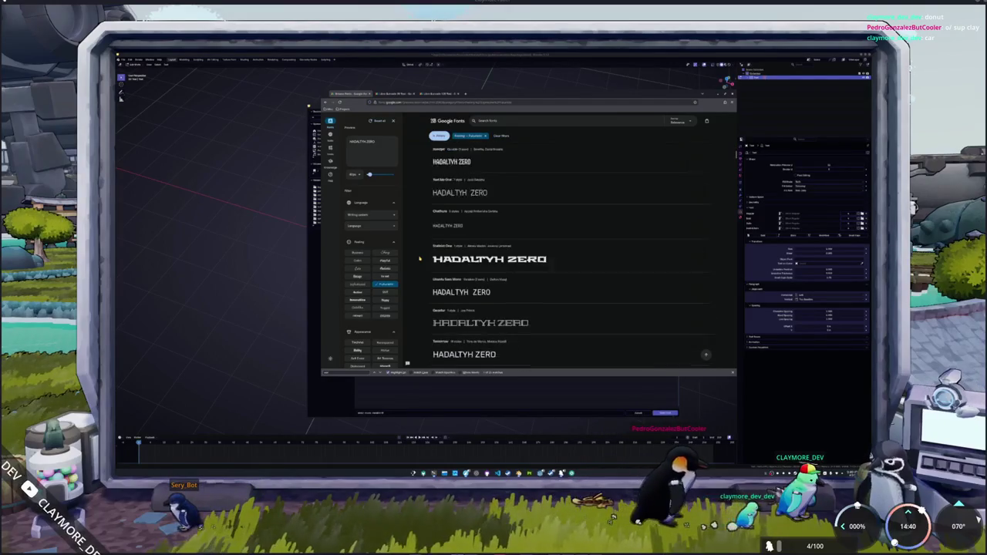
scroll(420, 258, down, 1)
scroll(419, 259, down, 1)
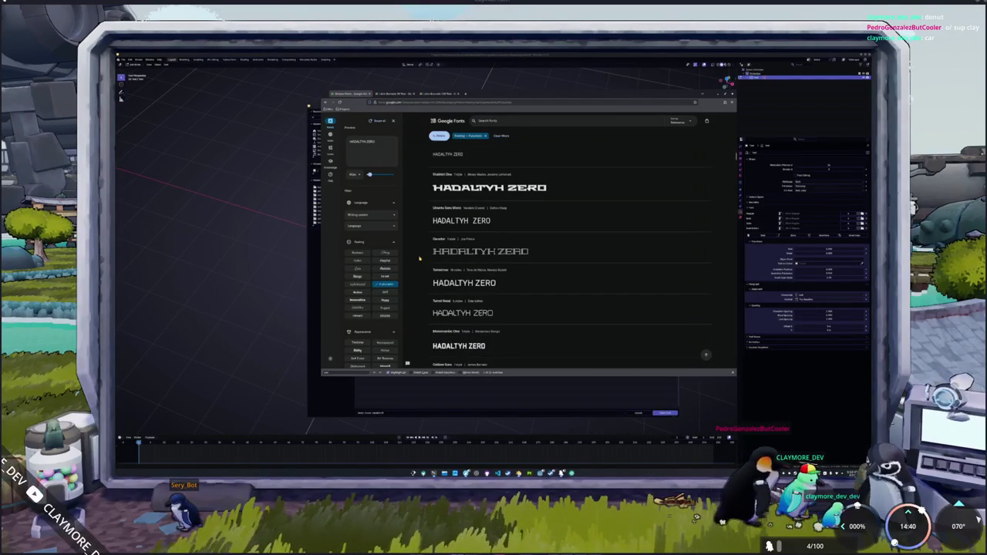
scroll(419, 259, down, 2)
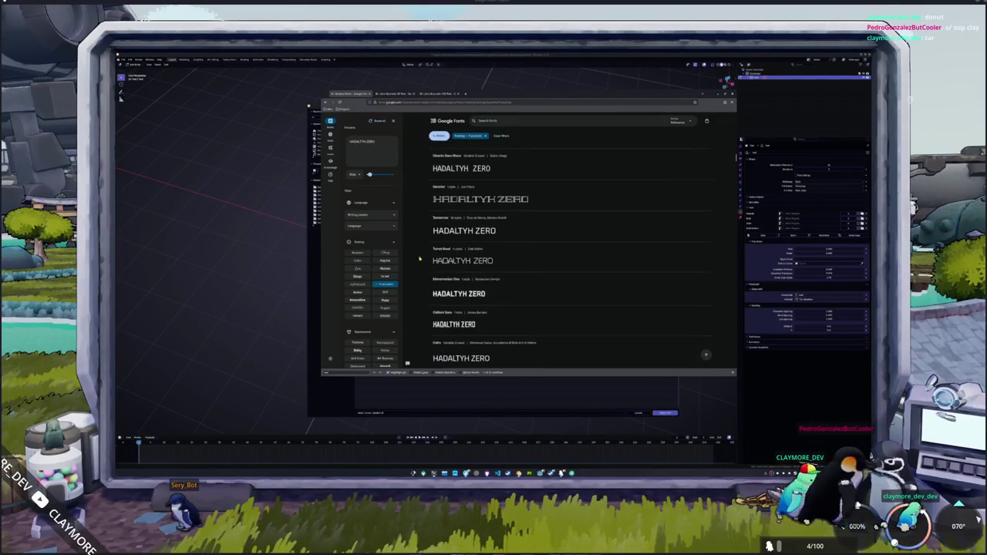
scroll(420, 259, down, 1)
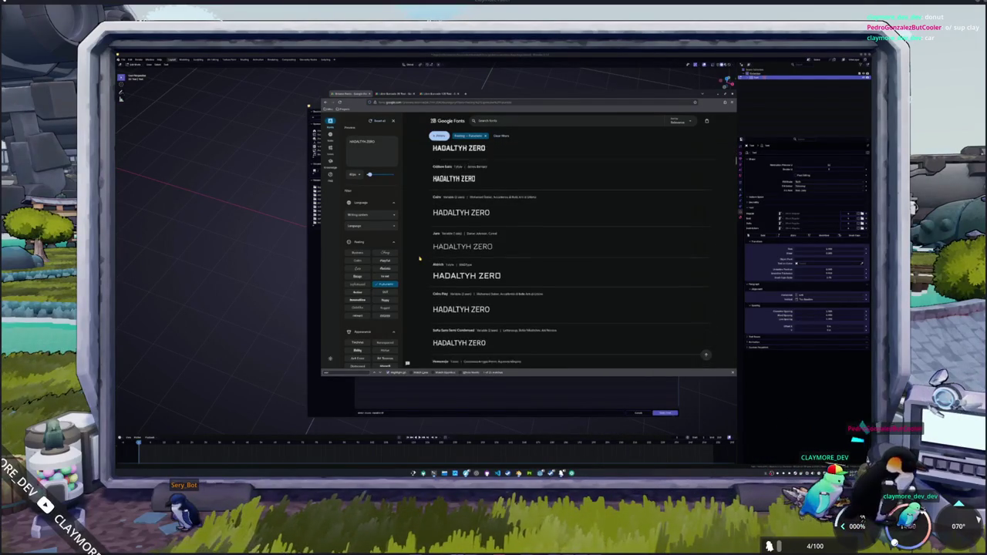
scroll(420, 259, down, 2)
scroll(420, 259, down, 2)
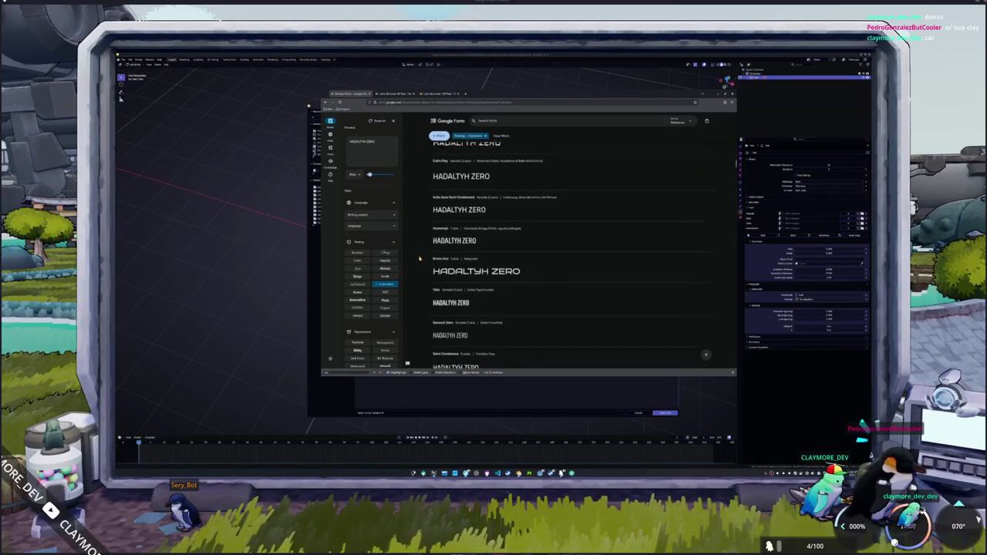
scroll(420, 259, down, 2)
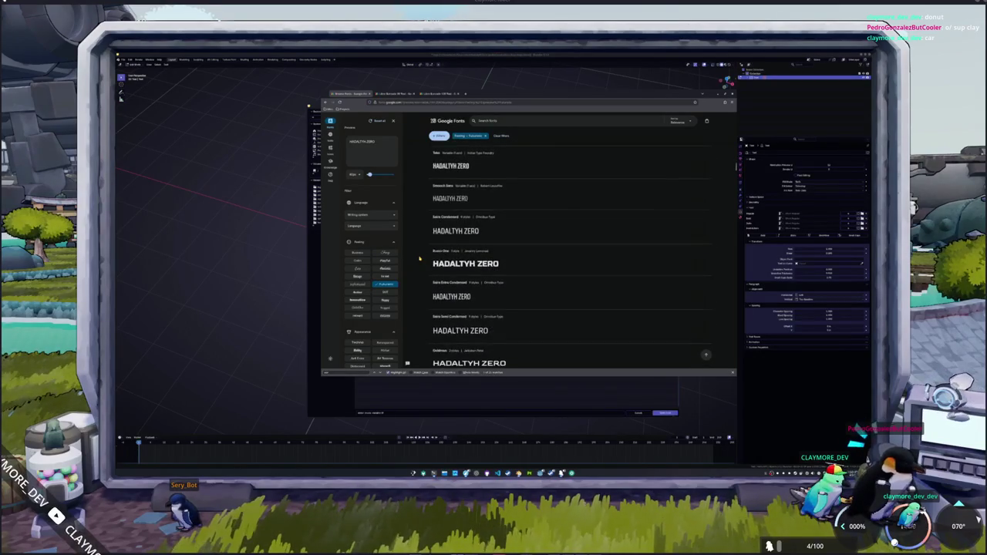
scroll(419, 259, down, 2)
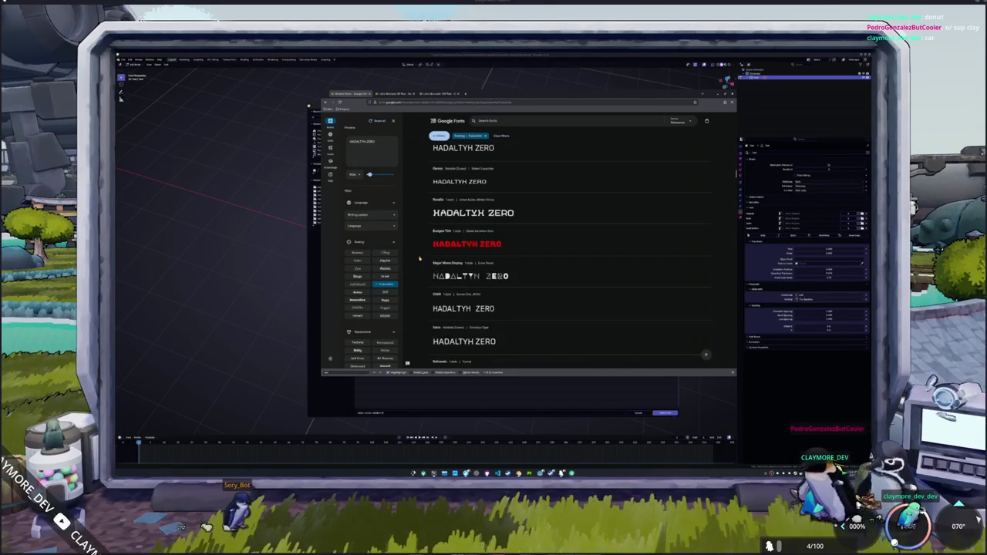
scroll(420, 259, down, 2)
scroll(420, 259, down, 2)
scroll(419, 259, down, 2)
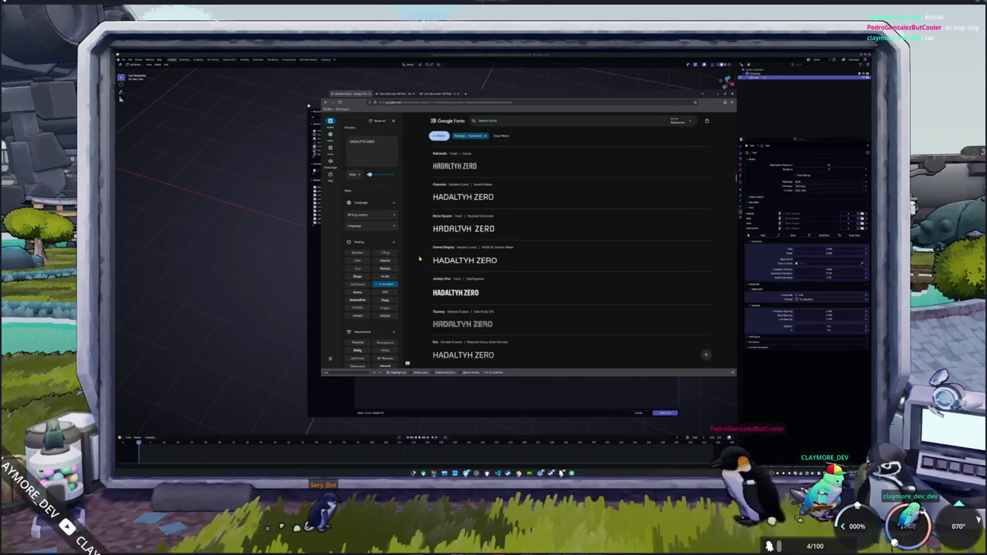
scroll(420, 260, down, 2)
scroll(419, 259, down, 2)
scroll(419, 259, down, 2)
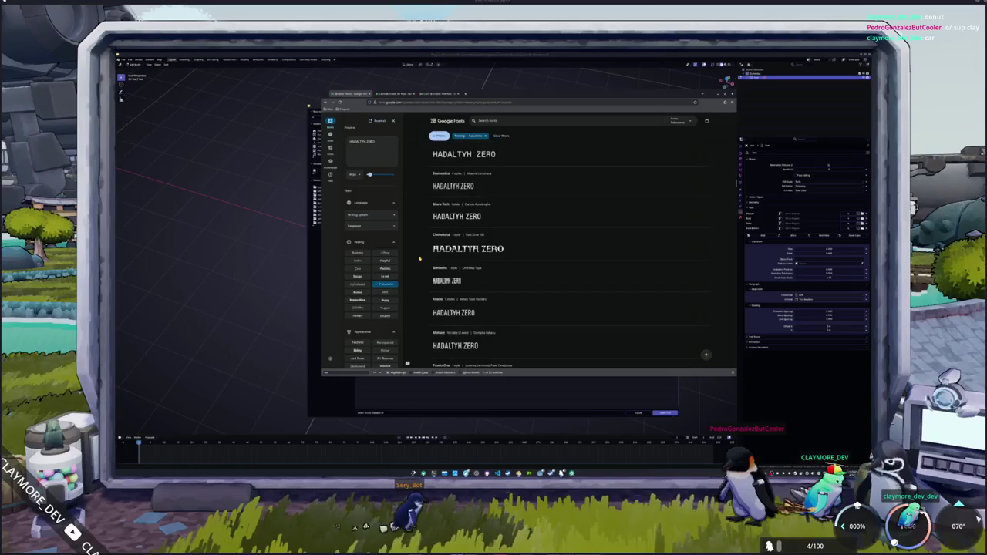
scroll(420, 260, down, 2)
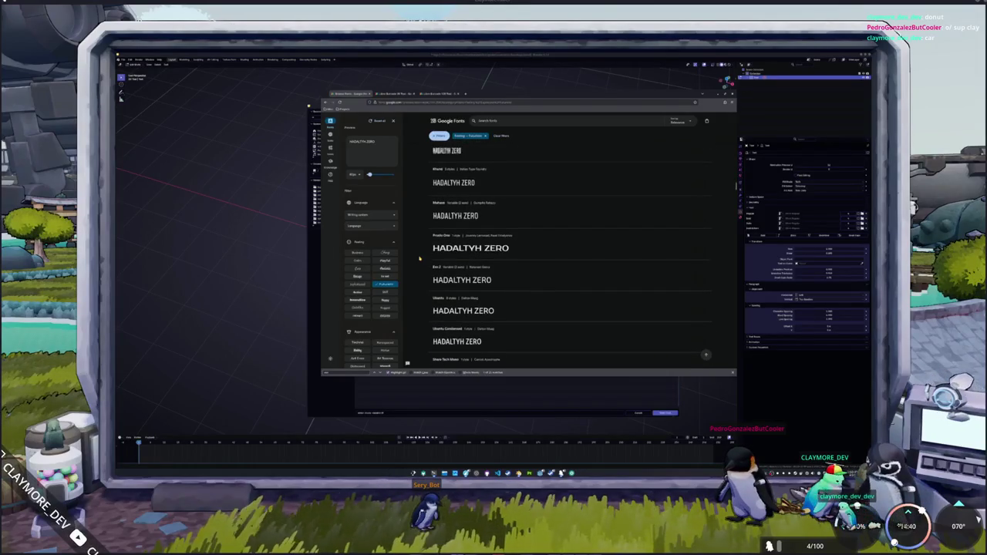
scroll(419, 259, down, 2)
scroll(419, 259, down, 2)
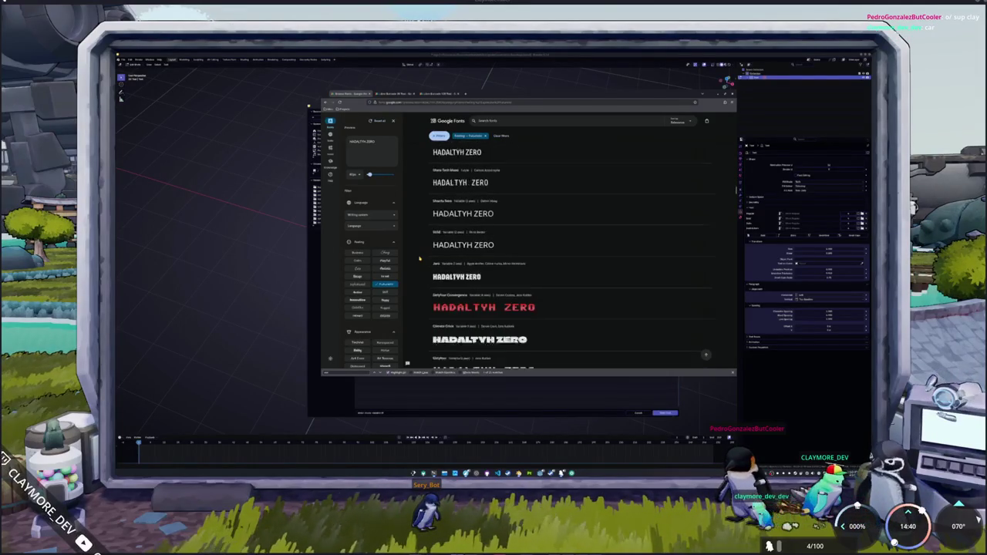
scroll(420, 259, down, 2)
scroll(420, 259, down, 2)
scroll(419, 259, down, 4)
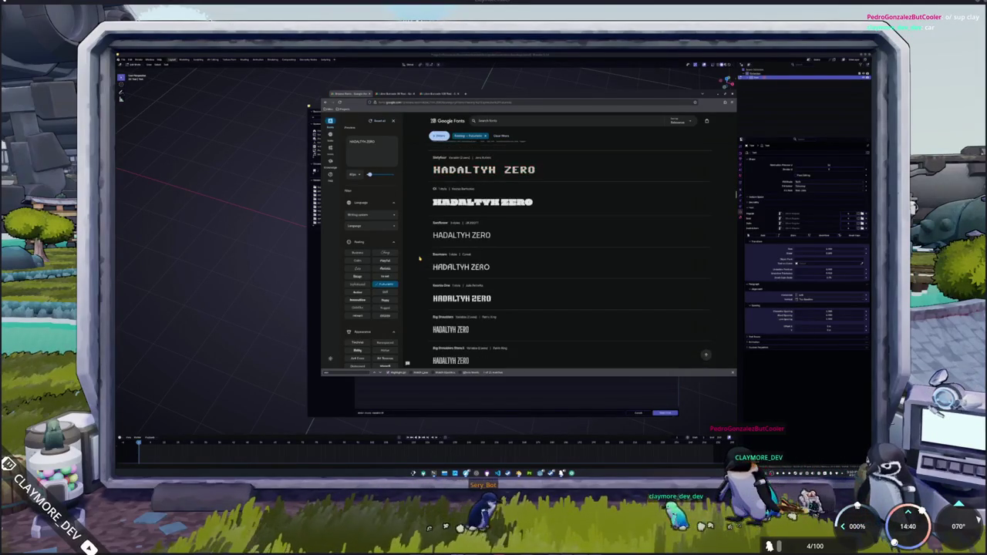
scroll(419, 260, down, 2)
scroll(420, 260, down, 2)
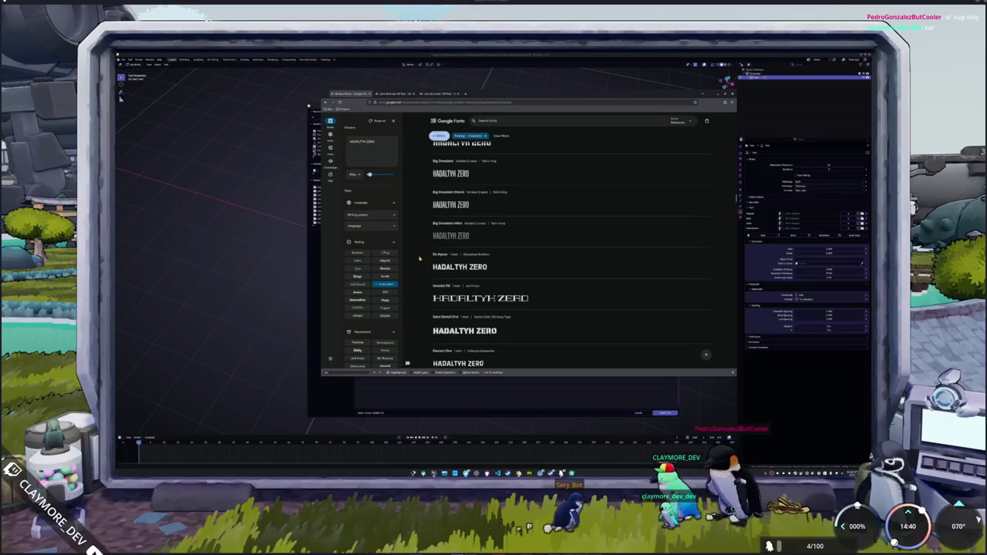
scroll(419, 259, down, 2)
scroll(420, 259, down, 2)
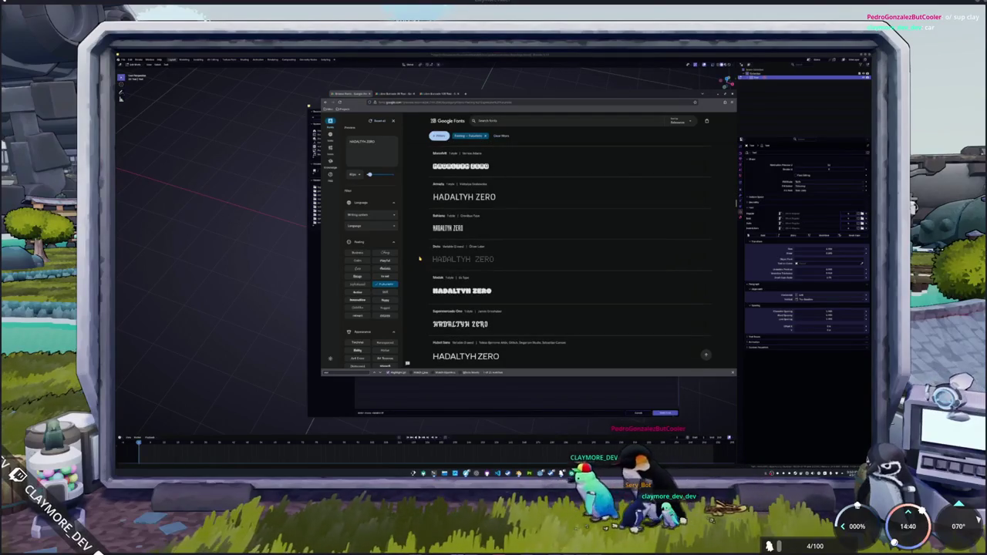
scroll(420, 259, down, 2)
scroll(420, 259, down, 1)
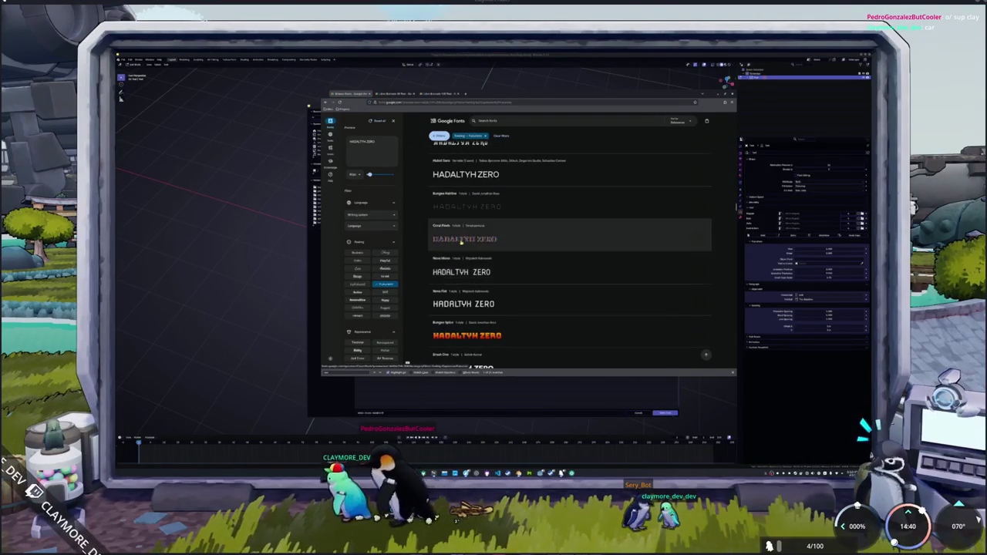
scroll(461, 243, down, 3)
click(460, 243)
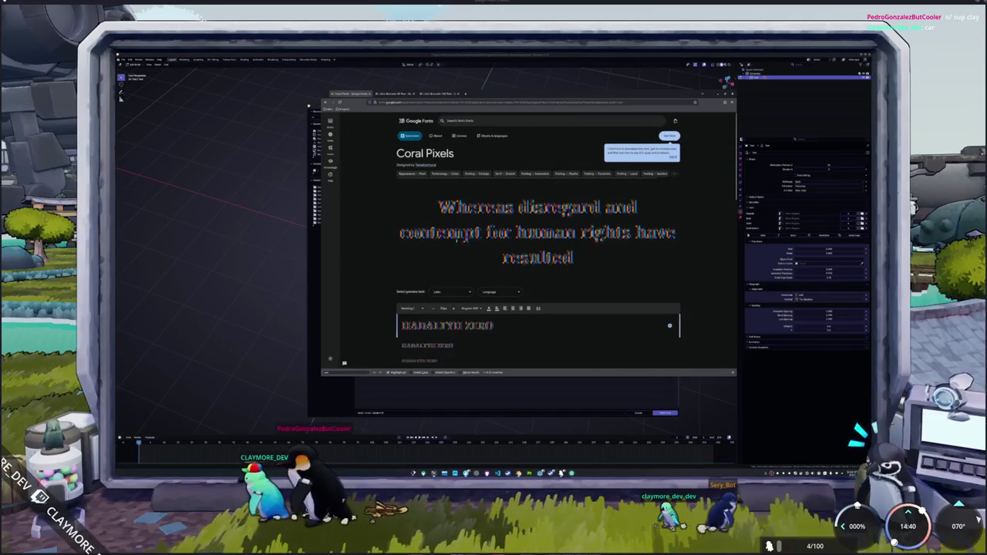
mouse_move(439, 202)
mouse_down()
mouse_move(643, 233)
mouse_move(577, 258)
mouse_up()
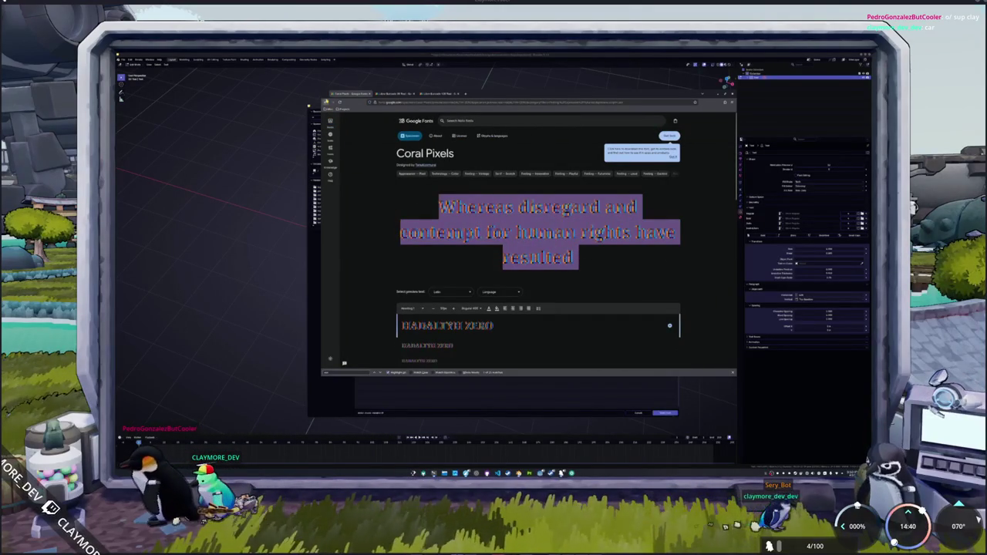
click(325, 102)
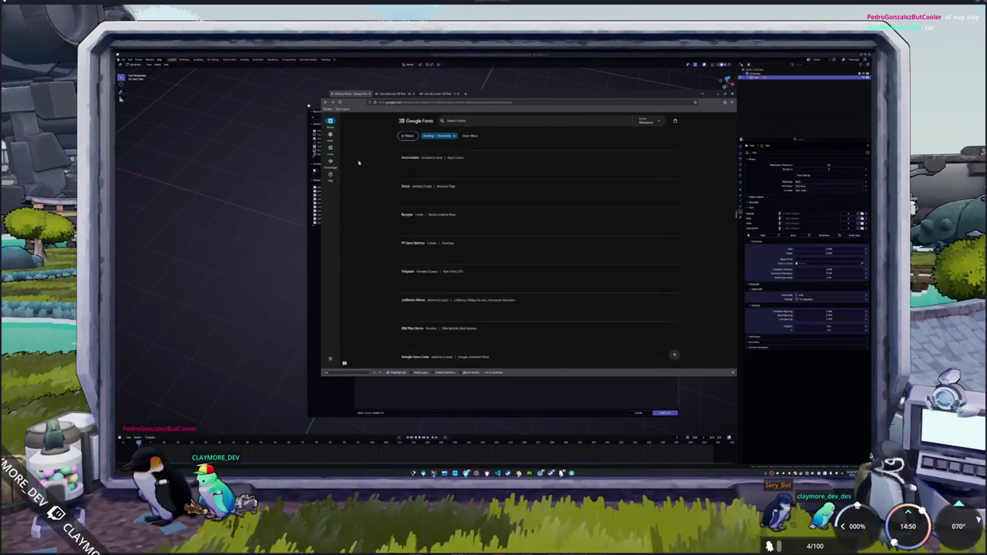
scroll(368, 254, down, 10)
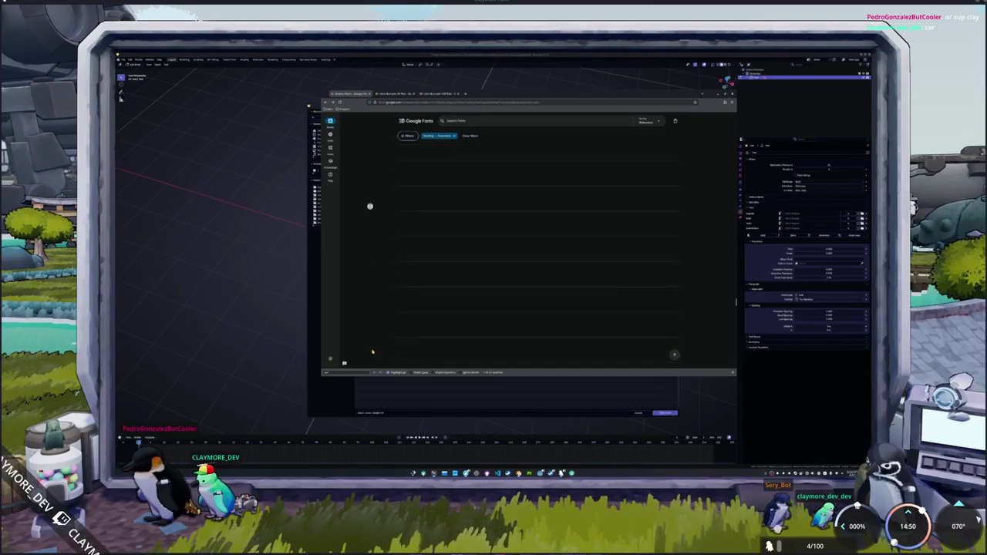
scroll(374, 303, down, 3)
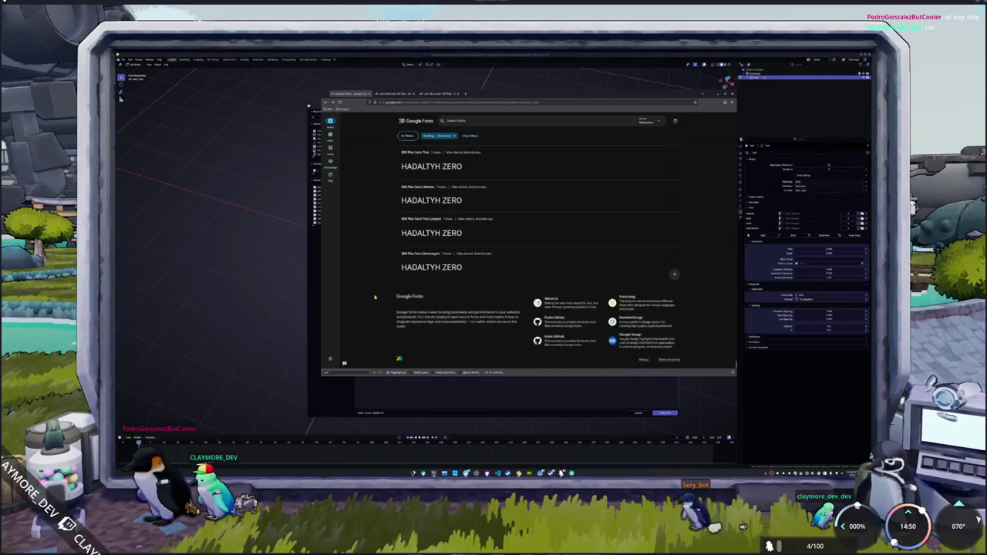
scroll(375, 300, down, 2)
scroll(375, 300, down, 2)
scroll(375, 302, down, 2)
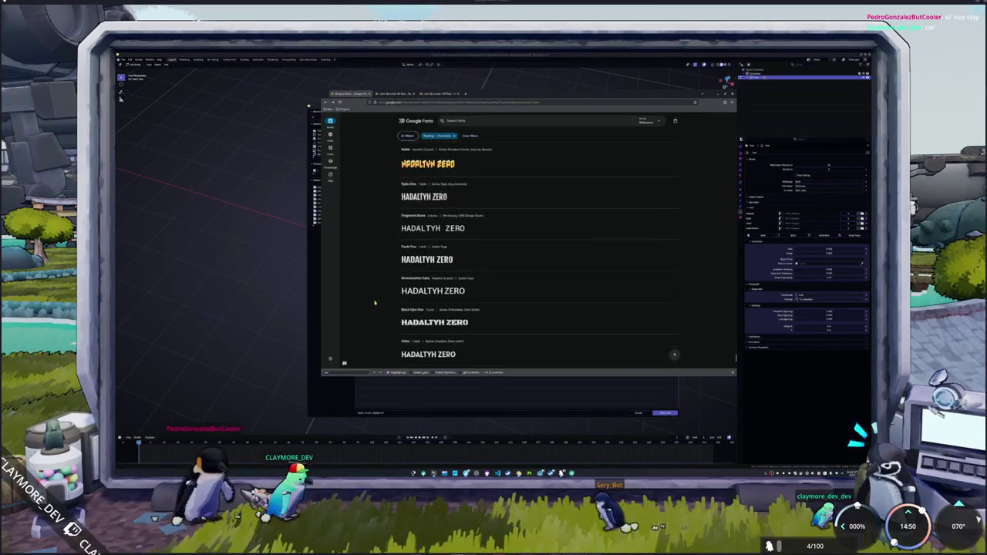
scroll(377, 305, down, 1)
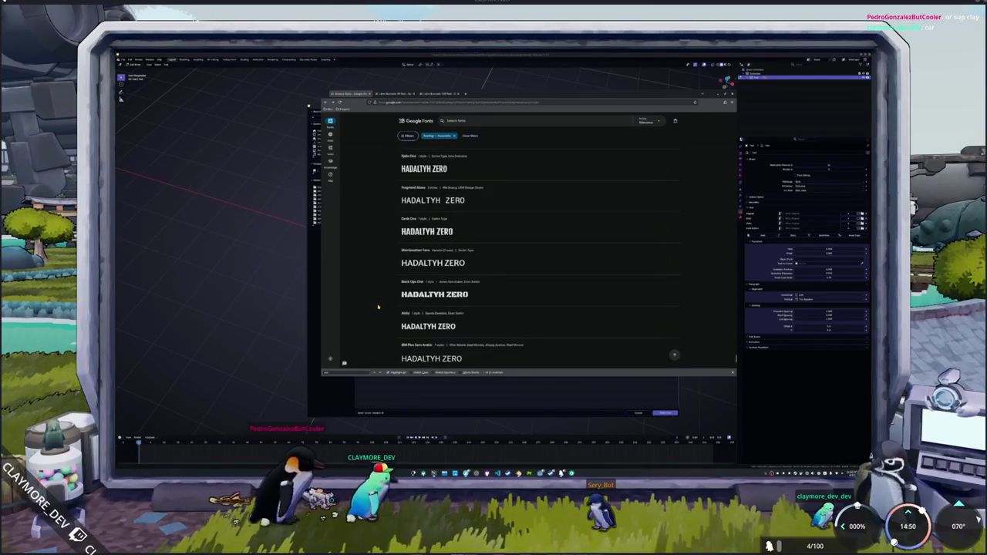
scroll(377, 307, down, 1)
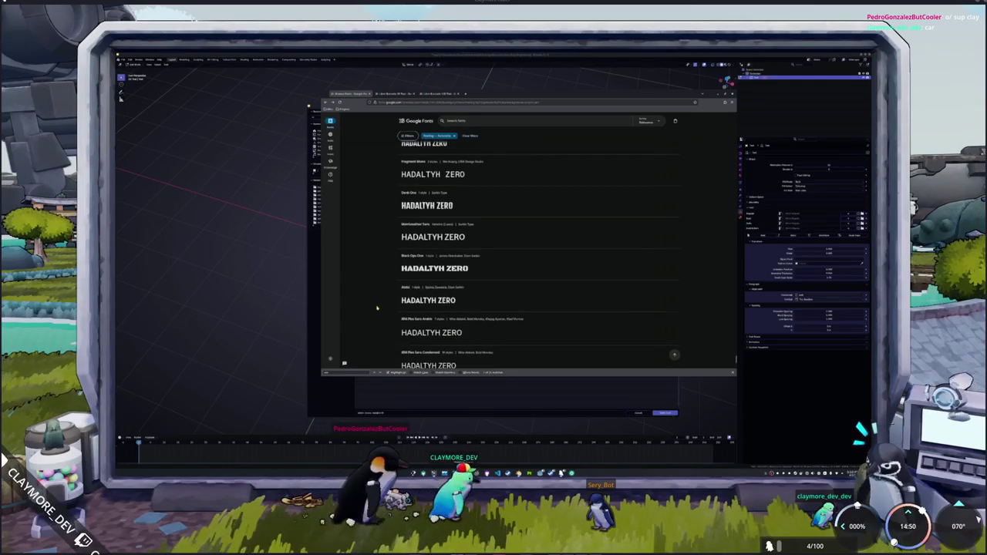
scroll(380, 285, up, 2)
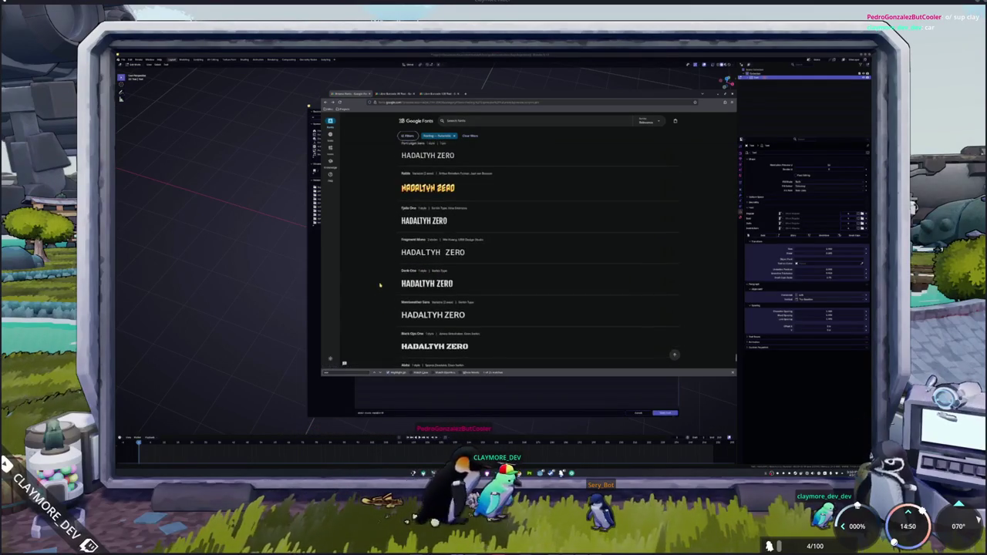
scroll(379, 286, up, 1)
scroll(379, 285, up, 1)
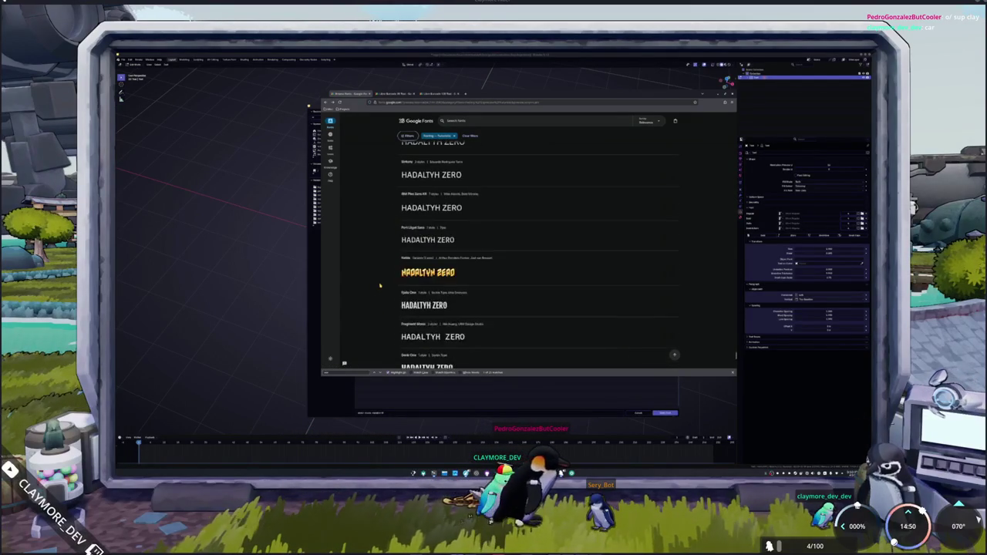
scroll(378, 301, up, 2)
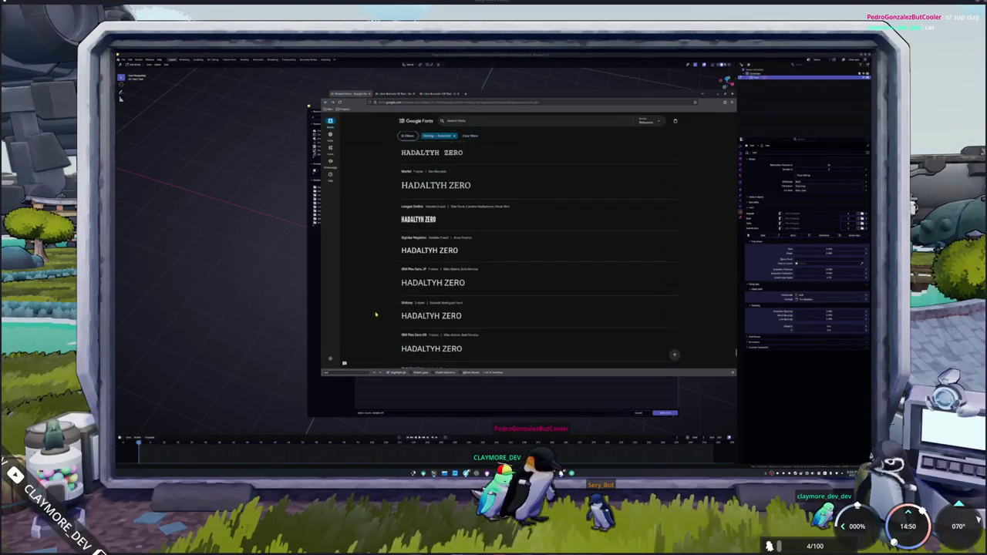
scroll(376, 315, up, 2)
scroll(378, 324, up, 1)
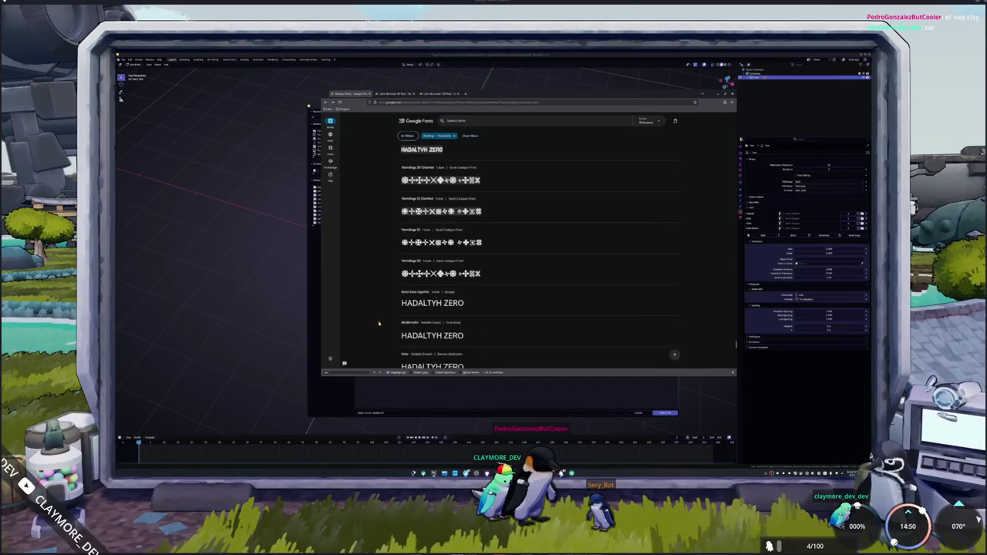
scroll(379, 323, up, 2)
scroll(379, 323, up, 2)
scroll(379, 323, up, 2)
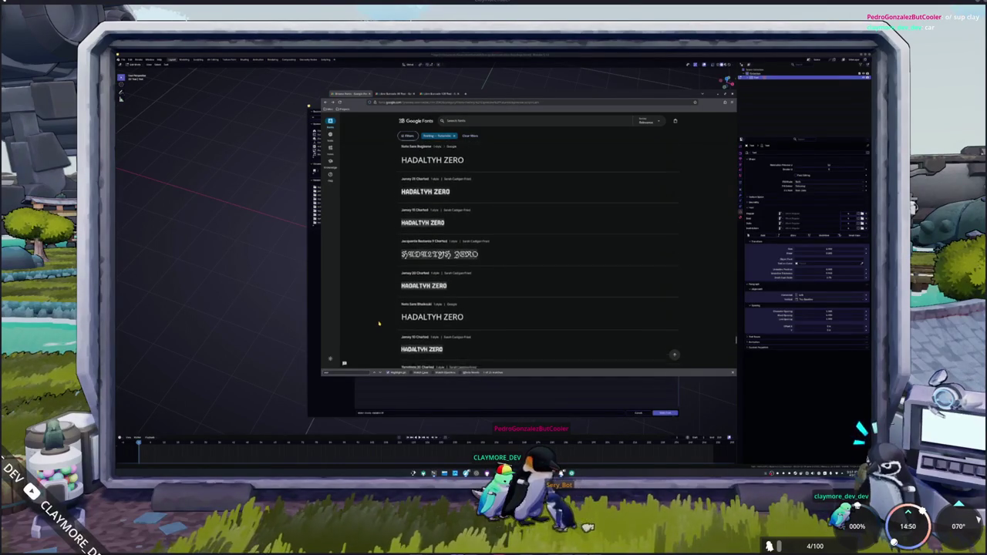
scroll(379, 323, up, 2)
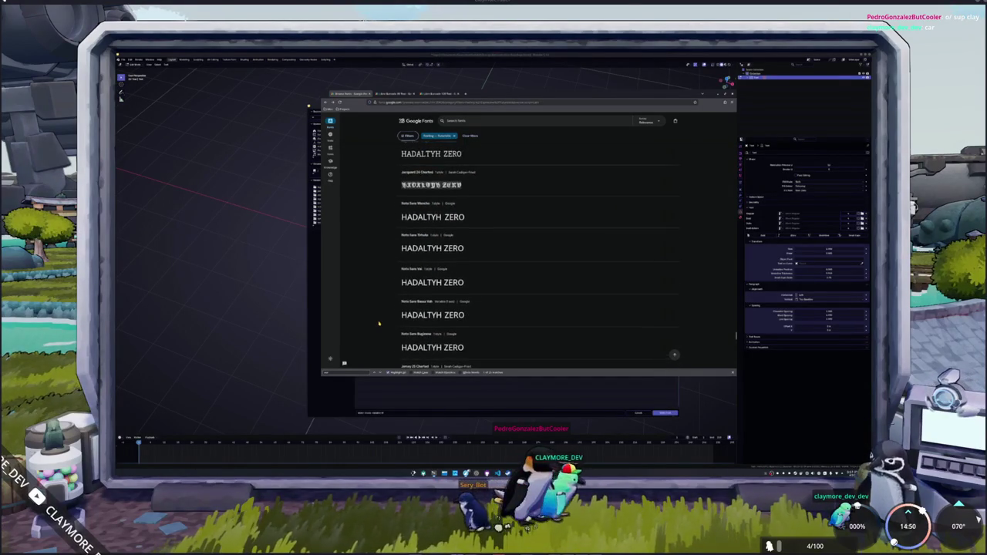
scroll(378, 324, up, 2)
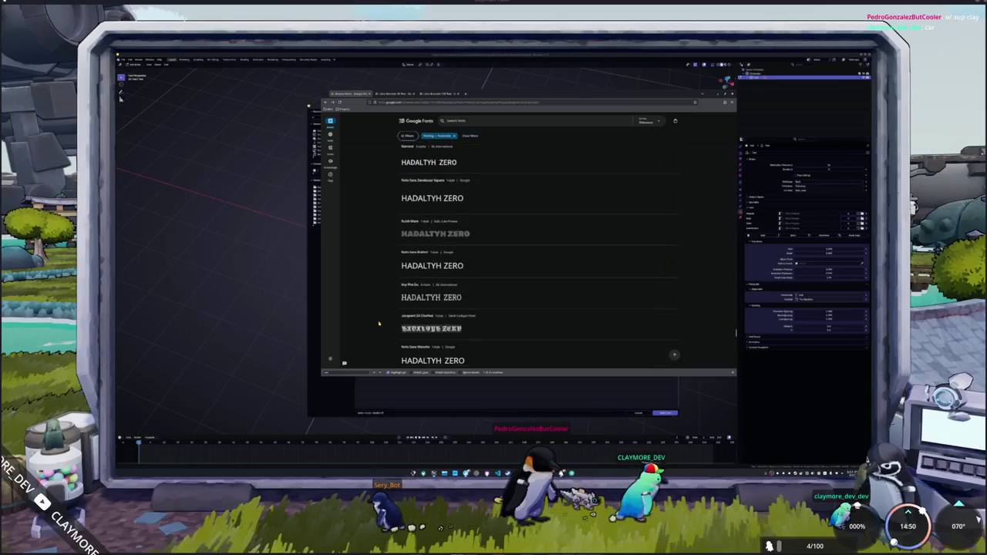
scroll(378, 324, up, 1)
scroll(379, 324, up, 1)
scroll(379, 324, up, 1)
scroll(378, 324, up, 2)
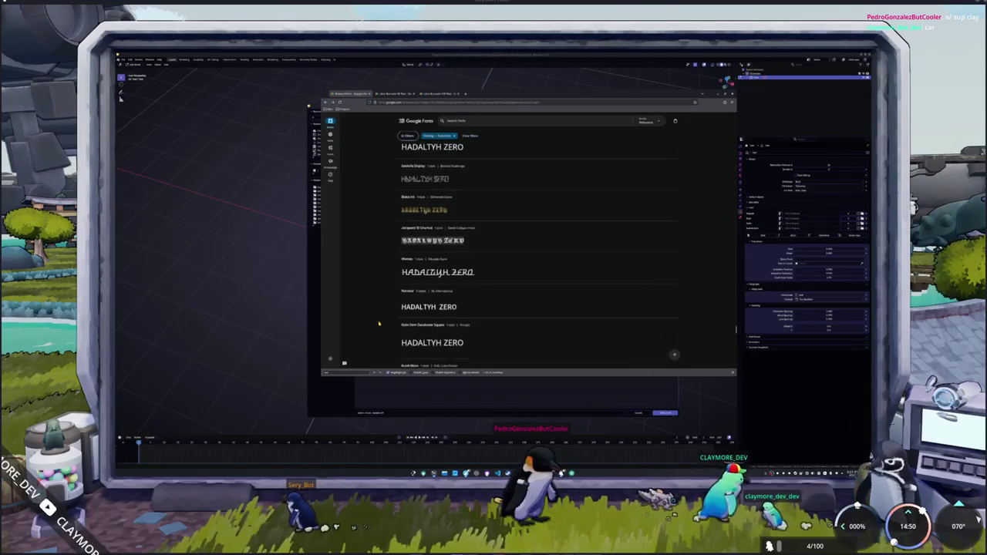
scroll(380, 326, up, 1)
scroll(381, 327, up, 1)
scroll(383, 329, up, 1)
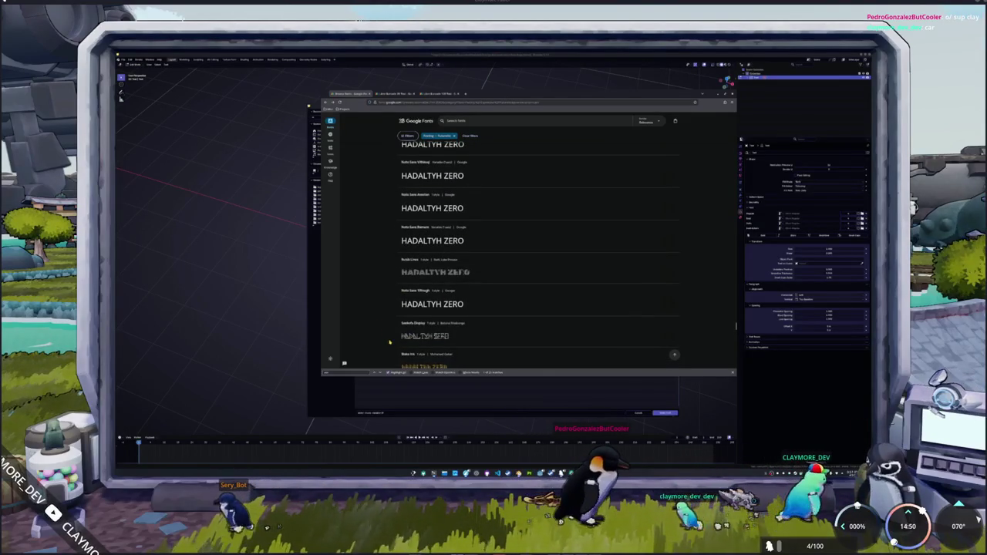
scroll(390, 342, up, 2)
scroll(390, 343, up, 1)
scroll(390, 342, up, 1)
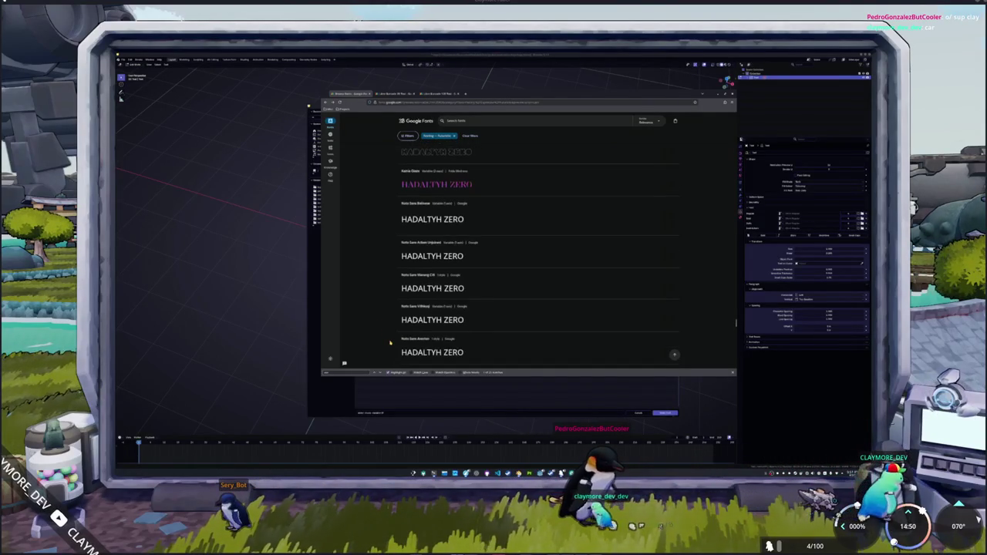
scroll(390, 344, up, 1)
scroll(390, 342, up, 2)
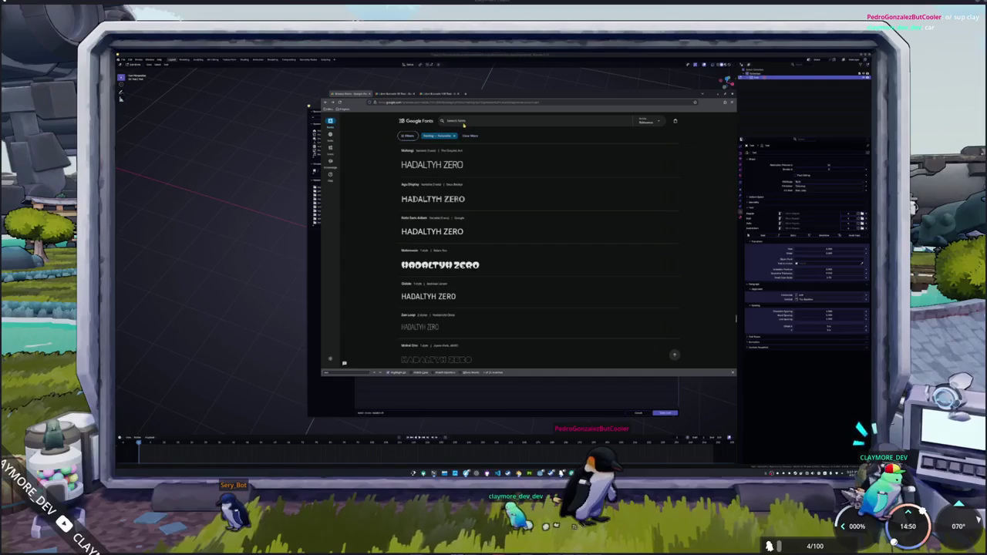
Step: Search for 'bar' and look through the Barlow and Libre Barcode results
text(bar)
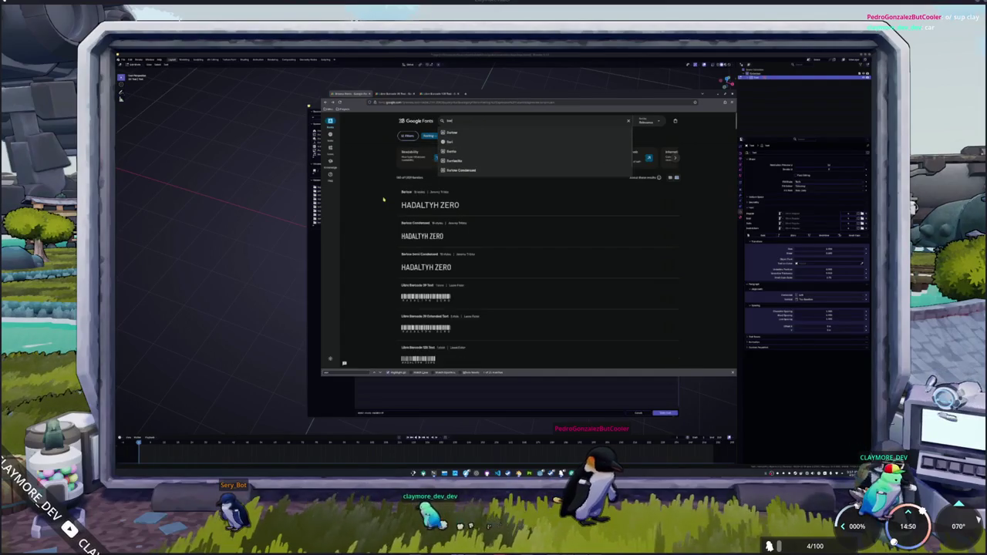
key(Return)
scroll(384, 284, down, 2)
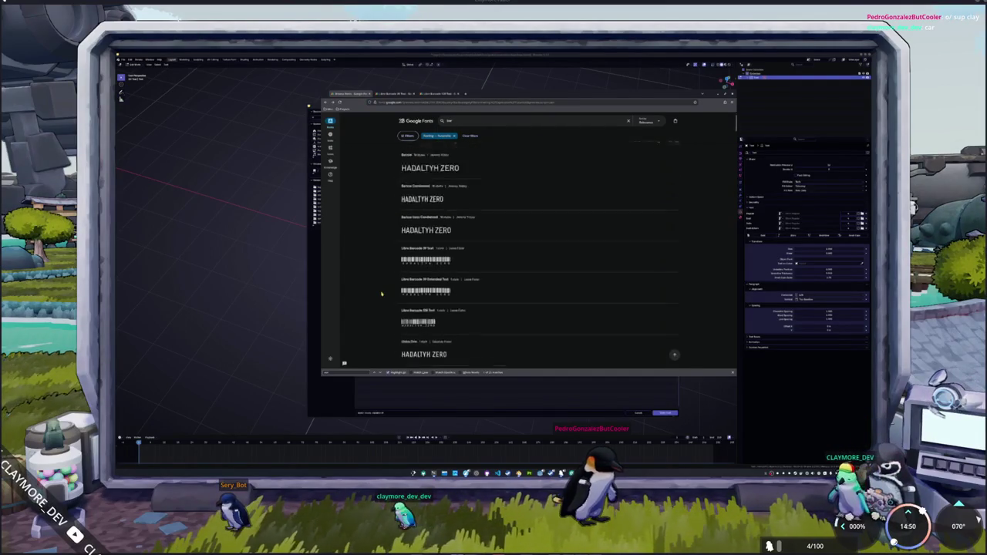
scroll(384, 284, down, 1)
scroll(385, 284, down, 1)
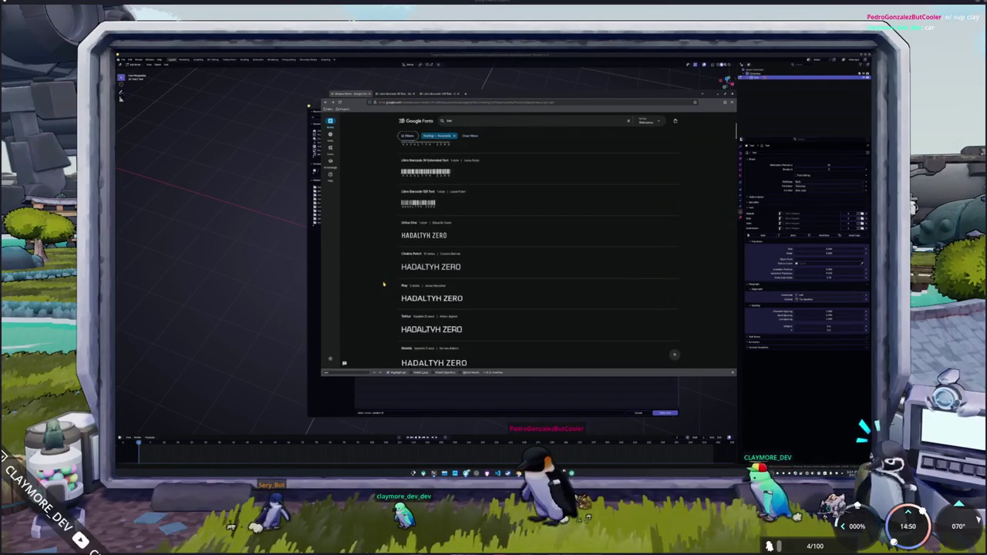
scroll(384, 284, down, 1)
scroll(384, 284, down, 1)
scroll(385, 284, down, 1)
scroll(384, 284, down, 1)
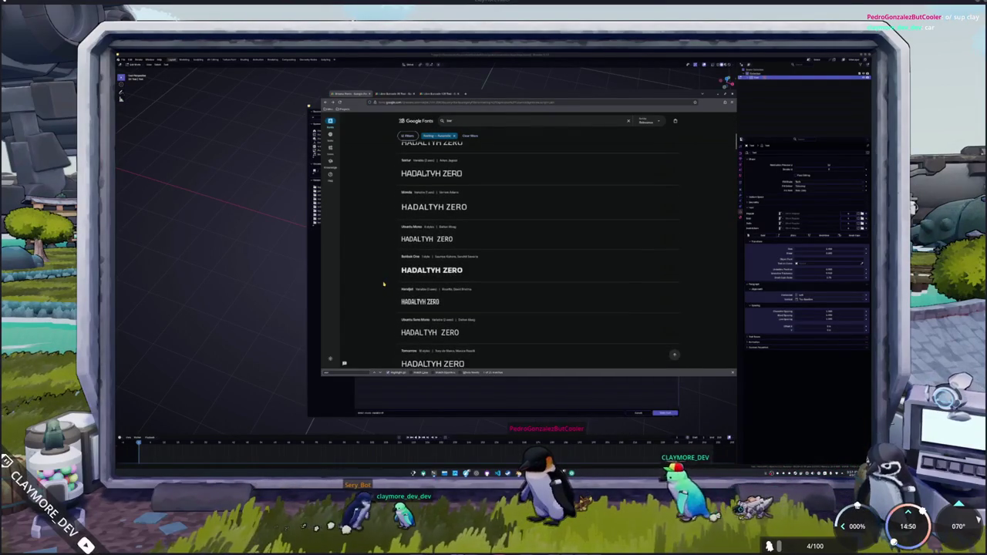
Step: Open Libre Barcode 128 Text in a new tab
scroll(389, 279, up, 5)
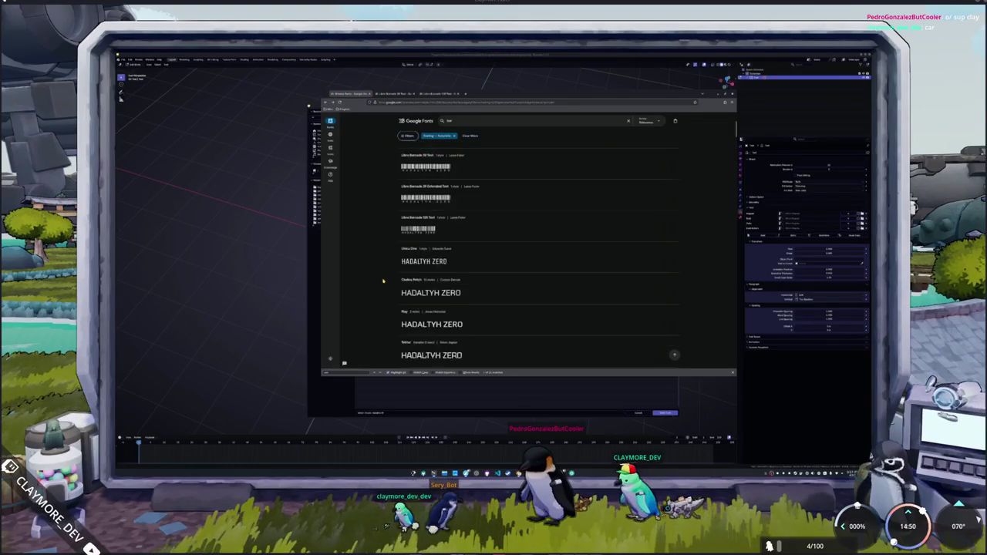
scroll(382, 281, up, 2)
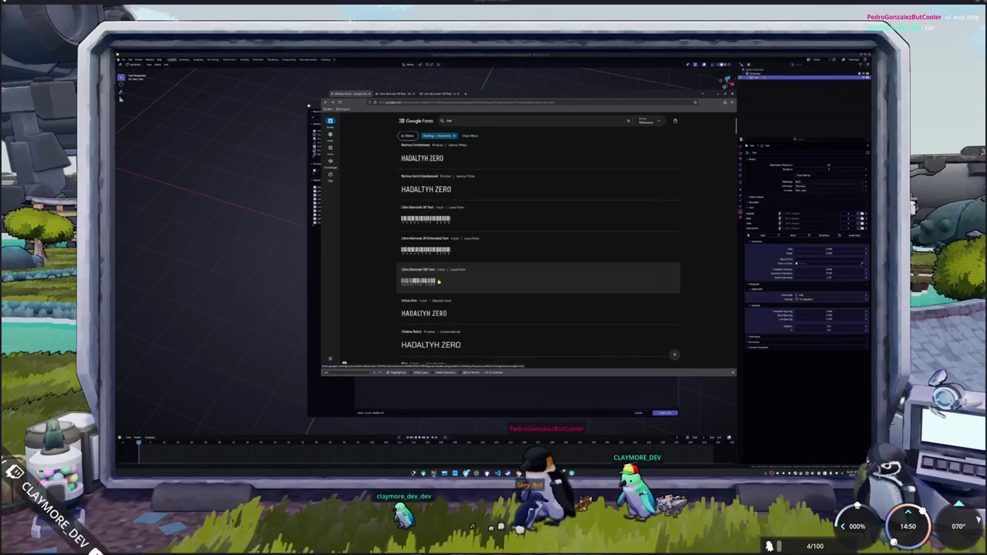
scroll(435, 304, up, 1)
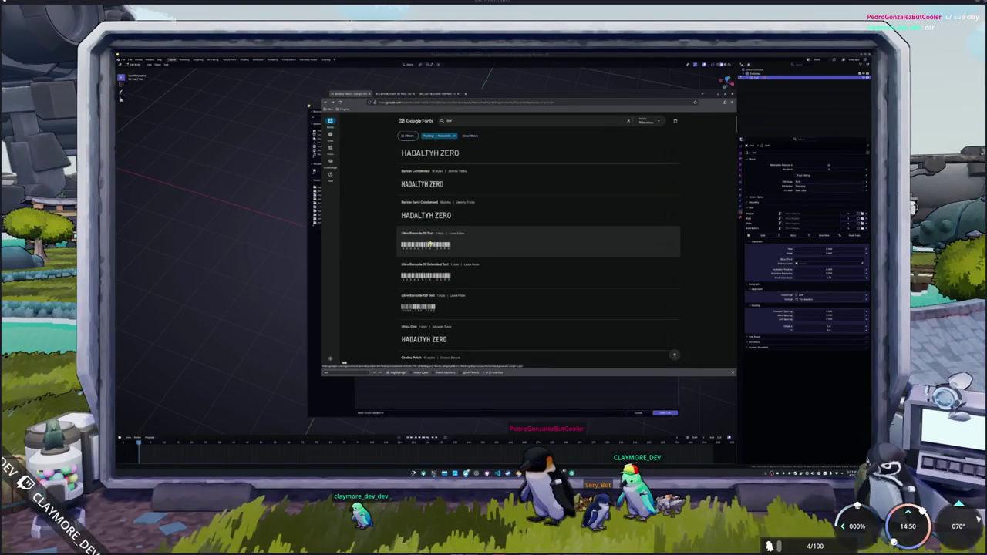
middle_click(421, 307)
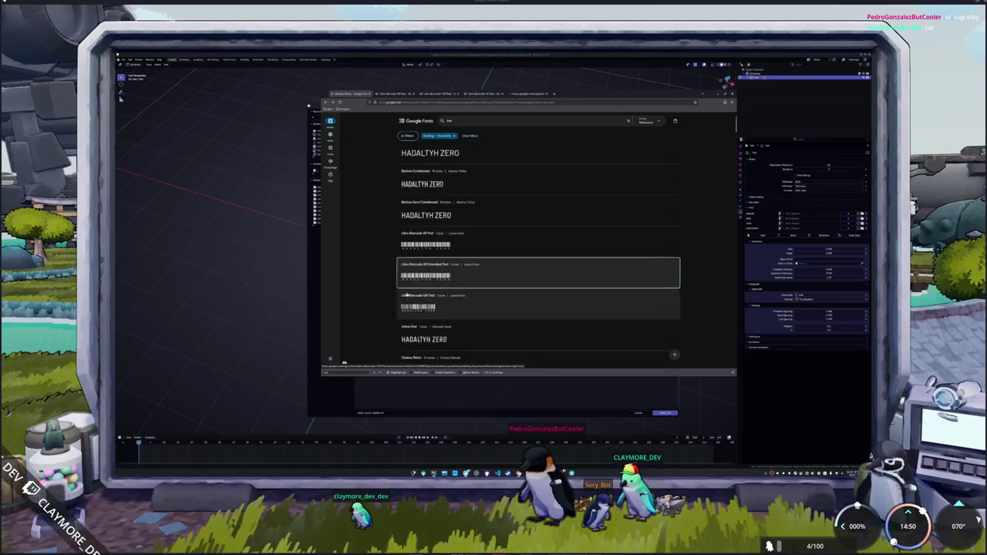
Step: On the Libre Barcode 39 Text page, try the text colour choices and select preview text
click(493, 95)
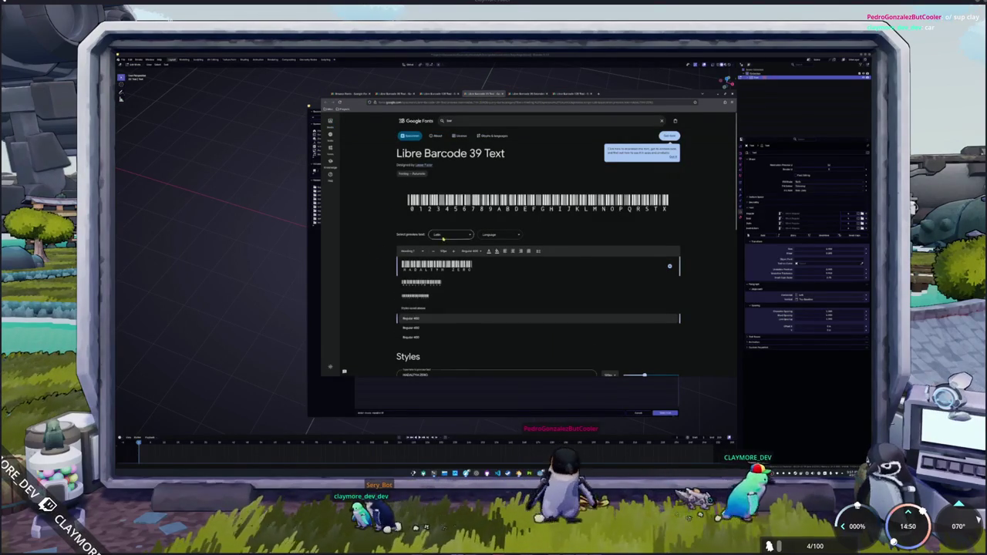
scroll(376, 254, down, 1)
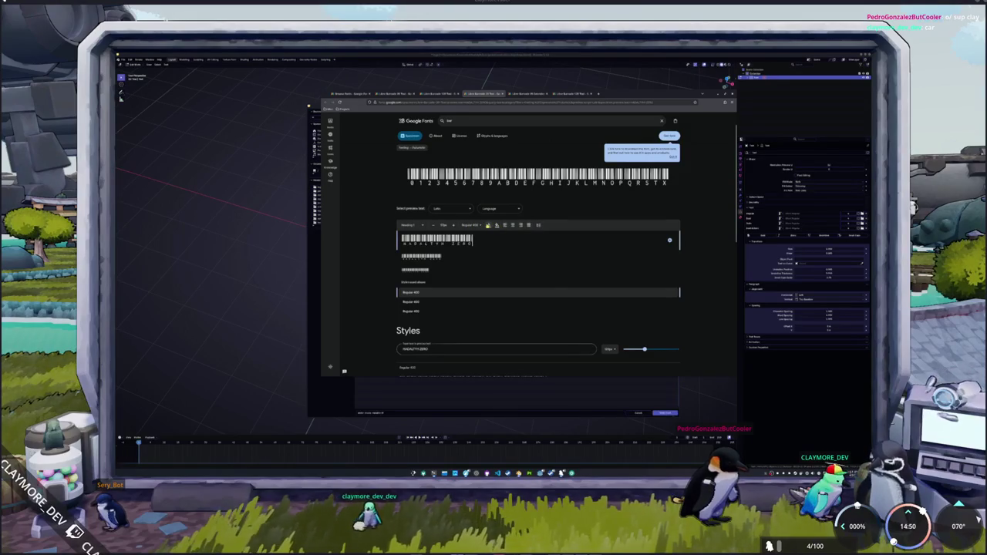
click(488, 224)
click(489, 225)
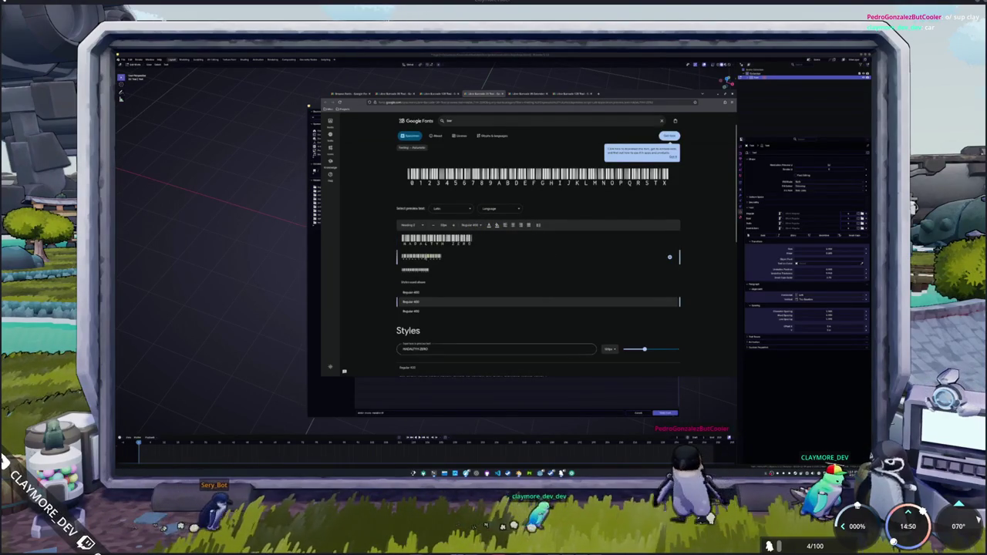
scroll(406, 288, down, 2)
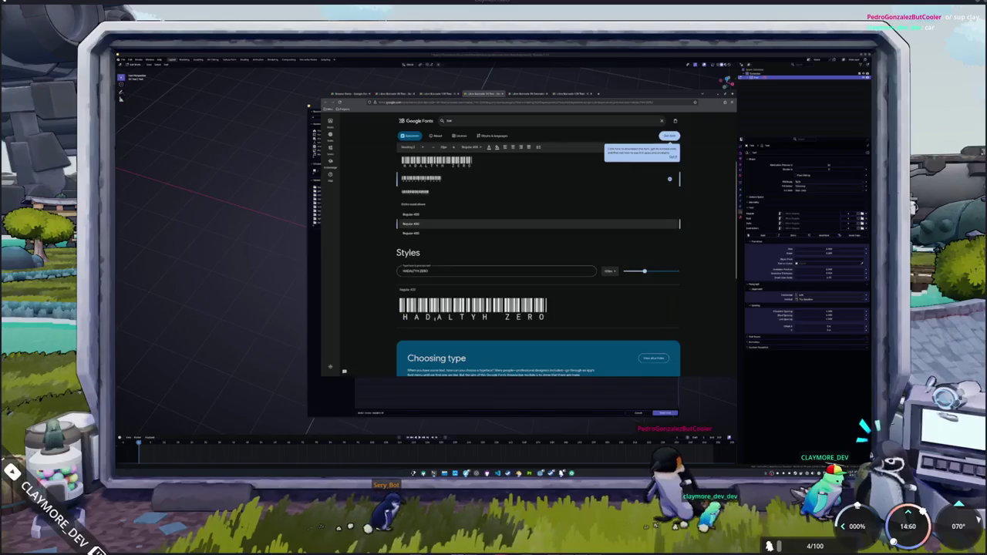
drag(544, 317, 526, 316)
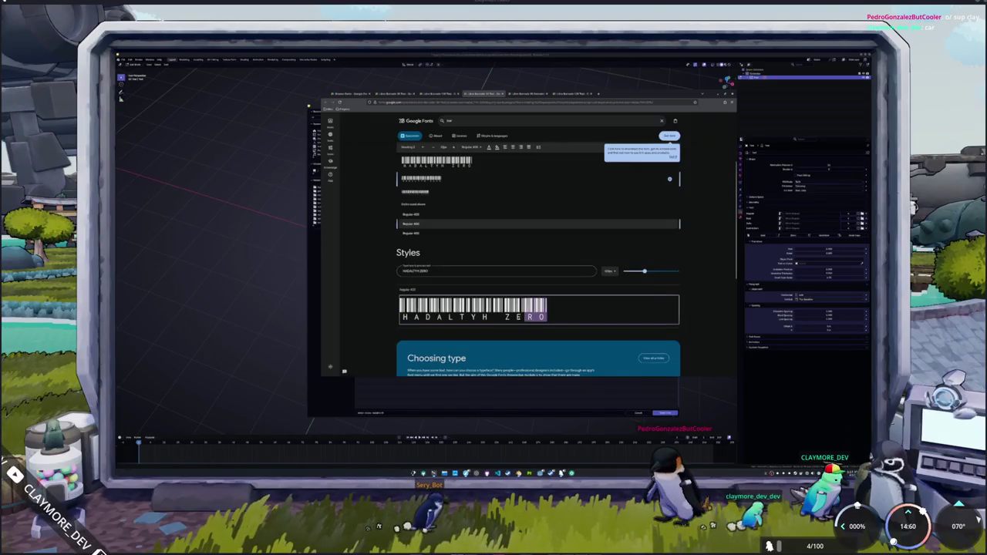
click(383, 322)
Step: Enlarge the style preview to maximum size and view the preset size choices
scroll(381, 321, down, 2)
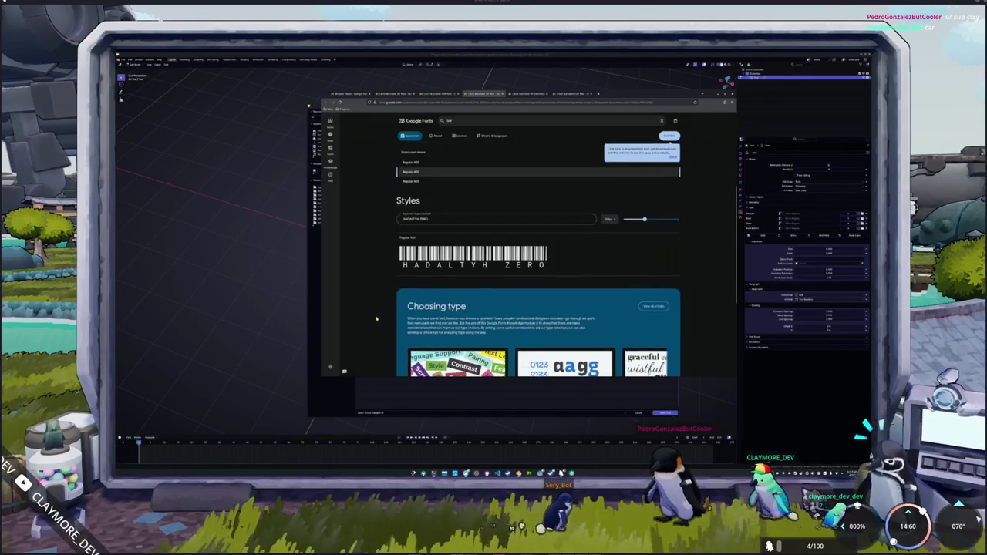
scroll(378, 319, down, 3)
scroll(375, 318, up, 3)
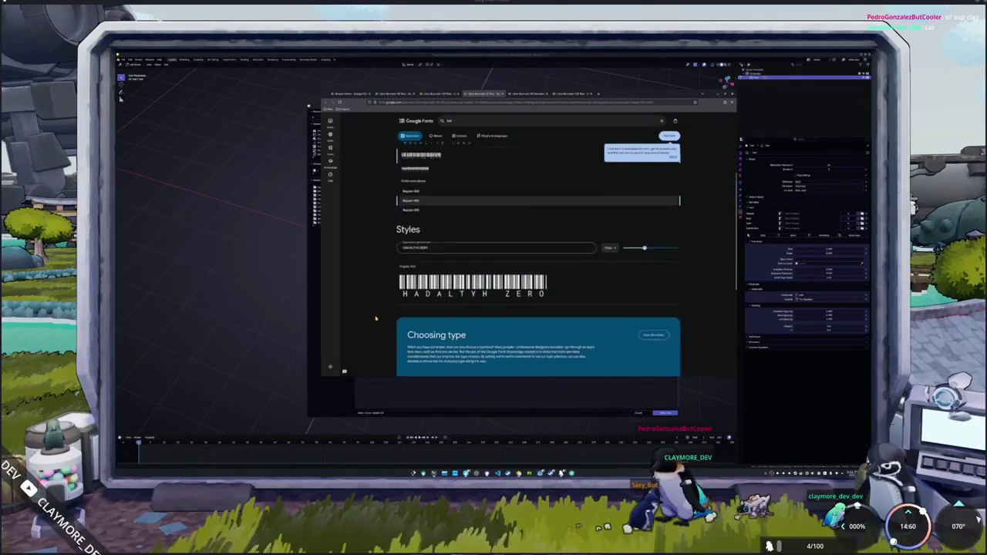
scroll(376, 318, up, 1)
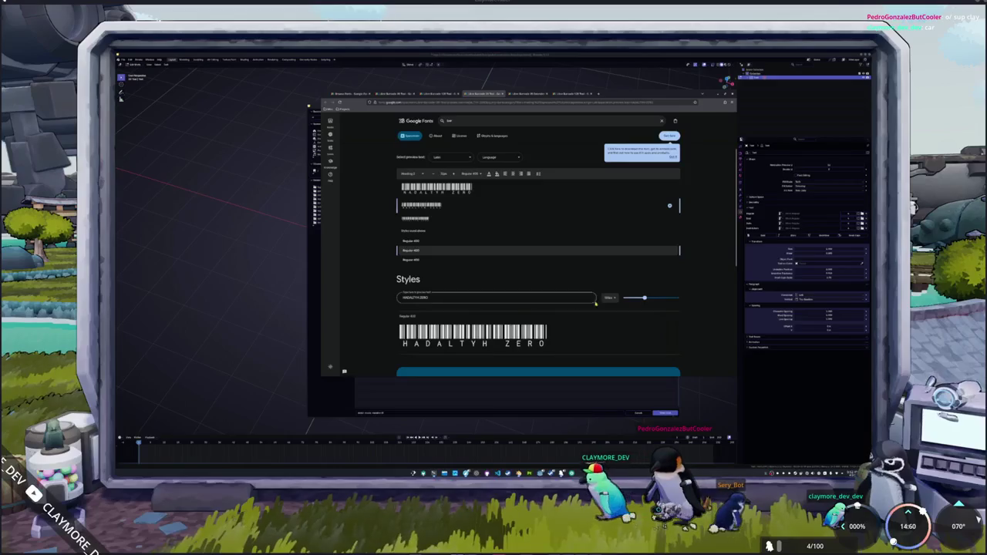
mouse_move(644, 297)
mouse_down()
mouse_move(672, 294)
mouse_move(648, 296)
mouse_up()
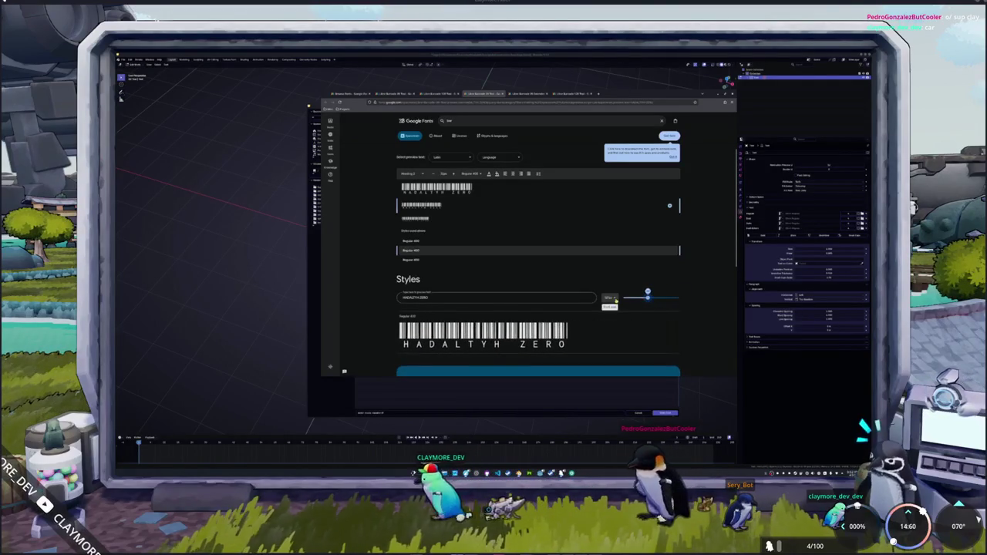
click(611, 298)
scroll(680, 293, down, 2)
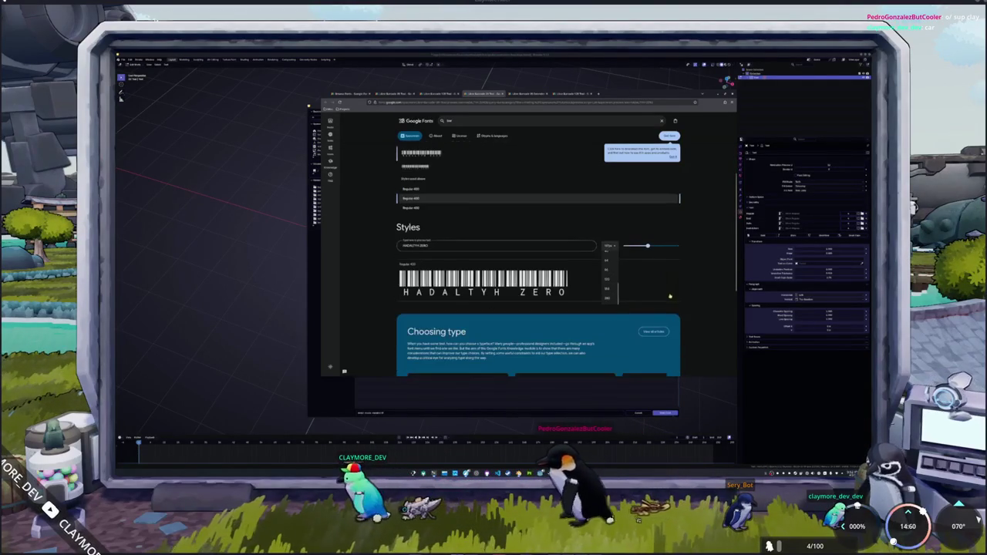
scroll(389, 332, up, 3)
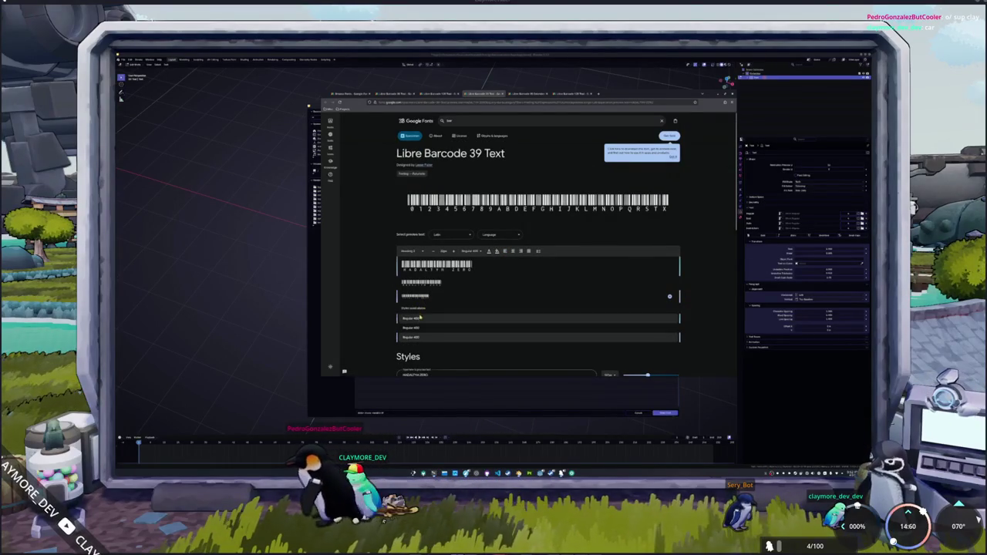
scroll(425, 323, down, 1)
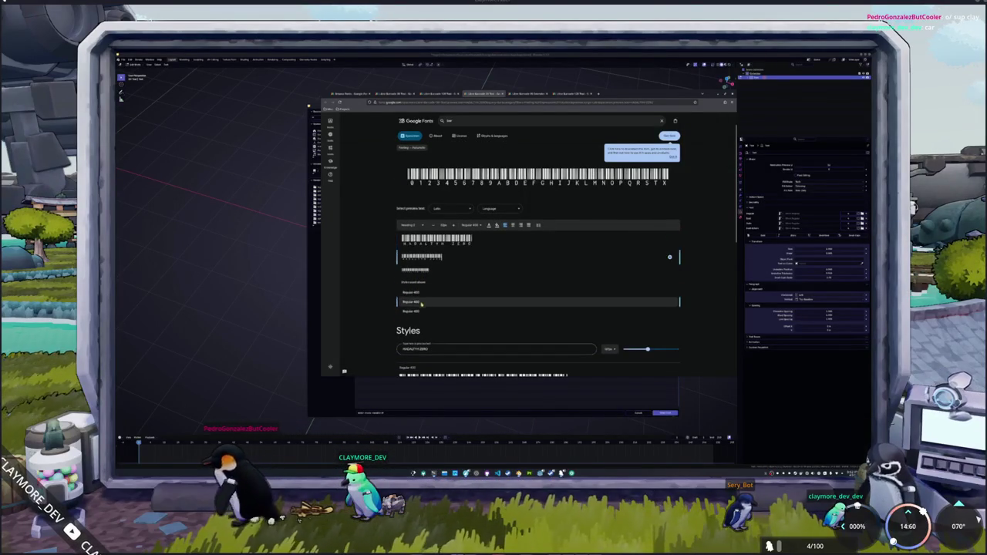
Step: Compare the Libre Barcode 39 Extended, 39 and 128 Text pages, then close them
key(ctrl+Tab)
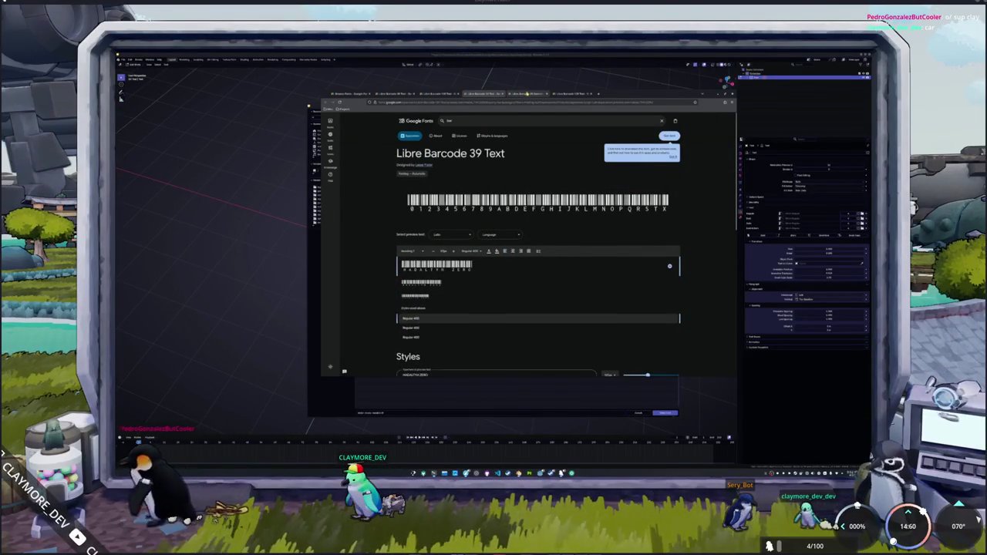
key(ctrl+Tab)
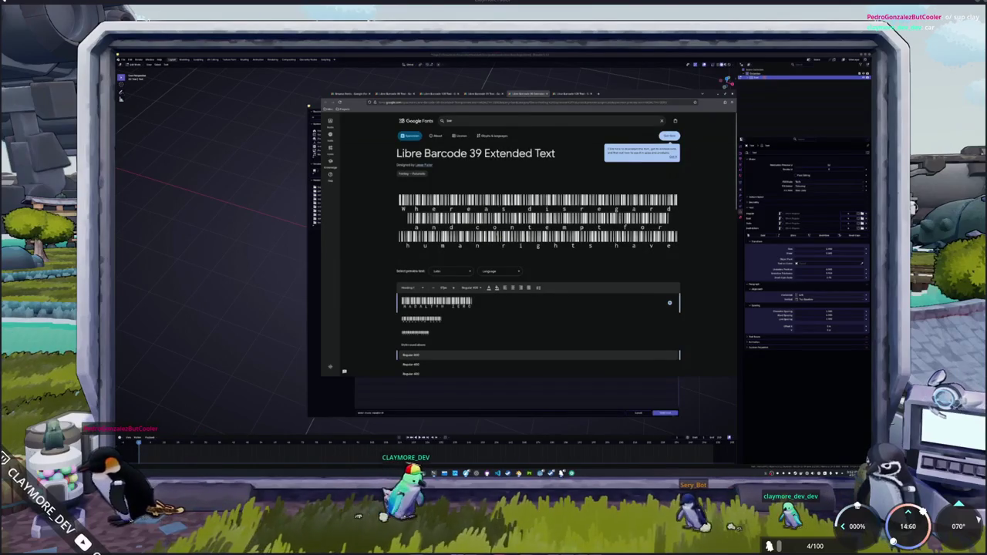
key(ctrl+Tab)
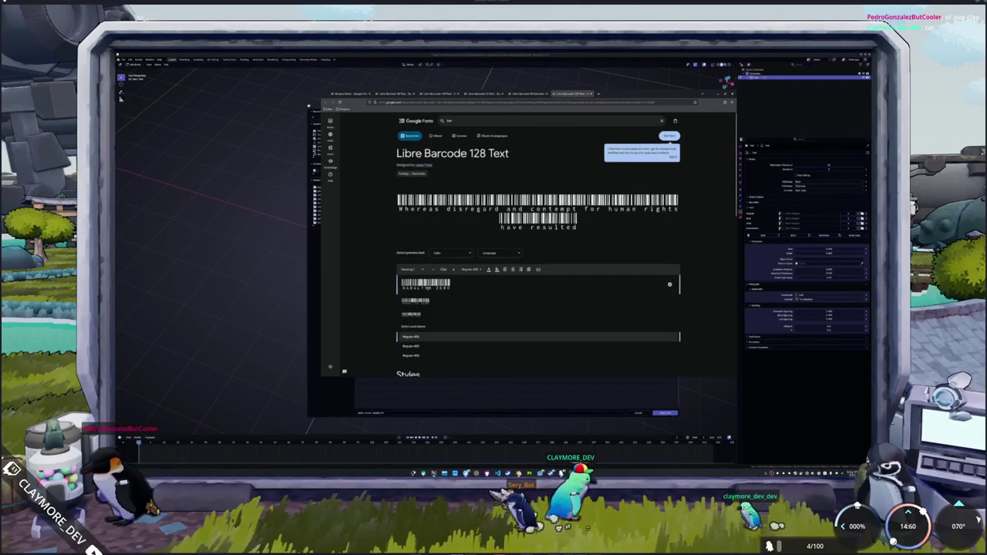
click(532, 93)
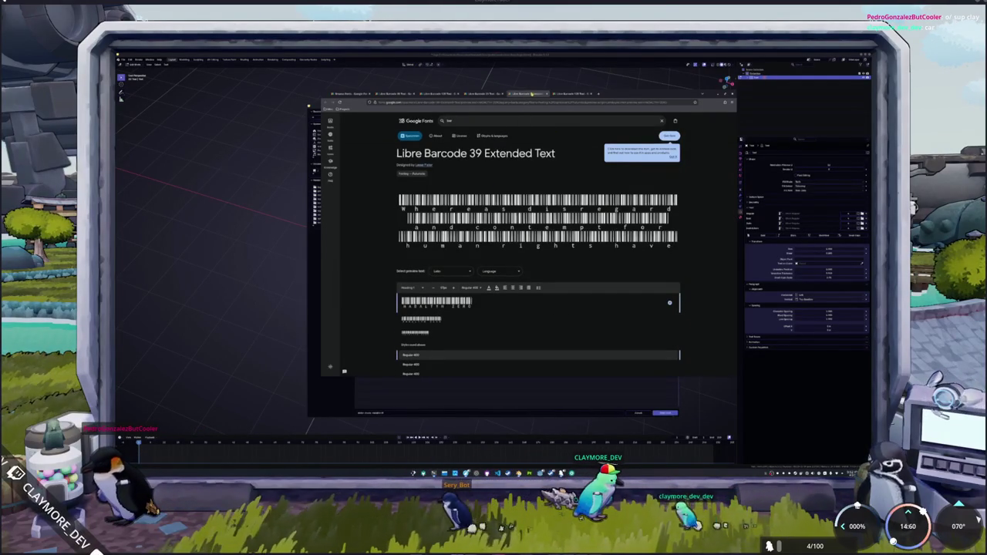
click(491, 93)
click(443, 95)
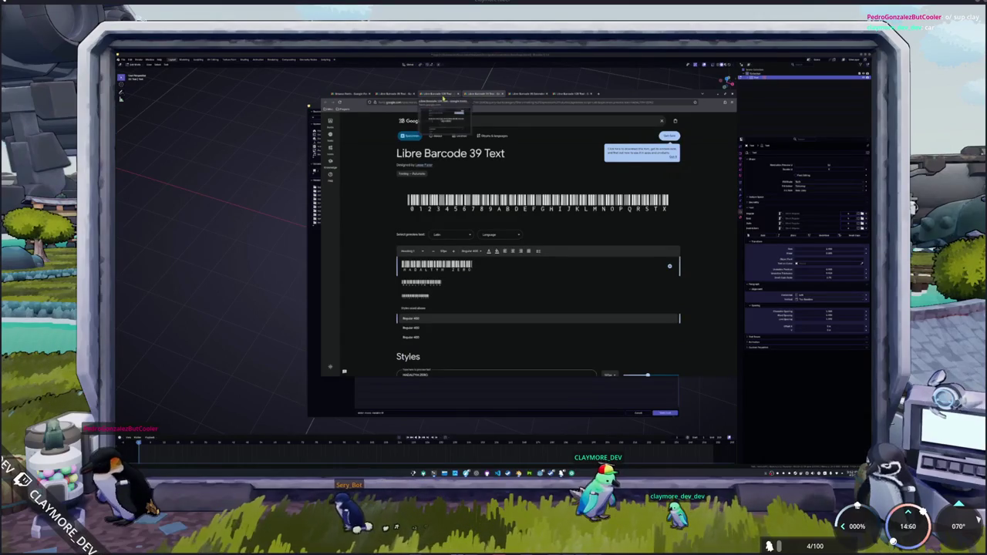
click(402, 94)
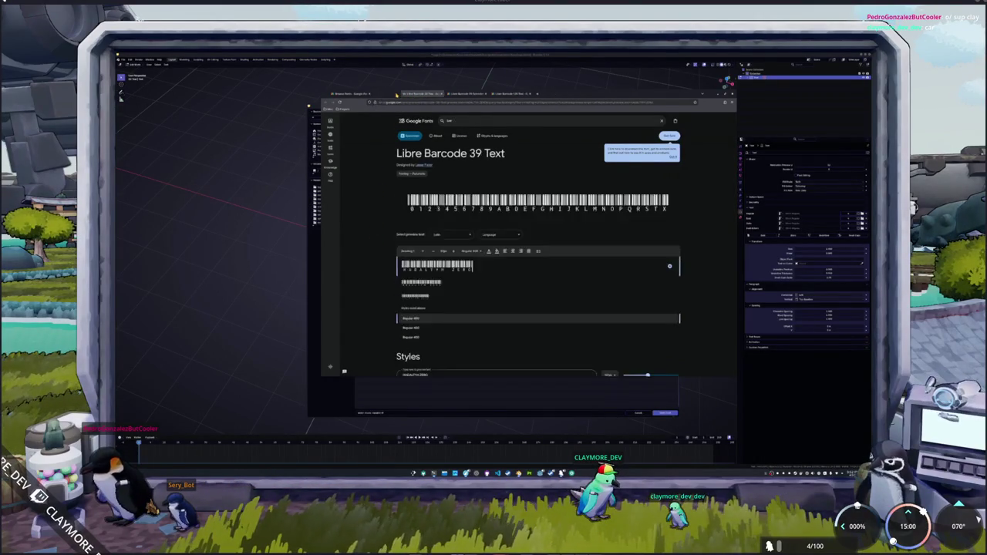
key(ctrl+w)
key(ctrl+w)
key(ctrl+w)
key(ctrl+w)
Step: Search 'barcode' and open Libre Barcode 39 Text, 39 Extended Text and 128 Text in background tabs
scroll(375, 253, down, 1)
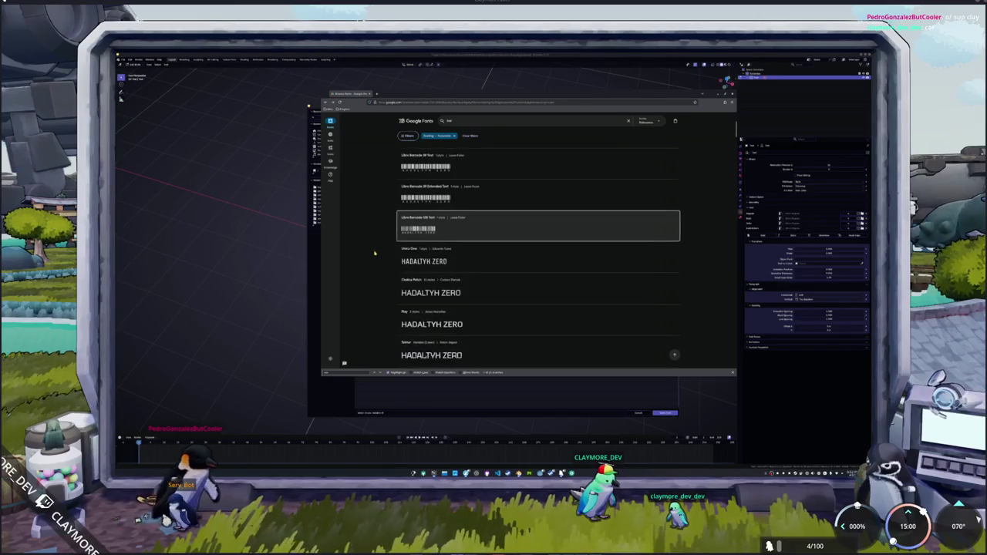
scroll(370, 252, up, 3)
text(c)
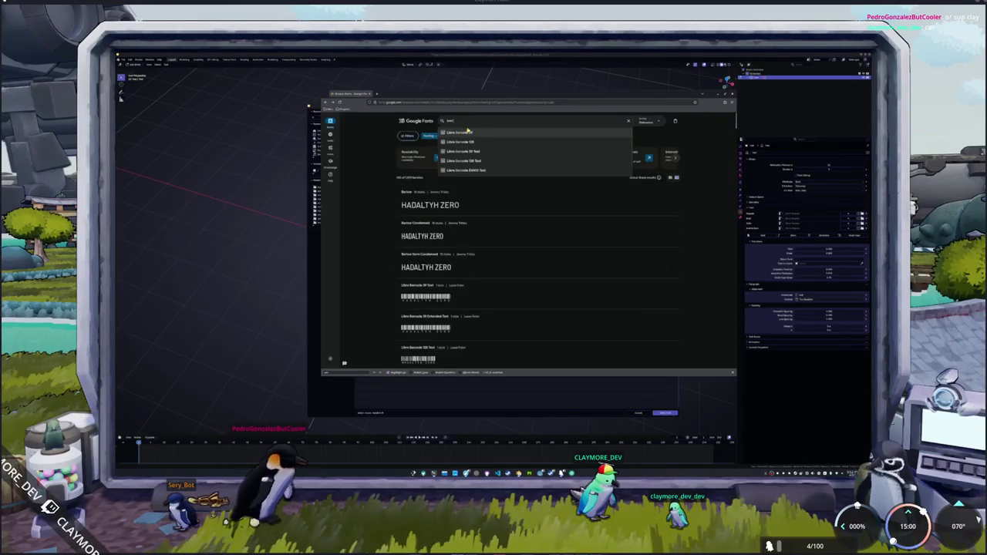
text(ode)
key(Return)
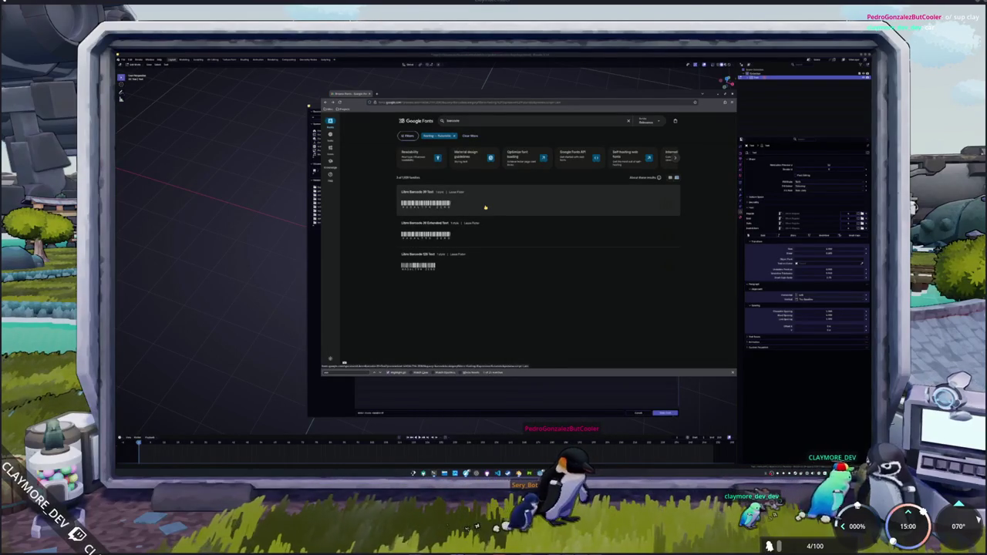
middle_click(485, 207)
middle_click(459, 234)
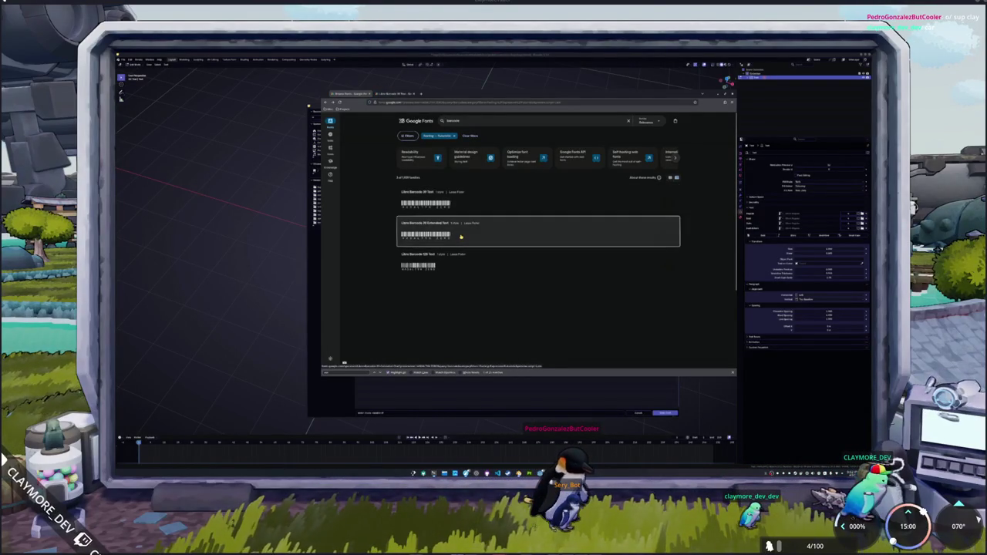
middle_click(443, 264)
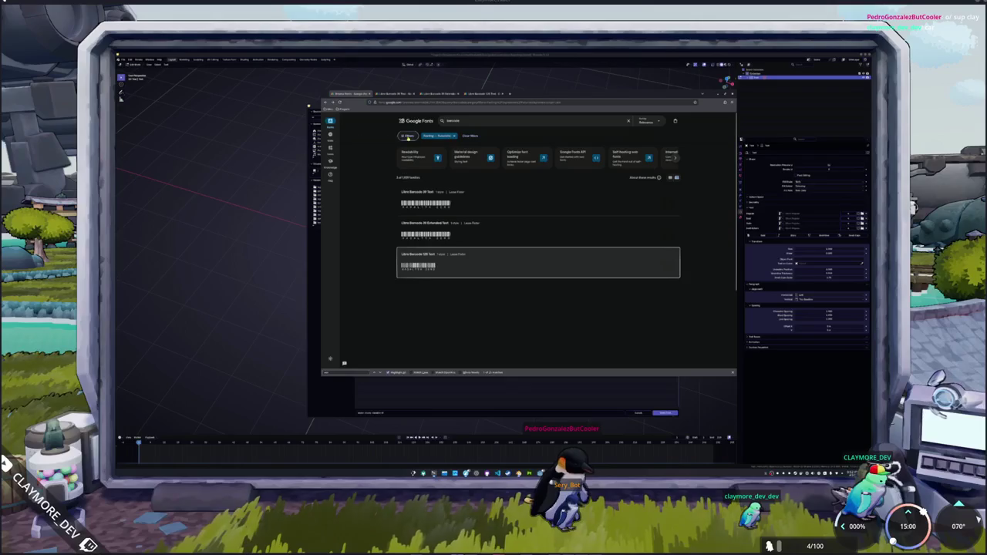
Step: Clear the search and filter the fonts to Monospace appearance
click(407, 135)
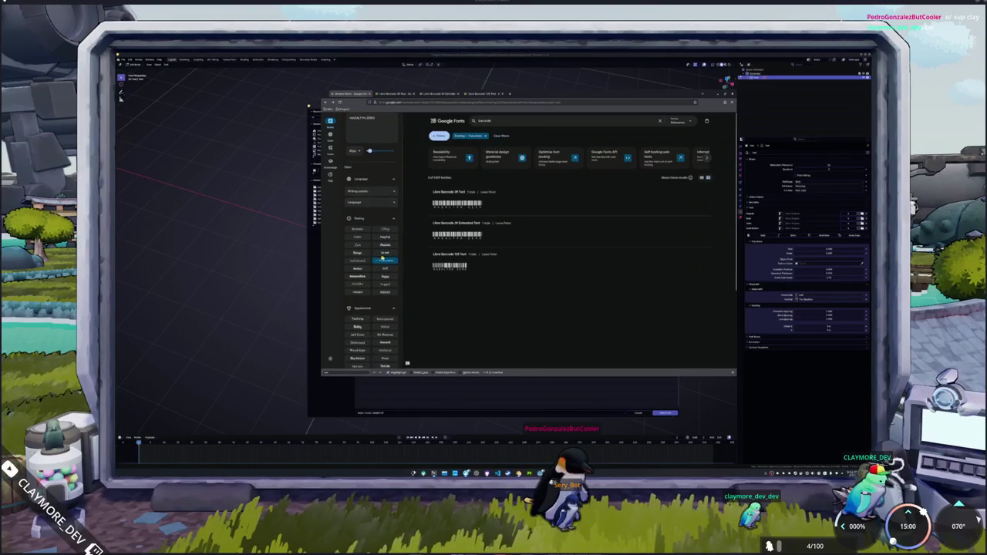
click(660, 121)
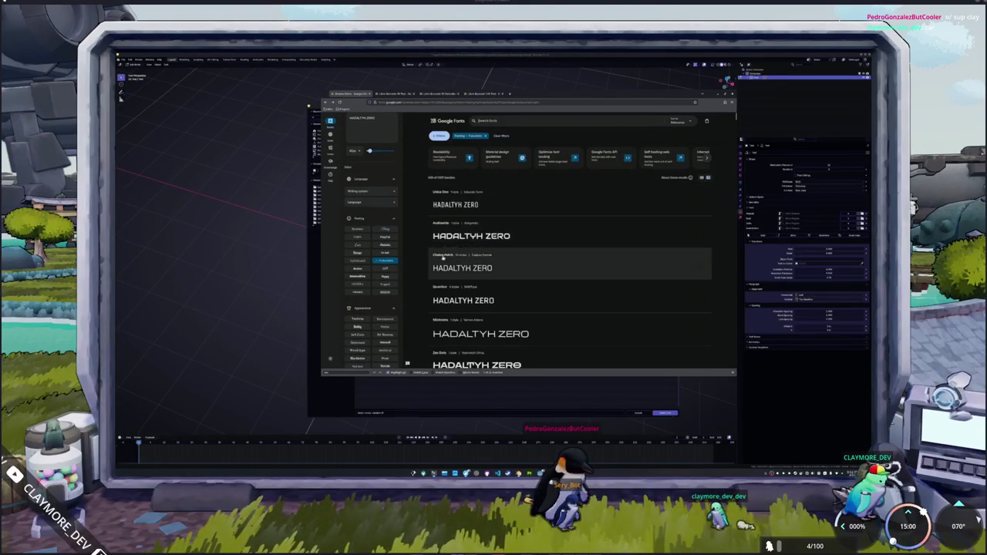
scroll(371, 288, down, 2)
scroll(371, 287, down, 1)
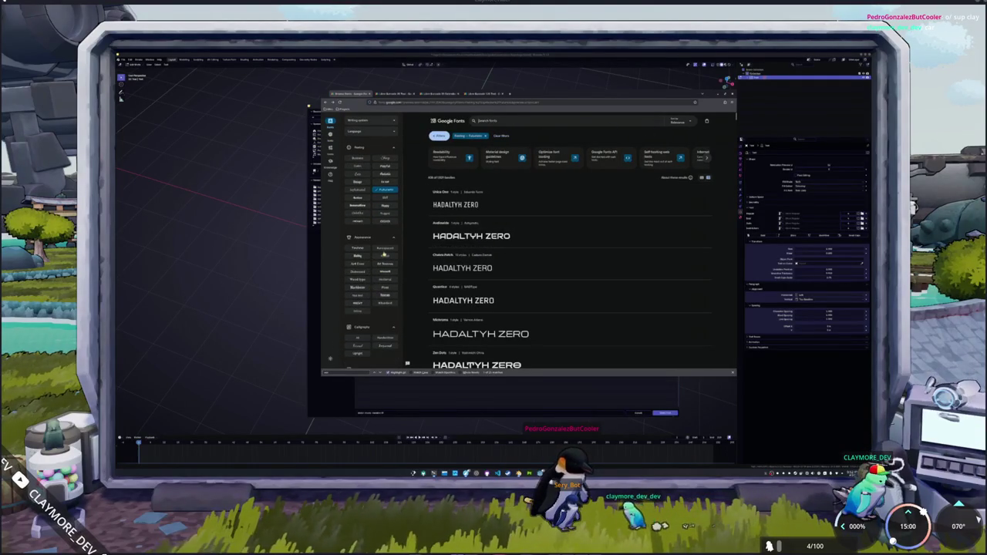
click(383, 249)
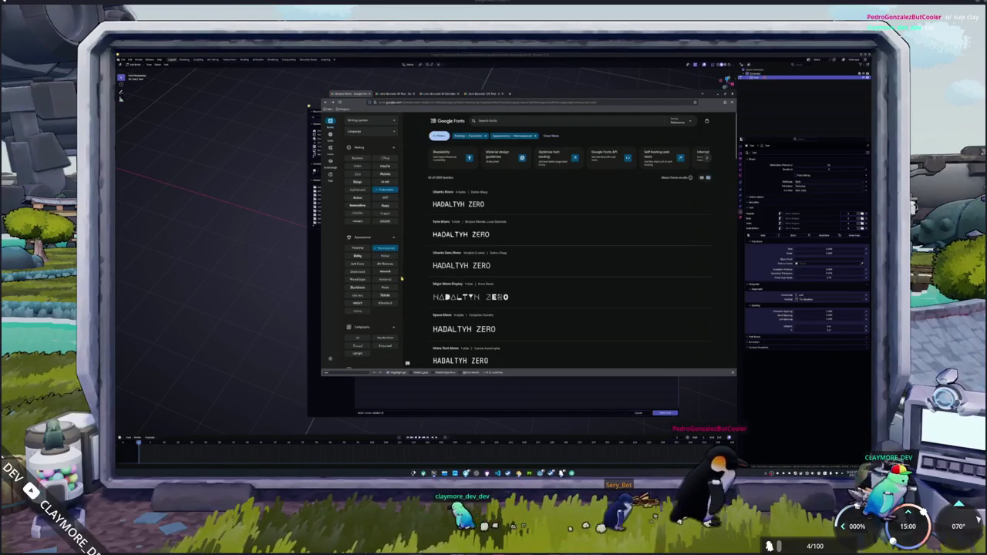
Step: Scroll through the monospace results, such as Ubuntu Mono, Space Mono and Fragment Mono, to the bottom
scroll(387, 283, down, 1)
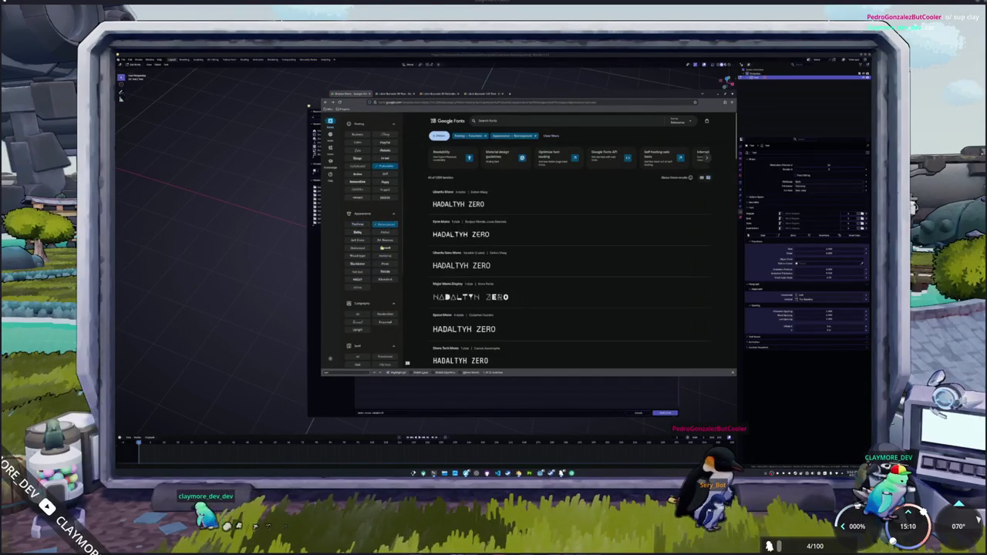
scroll(381, 258, down, 2)
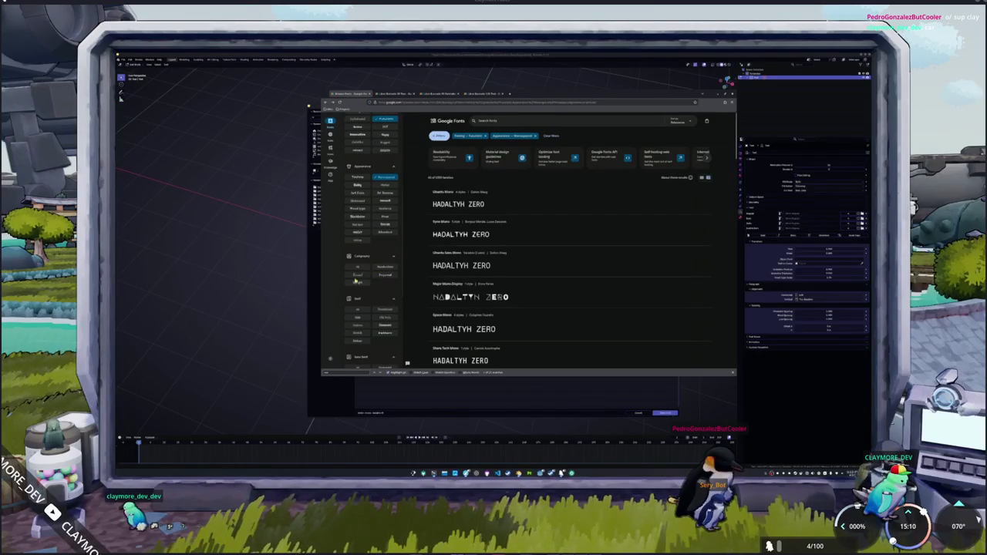
scroll(376, 287, down, 2)
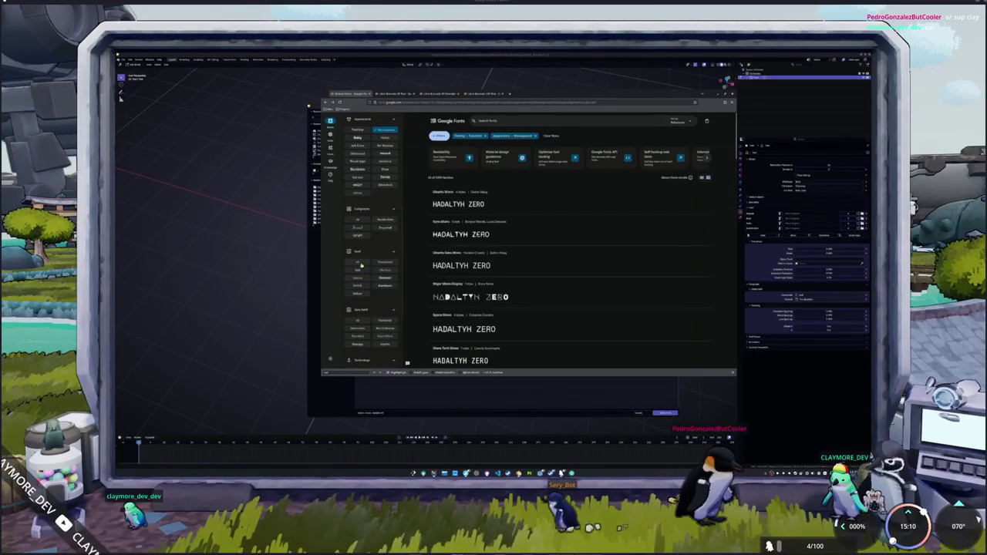
scroll(361, 265, down, 2)
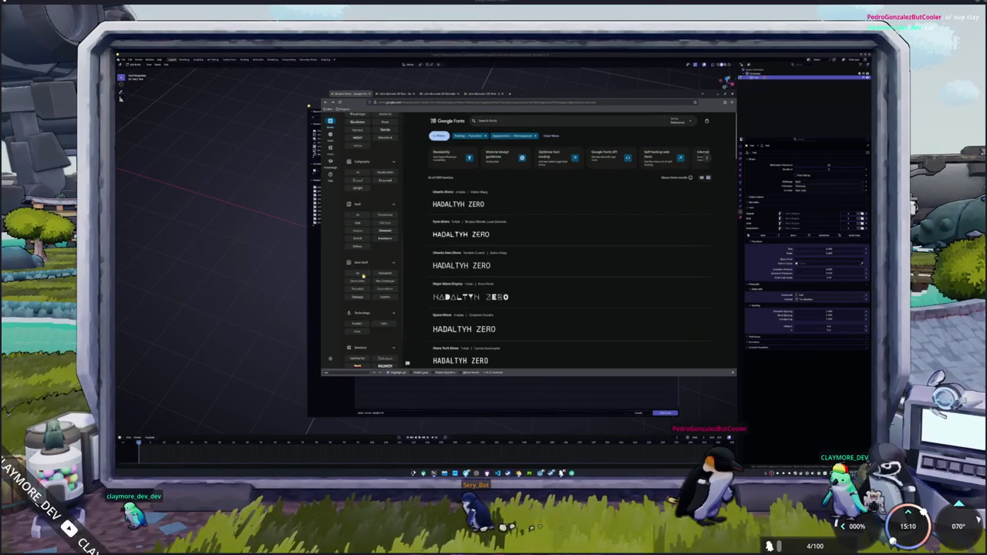
scroll(375, 260, down, 2)
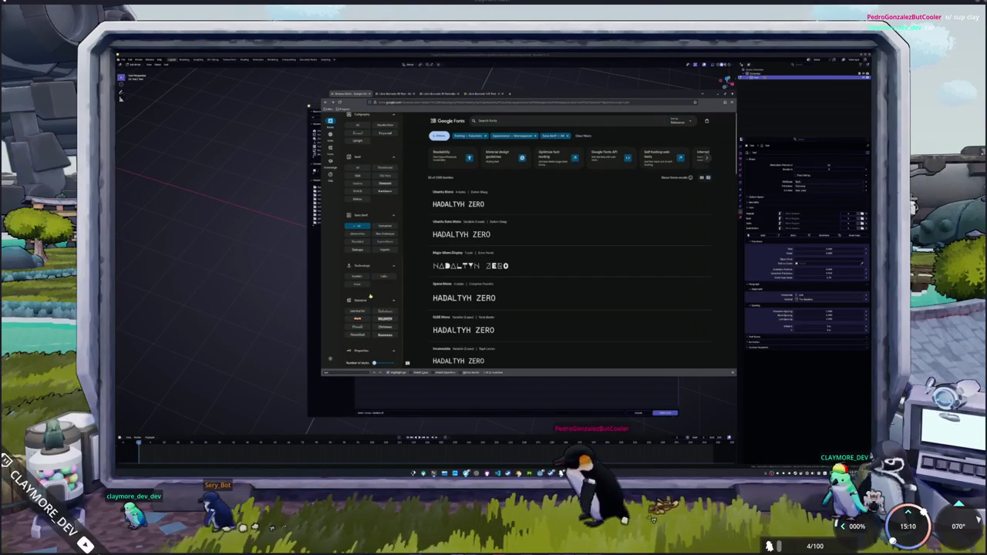
scroll(370, 296, down, 1)
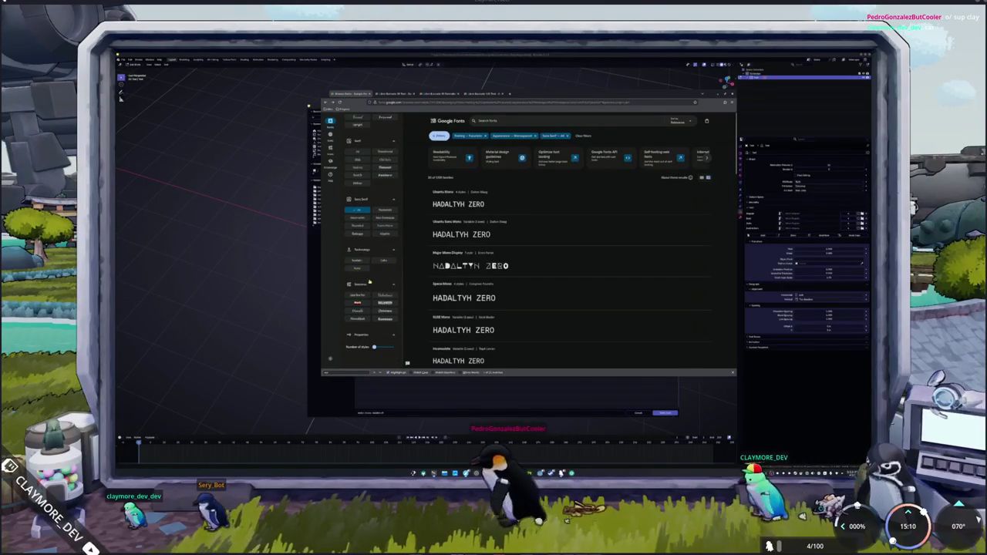
scroll(369, 281, down, 1)
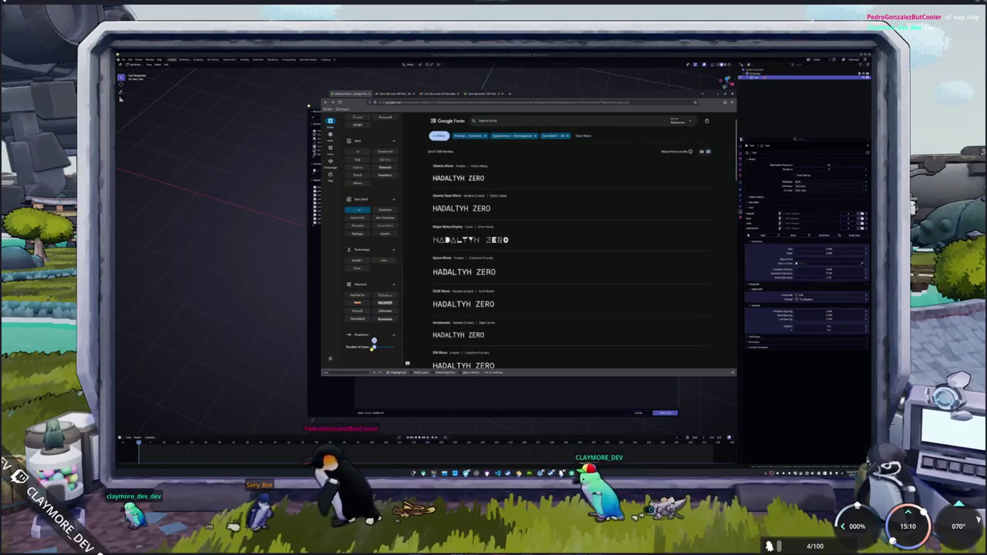
scroll(417, 306, down, 3)
scroll(417, 306, down, 3)
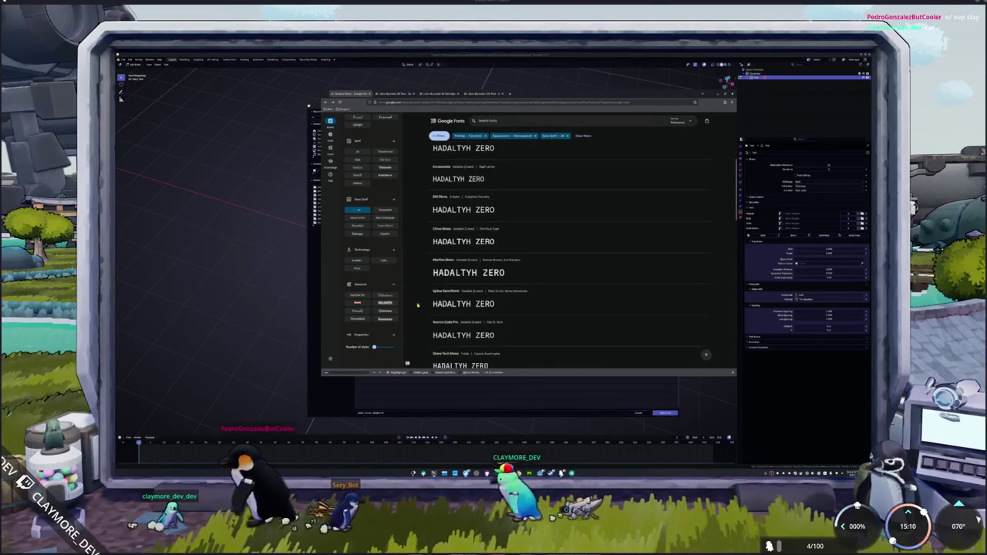
scroll(416, 307, down, 8)
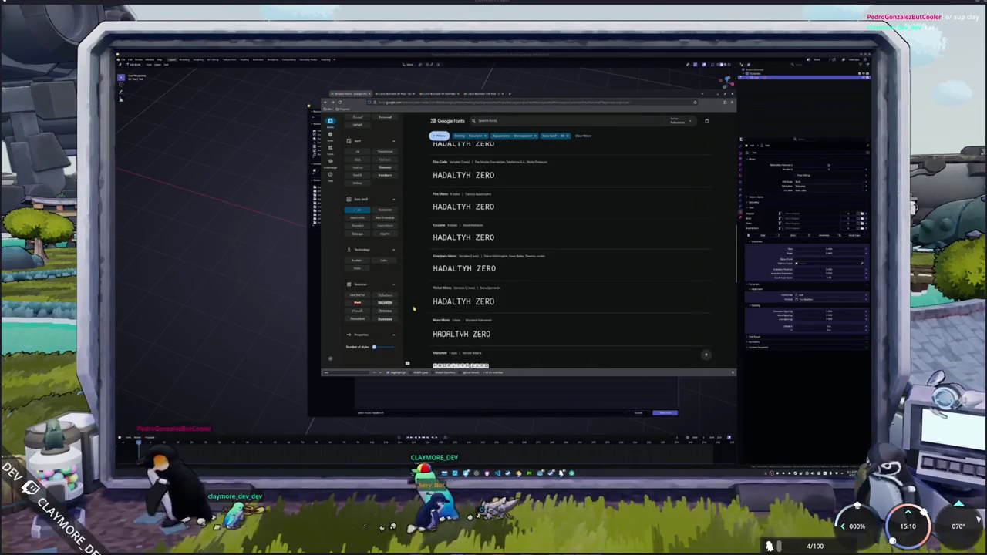
scroll(414, 310, down, 2)
scroll(414, 309, down, 2)
scroll(414, 310, down, 2)
scroll(414, 311, down, 2)
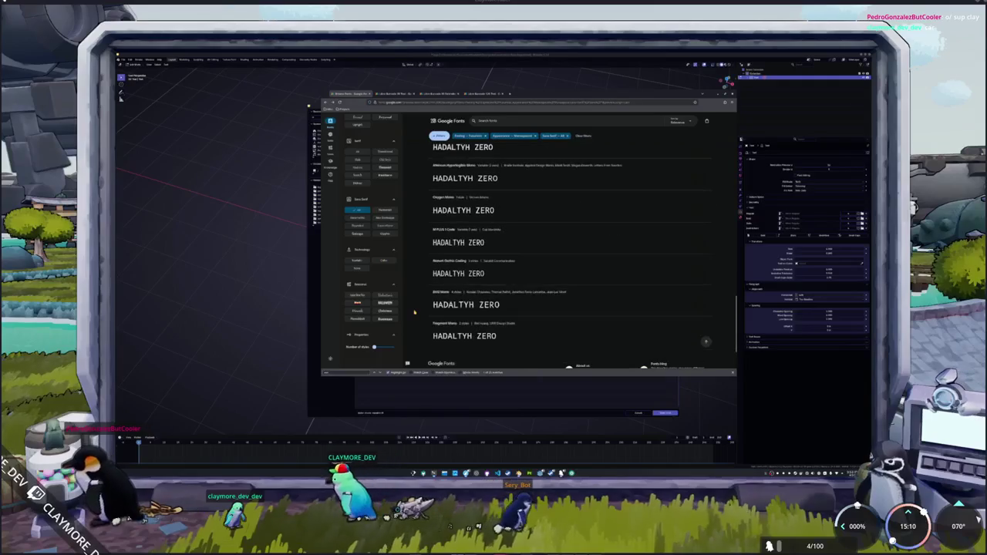
scroll(414, 311, down, 2)
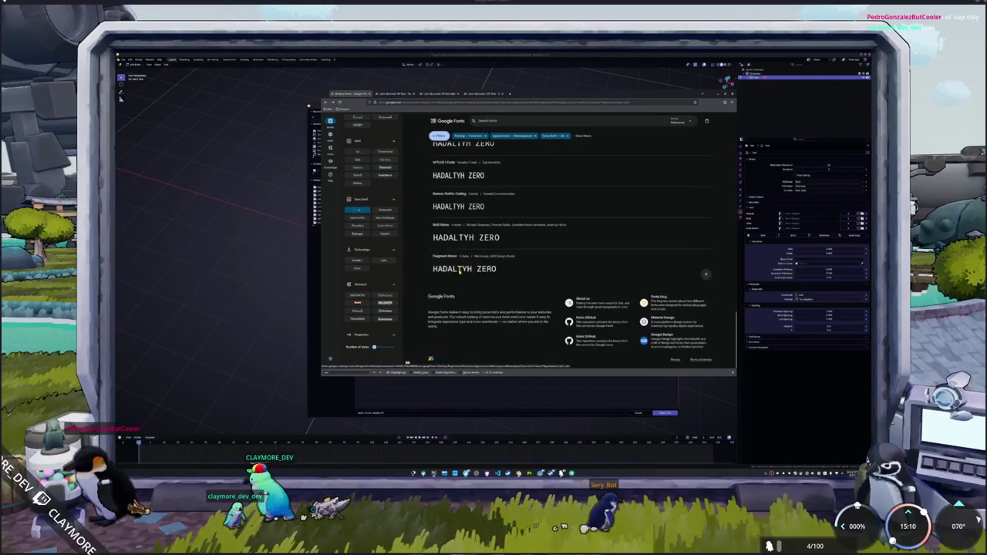
scroll(421, 312, up, 2)
scroll(428, 312, down, 1)
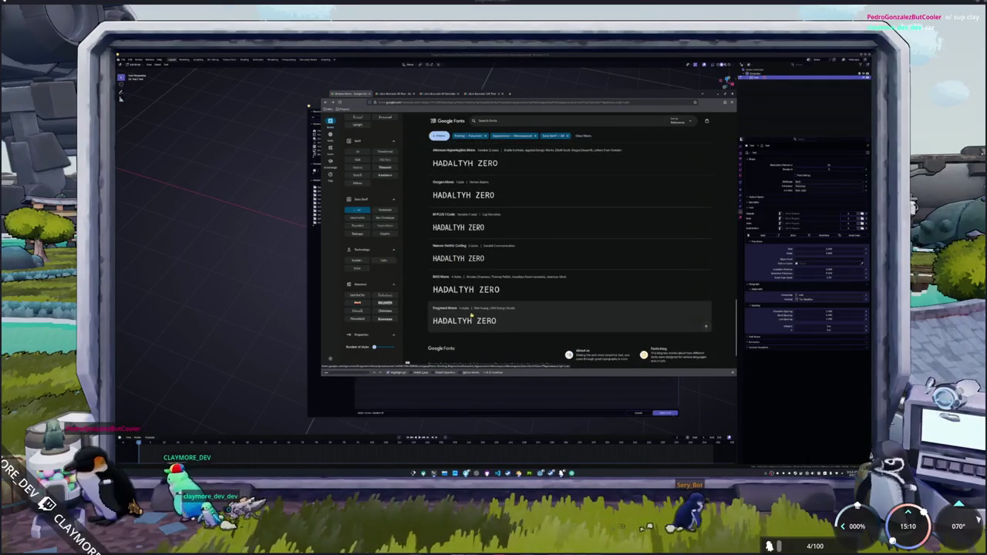
click(471, 314)
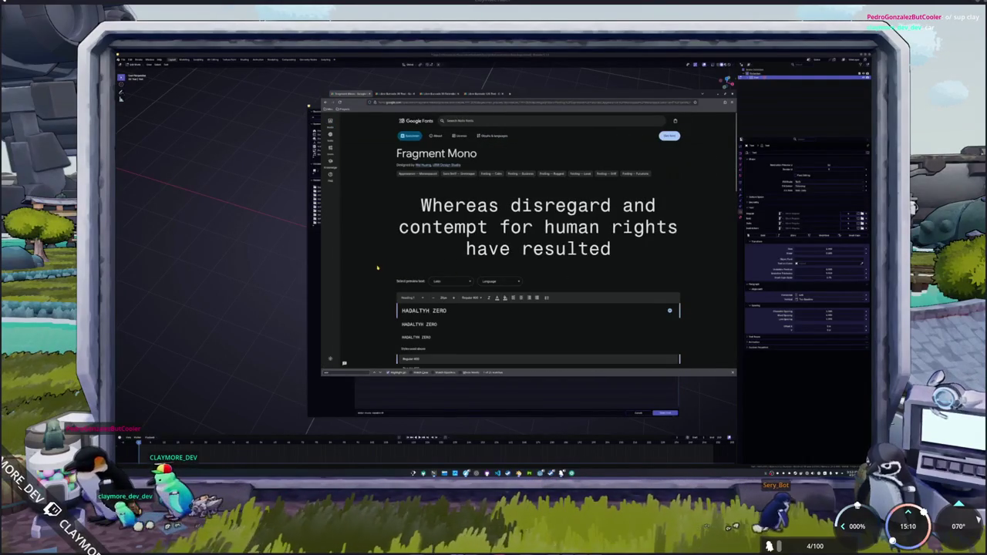
scroll(383, 215, down, 2)
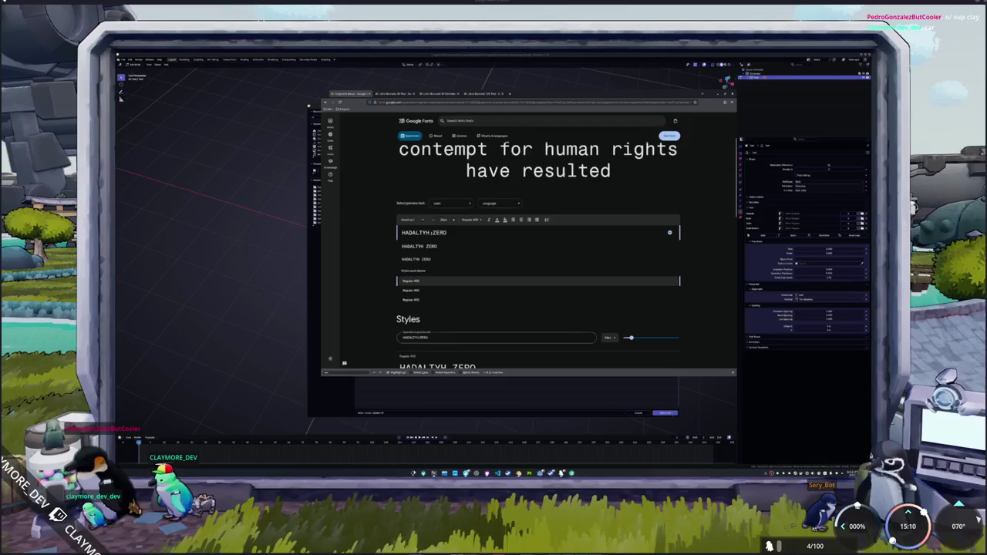
scroll(405, 241, up, 2)
scroll(405, 241, down, 1)
scroll(397, 242, down, 1)
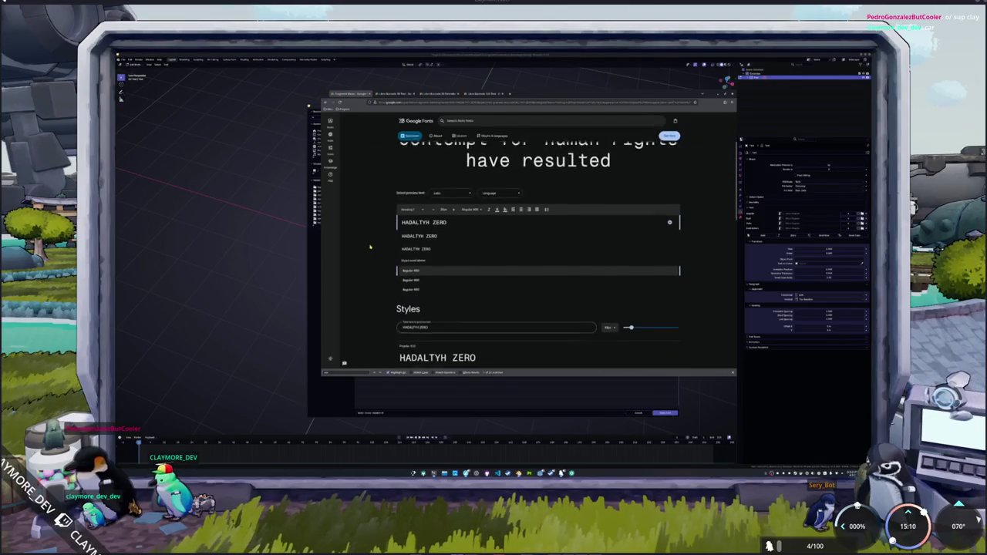
scroll(386, 245, down, 2)
scroll(373, 248, down, 1)
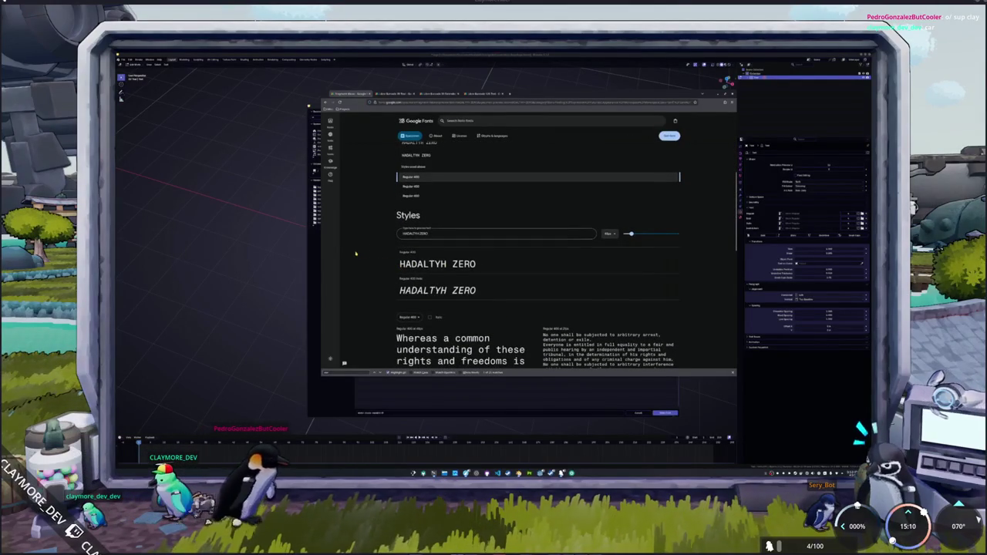
scroll(363, 250, up, 3)
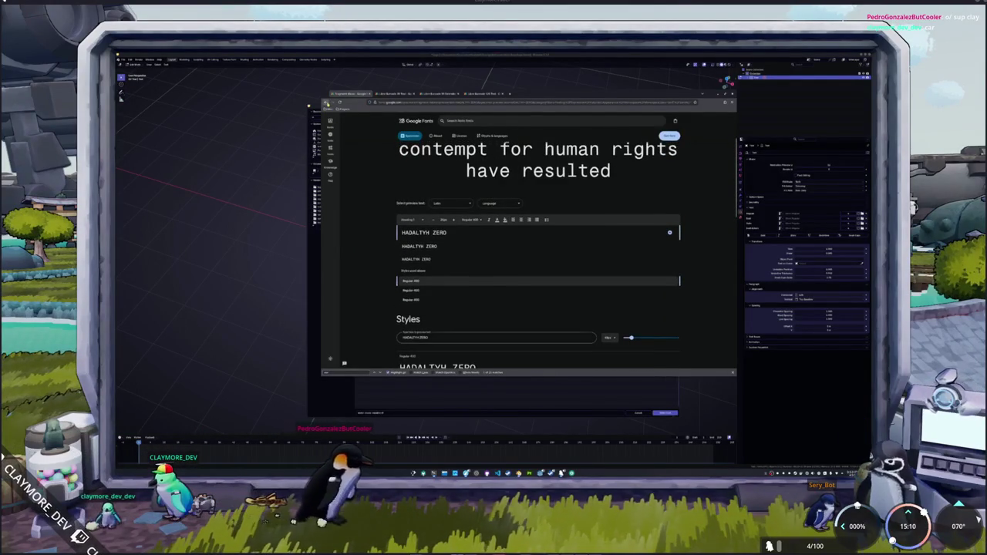
key(alt+Left)
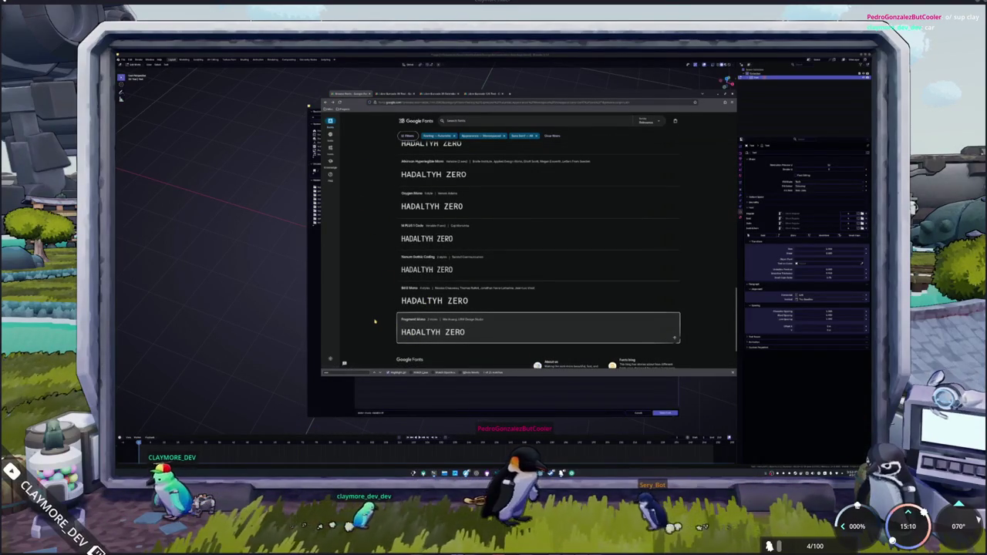
scroll(375, 321, up, 1)
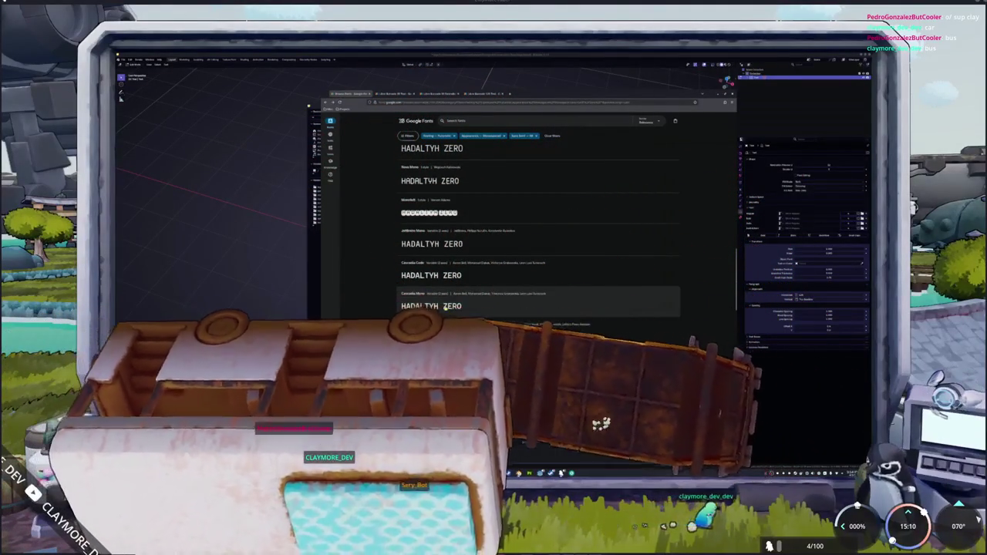
scroll(446, 307, up, 2)
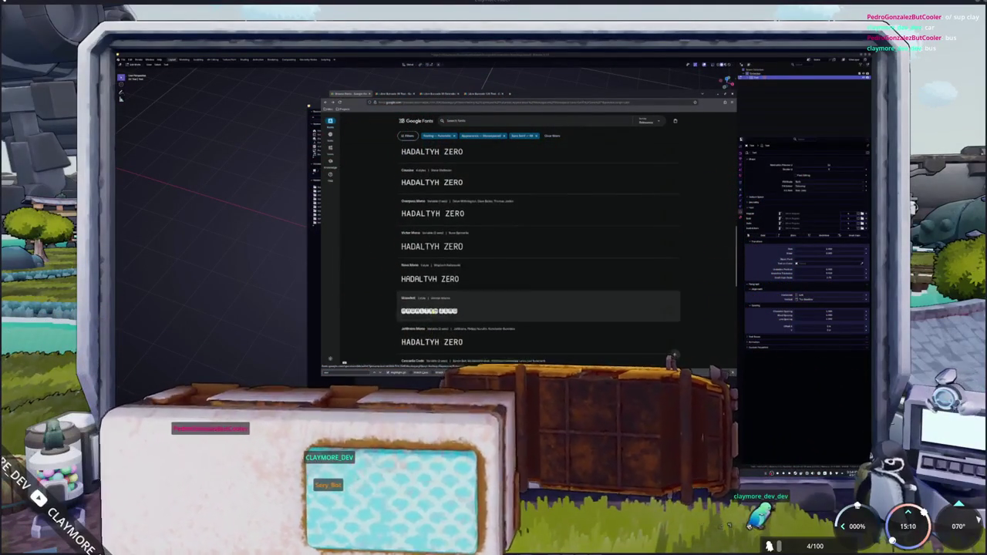
scroll(384, 313, up, 1)
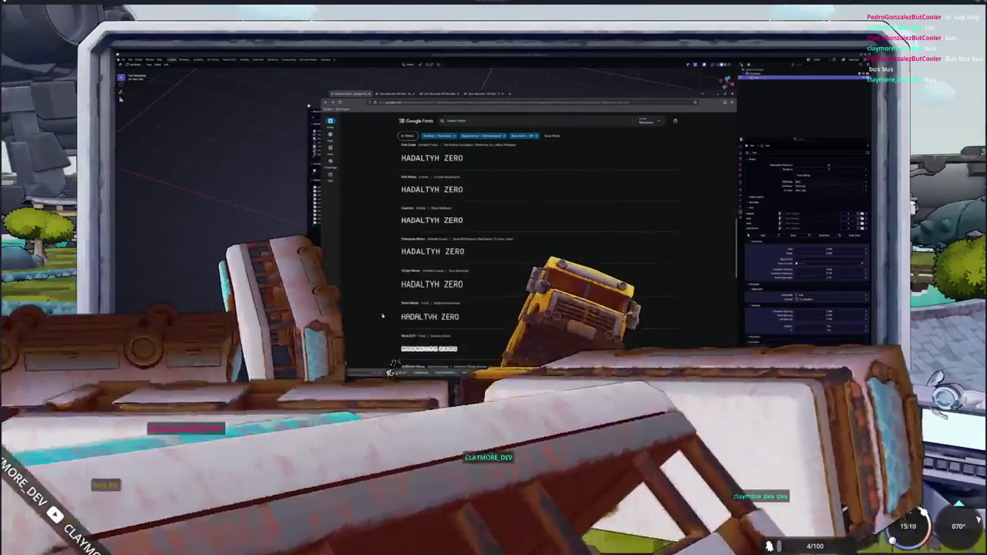
click(383, 316)
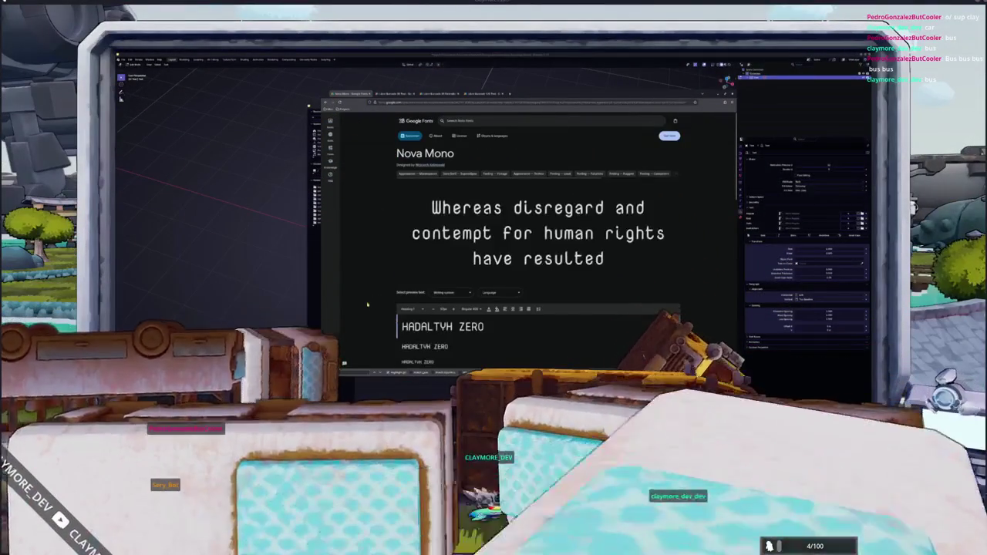
scroll(368, 304, down, 1)
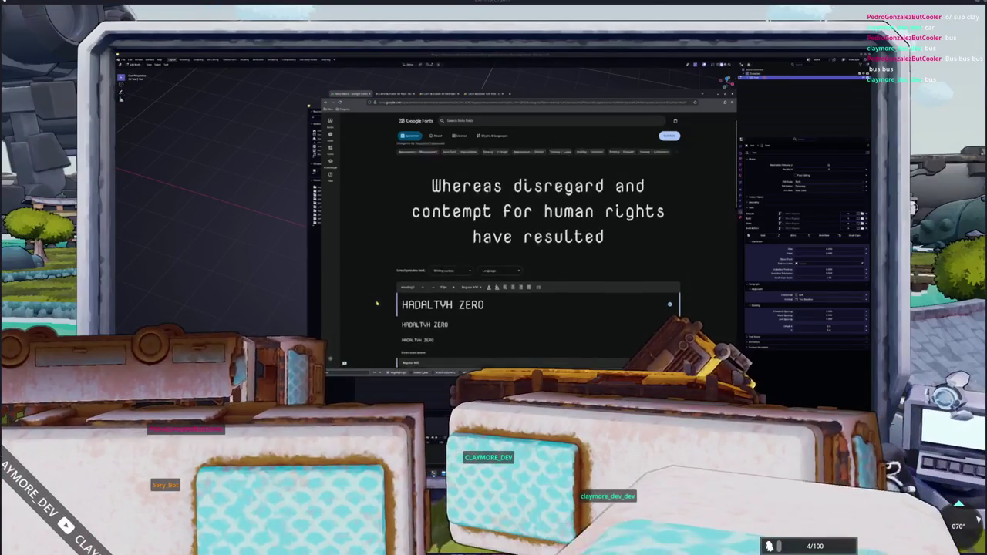
scroll(377, 303, up, 1)
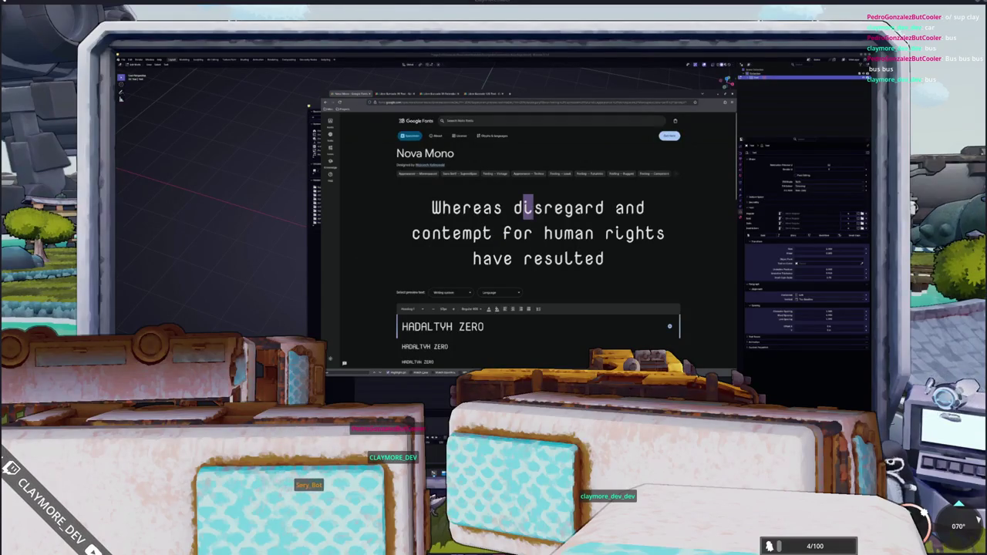
scroll(539, 255, down, 5)
key(alt+Left)
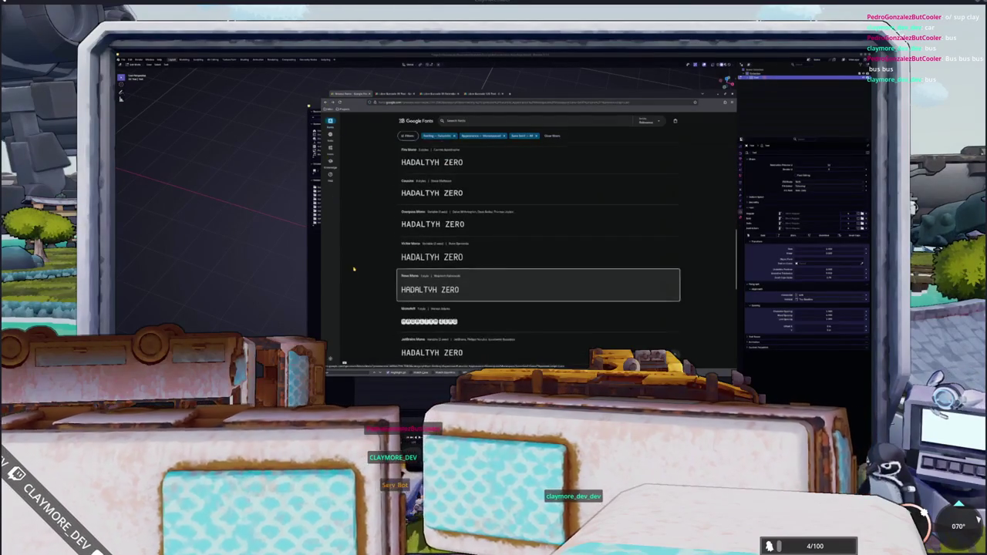
scroll(381, 293, up, 1)
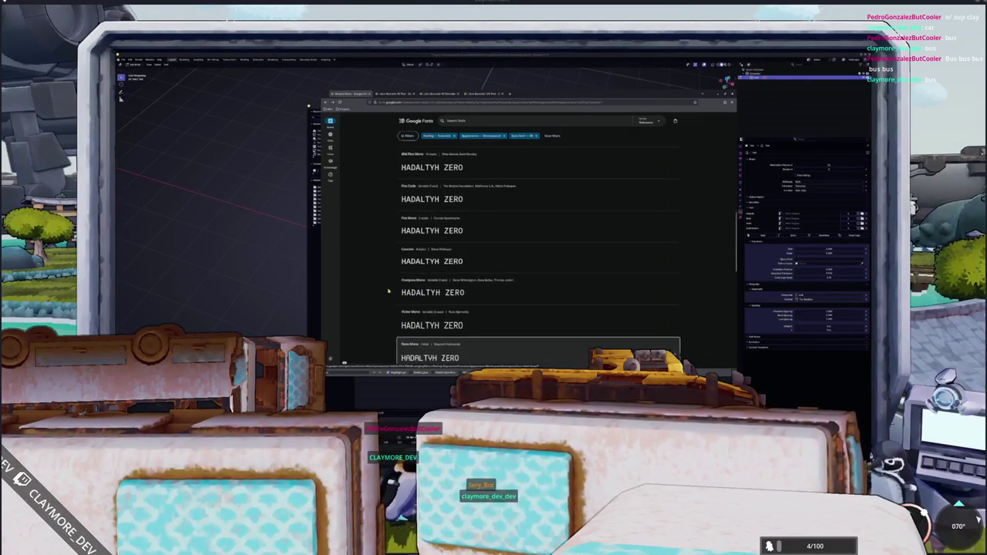
scroll(383, 298, up, 1)
scroll(388, 303, up, 1)
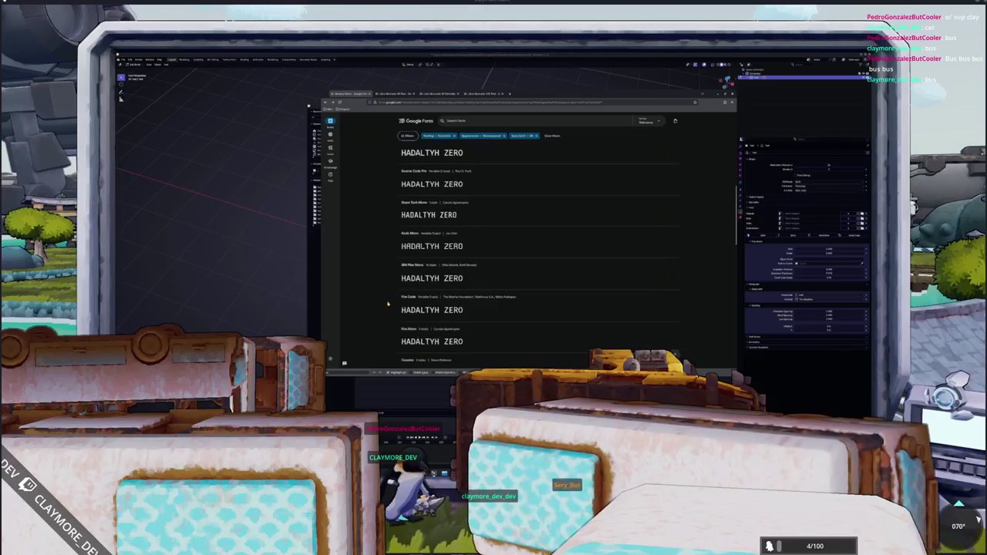
scroll(404, 306, up, 3)
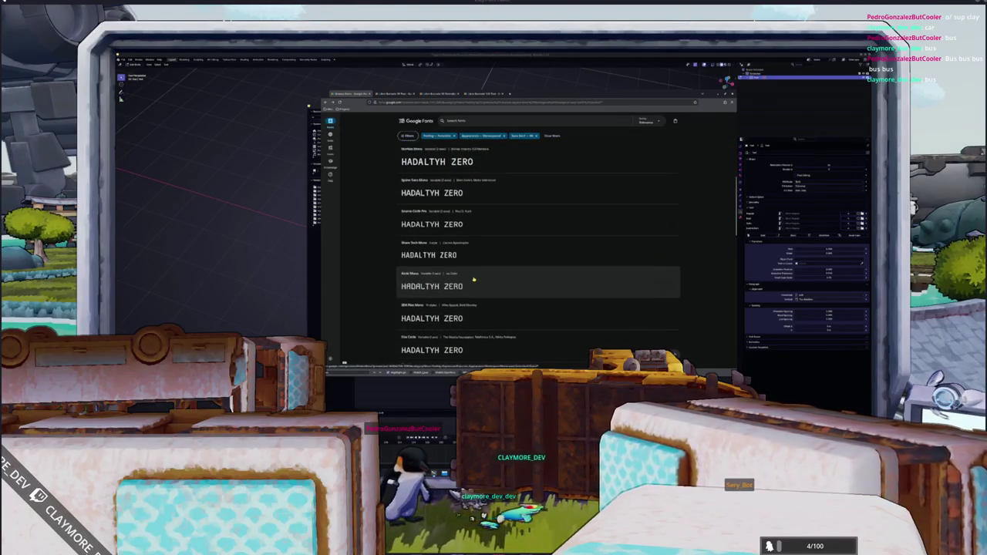
scroll(460, 279, up, 1)
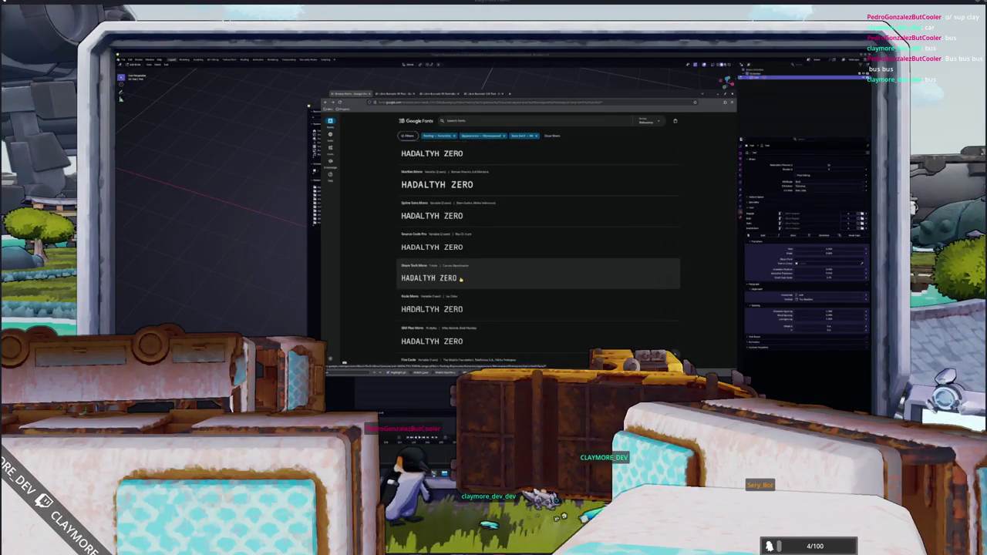
scroll(478, 249, up, 1)
scroll(478, 249, up, 1)
scroll(477, 283, up, 1)
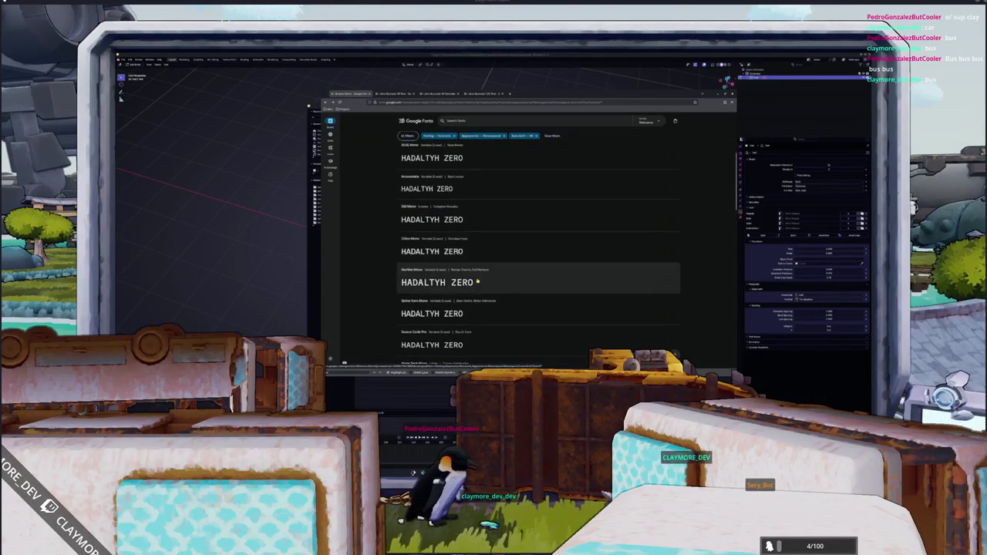
scroll(479, 254, up, 1)
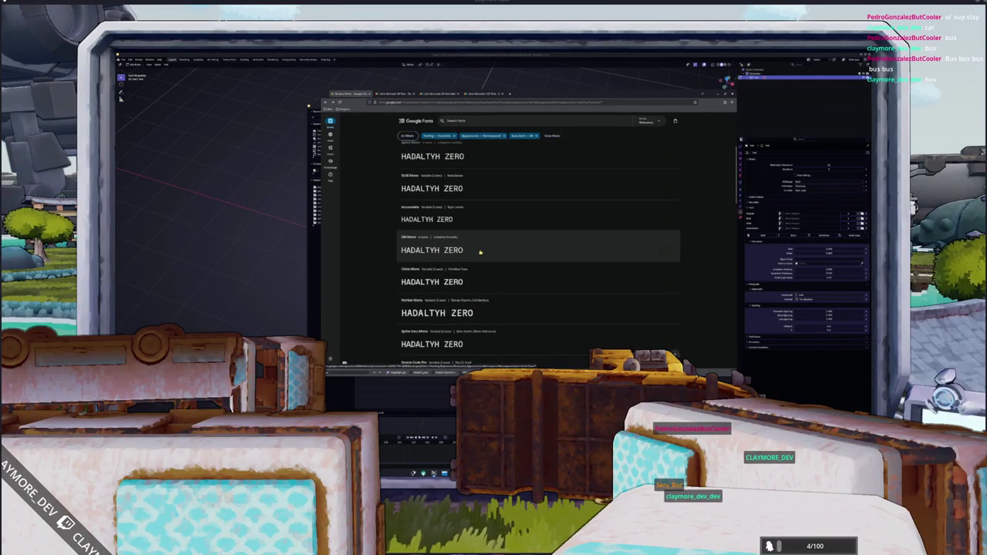
scroll(476, 282, up, 1)
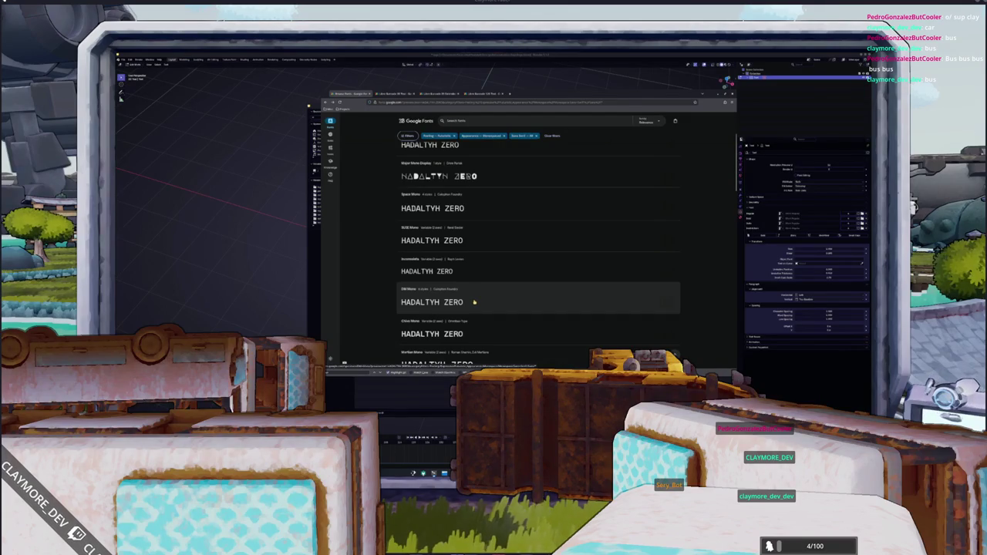
Step: Open the DM Mono font page and scroll down to its Styles section
click(475, 303)
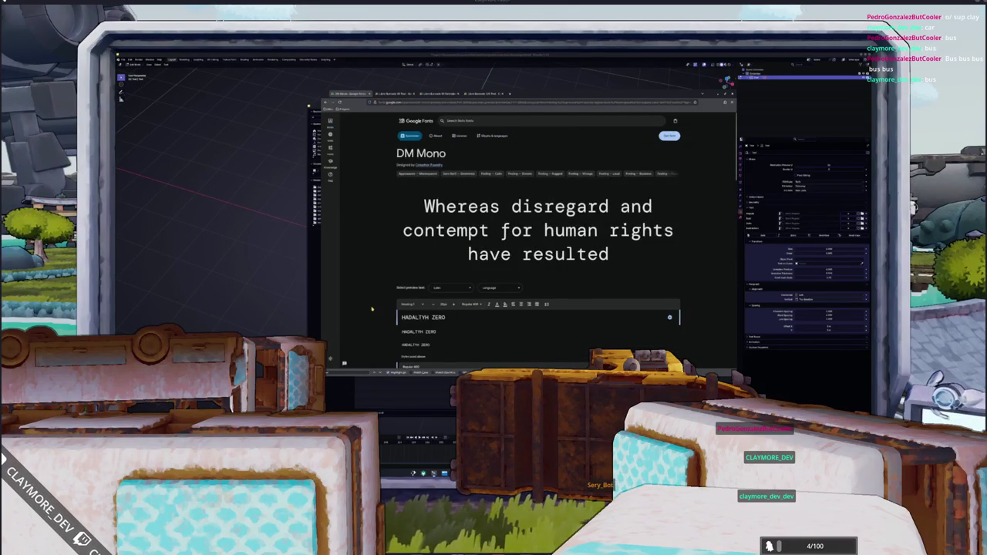
scroll(370, 301, down, 1)
scroll(370, 302, down, 1)
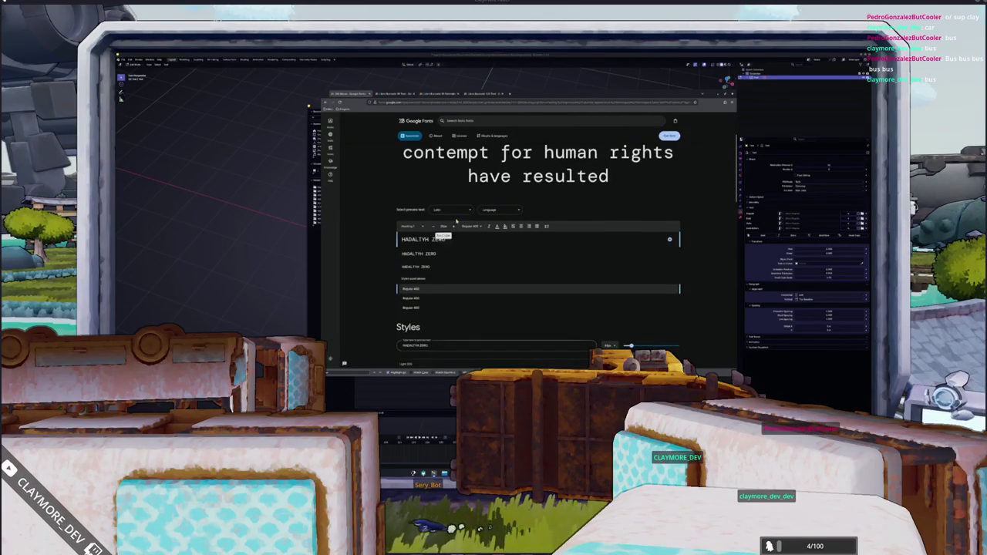
scroll(378, 314, down, 1)
scroll(384, 301, down, 2)
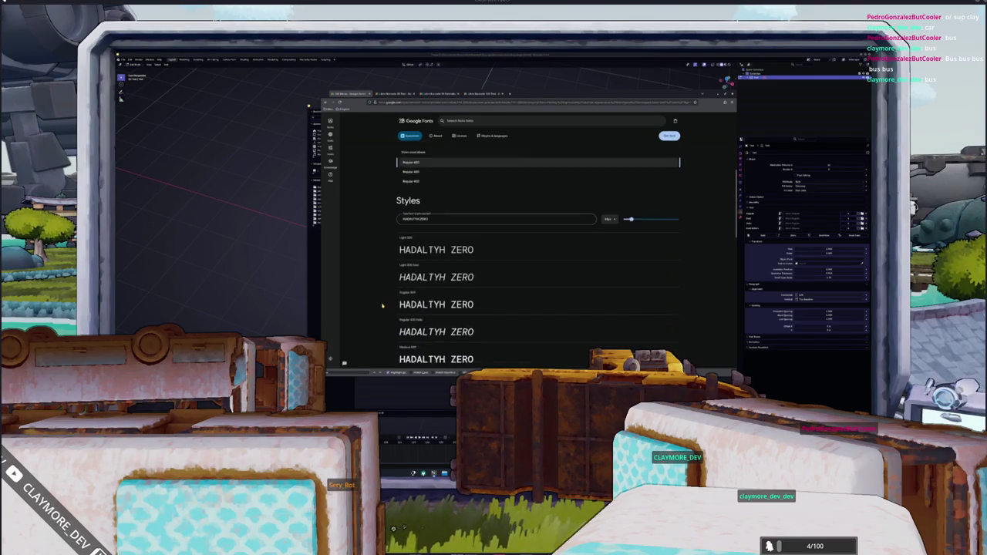
scroll(383, 299, down, 1)
scroll(384, 299, down, 1)
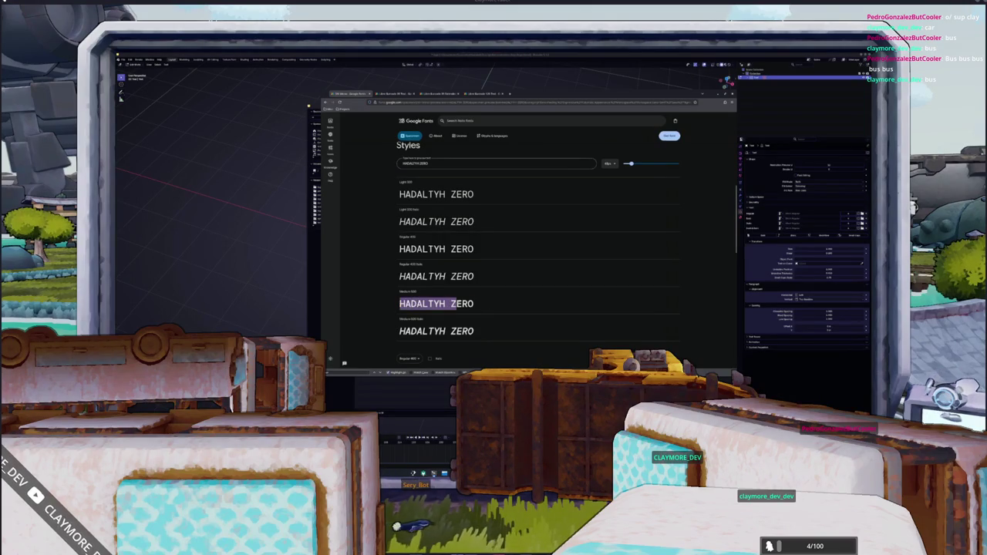
Step: Inspect the Light, Regular and Medium 500 samples, then return to the top
click(481, 304)
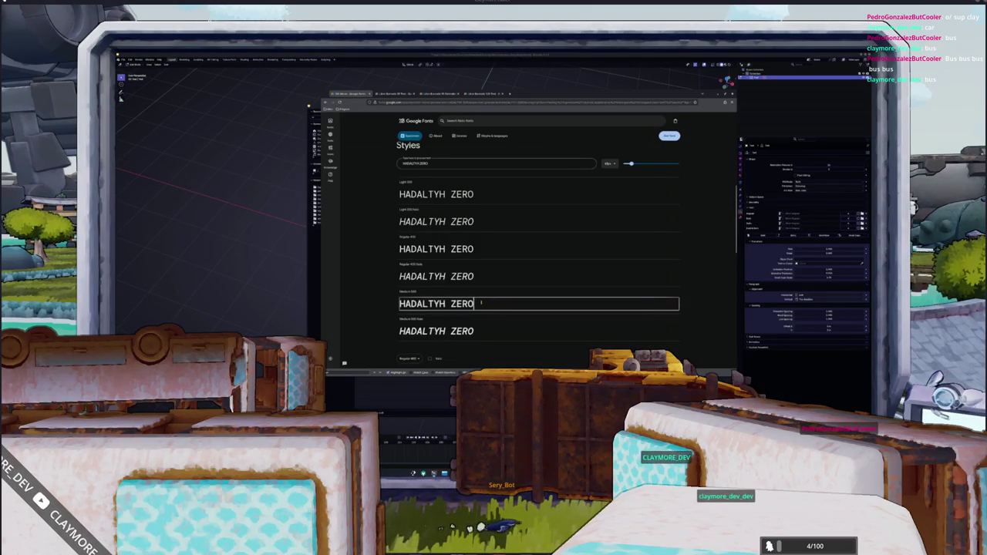
click(375, 308)
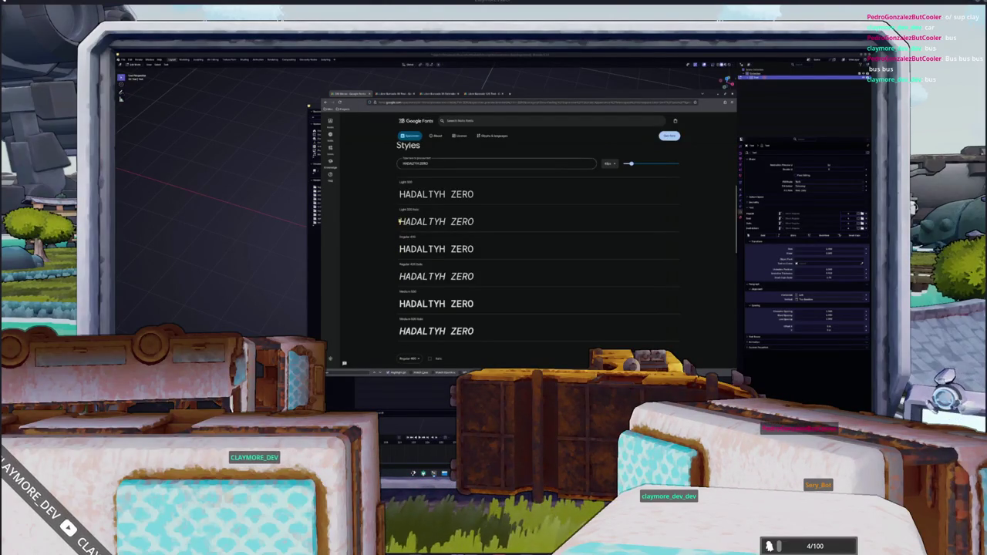
scroll(370, 256, down, 1)
scroll(372, 254, down, 1)
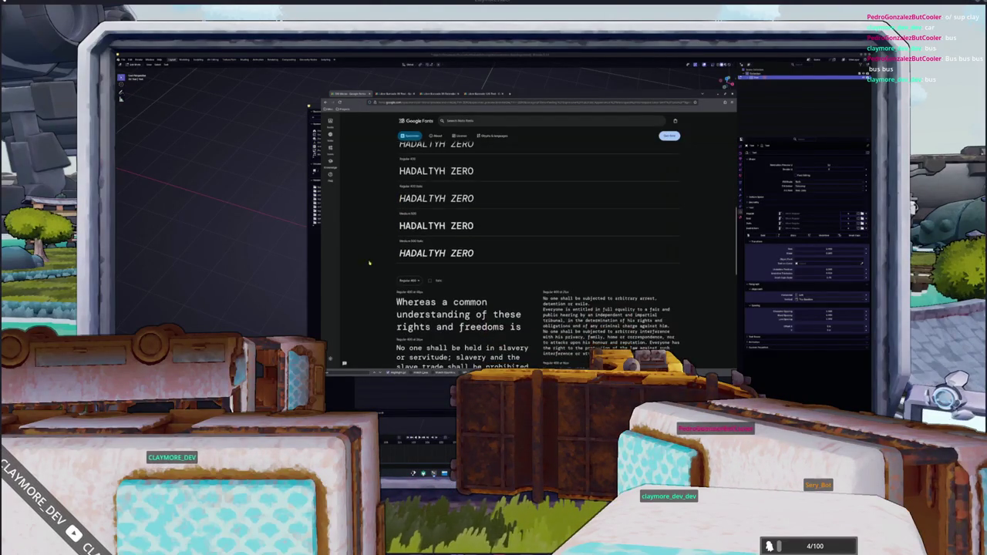
scroll(373, 255, up, 3)
scroll(374, 277, up, 3)
scroll(373, 277, up, 2)
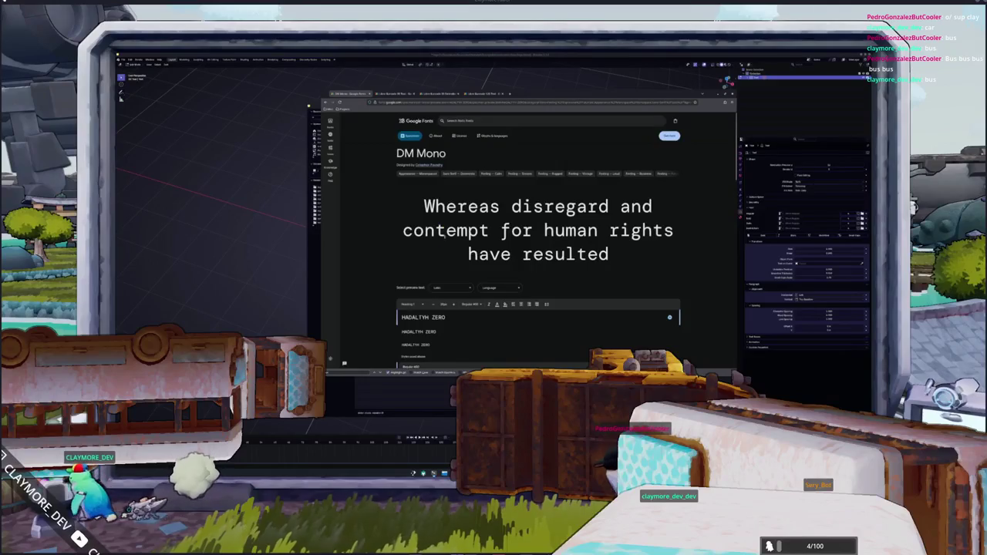
Step: Read DM Mono's open font licence: preamble, definitions and permissions
click(459, 136)
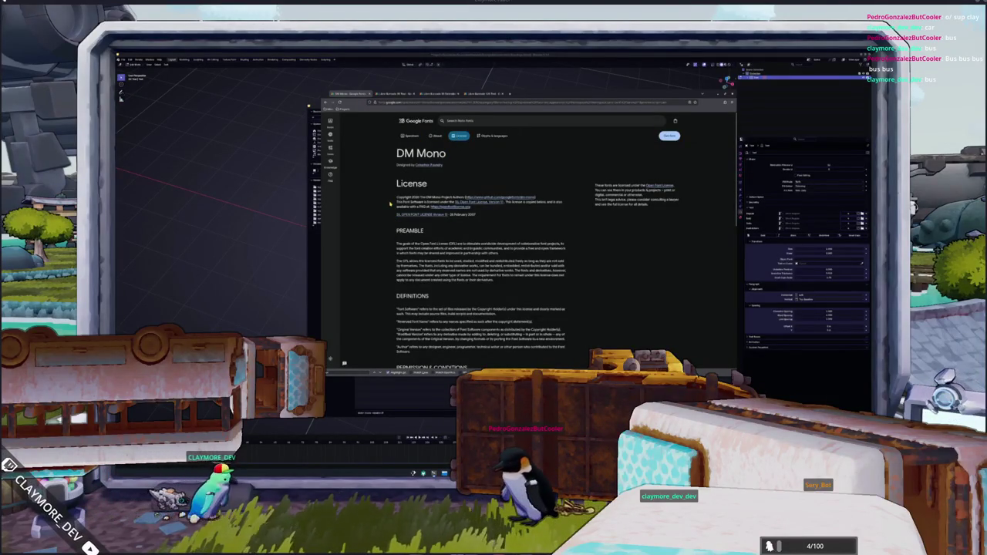
scroll(390, 204, down, 1)
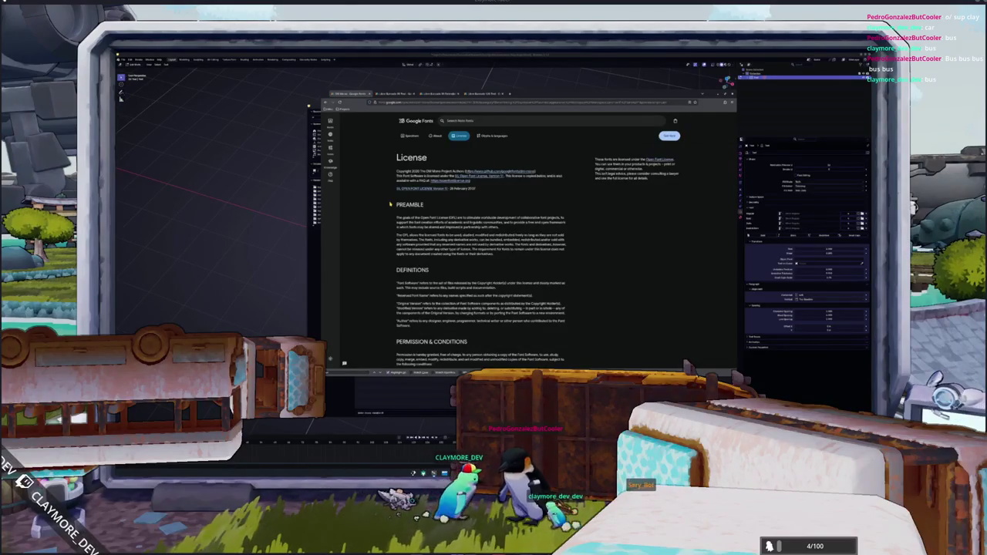
scroll(391, 203, down, 1)
scroll(390, 204, up, 2)
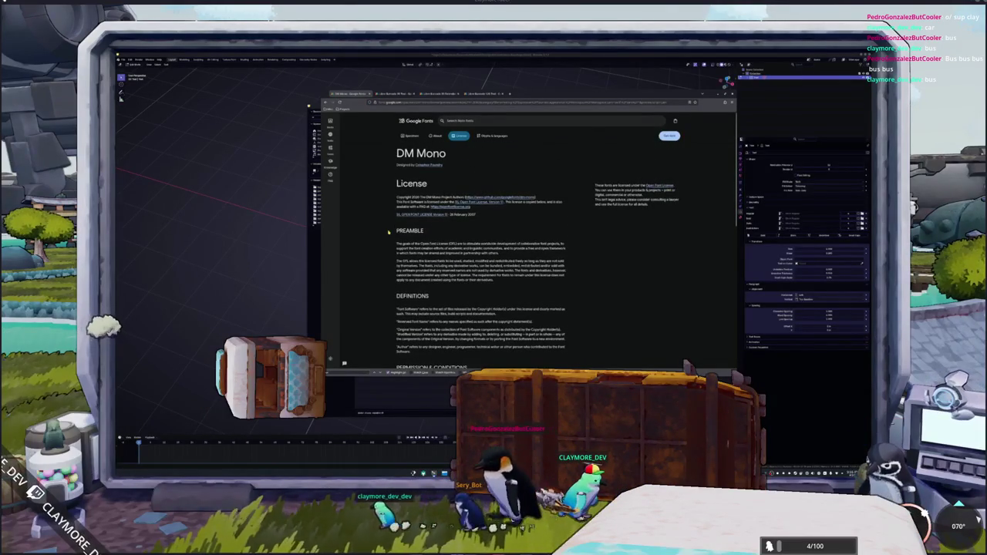
Step: Open the SIL Open Font License in a new tab and read down to its termination and disclaimer sections
click(510, 93)
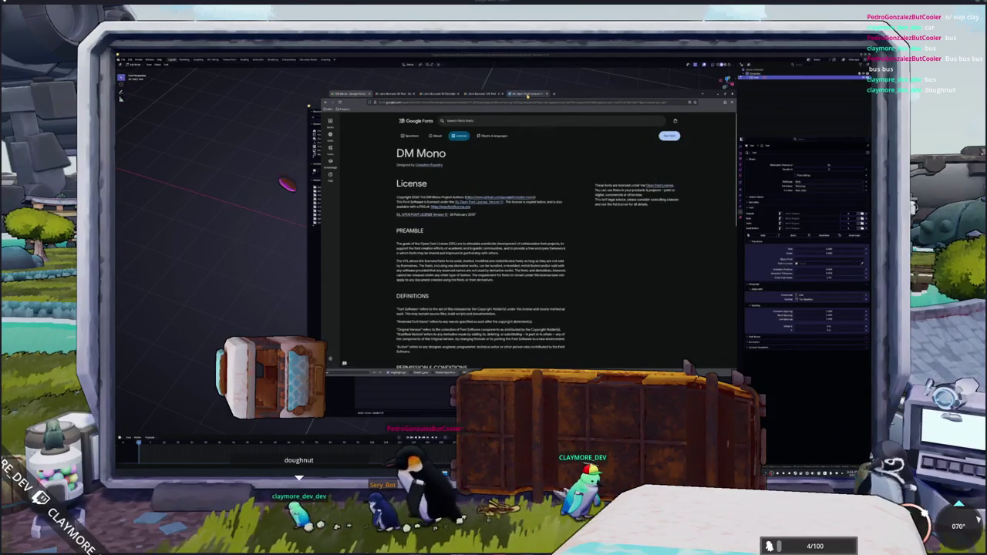
click(526, 94)
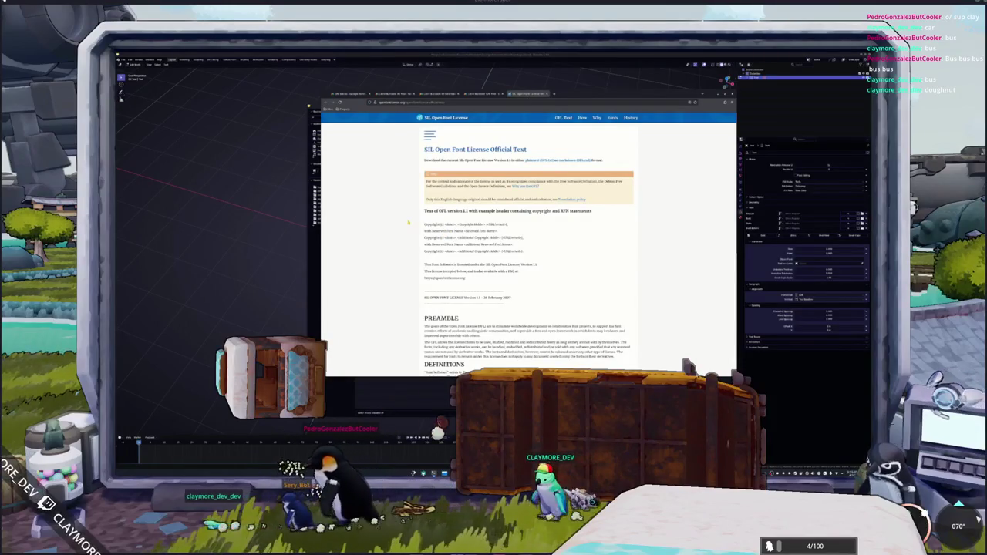
scroll(408, 223, down, 1)
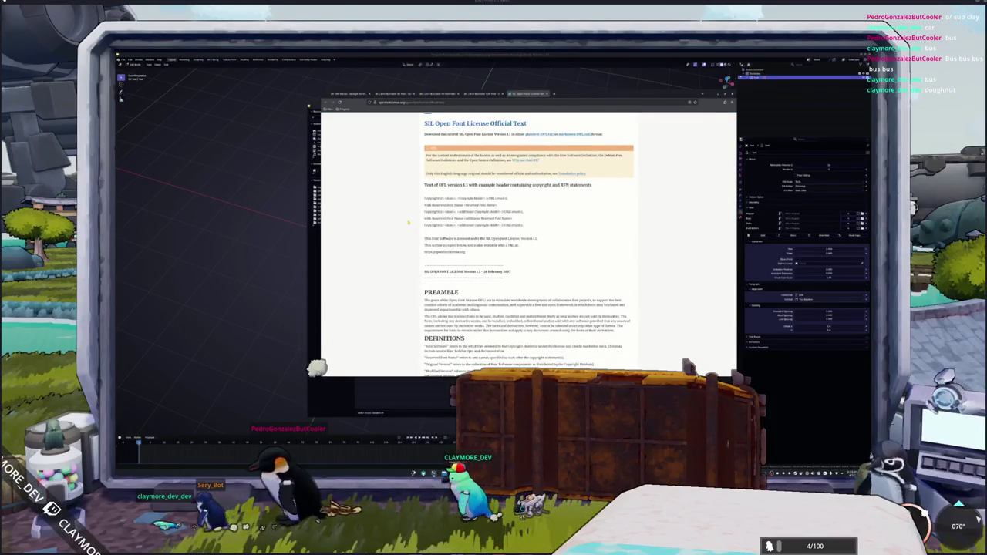
scroll(409, 228, down, 2)
scroll(410, 247, down, 5)
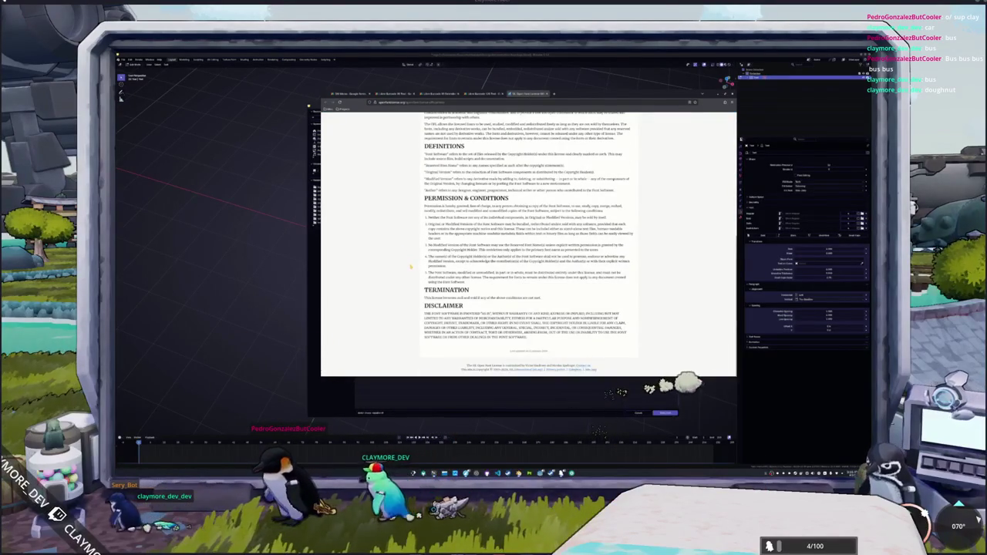
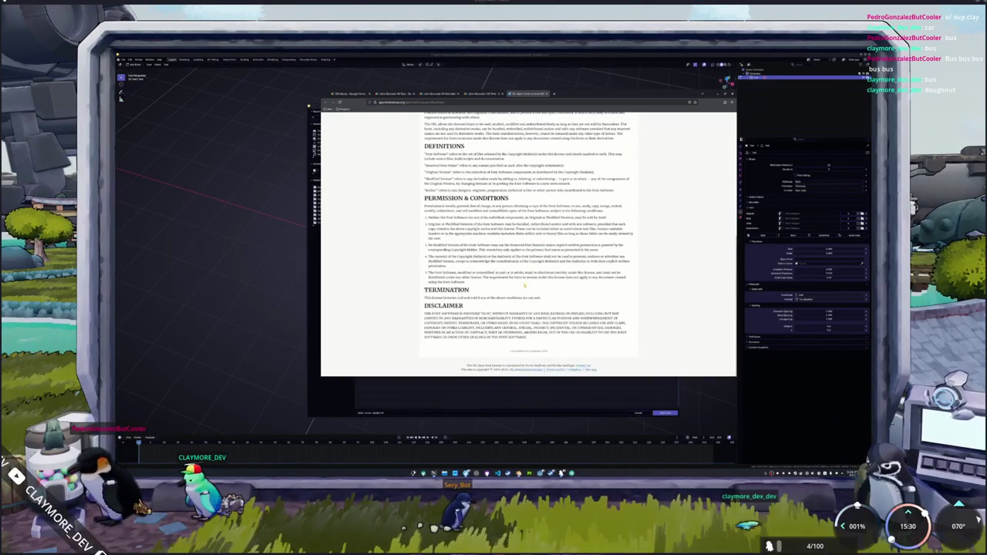
Step: Close the OFL font licence page
drag(428, 273, 455, 272)
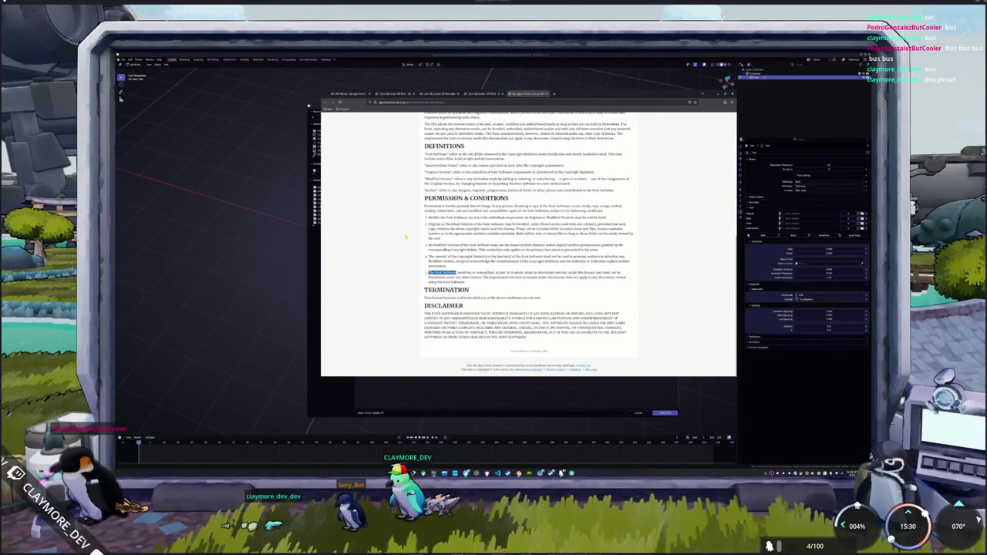
scroll(406, 237, up, 5)
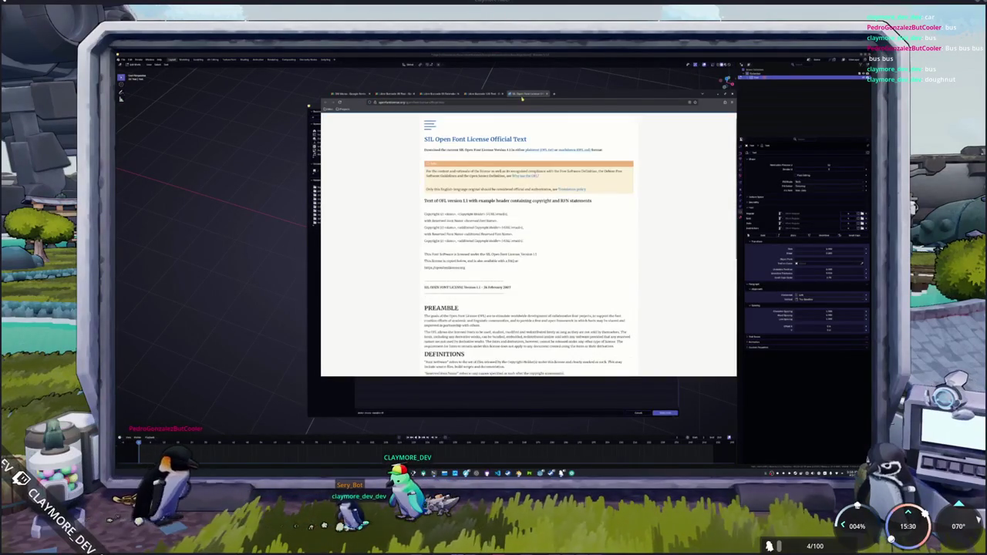
middle_click(522, 94)
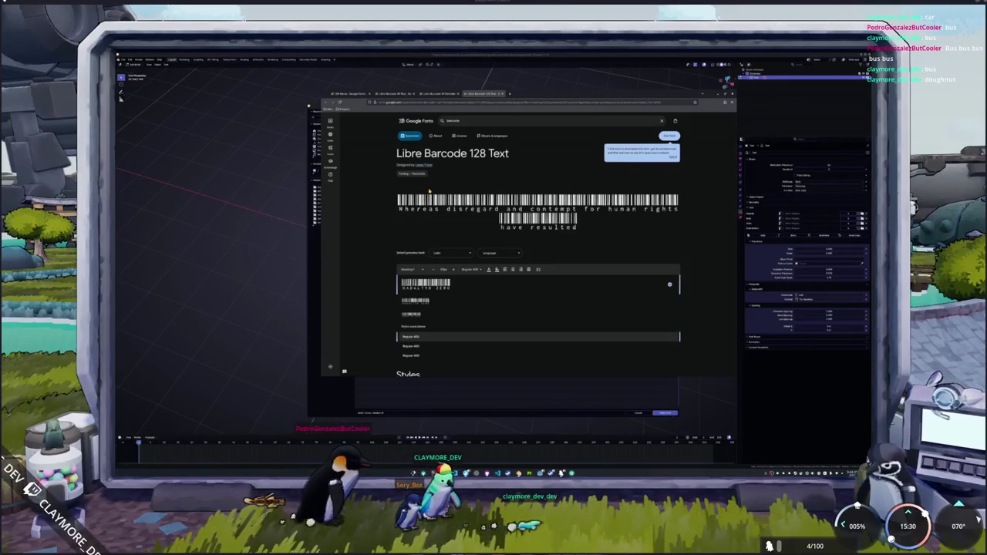
Step: Dismiss the info popup and add Libre Barcode 128 Text to the selected font families
click(673, 157)
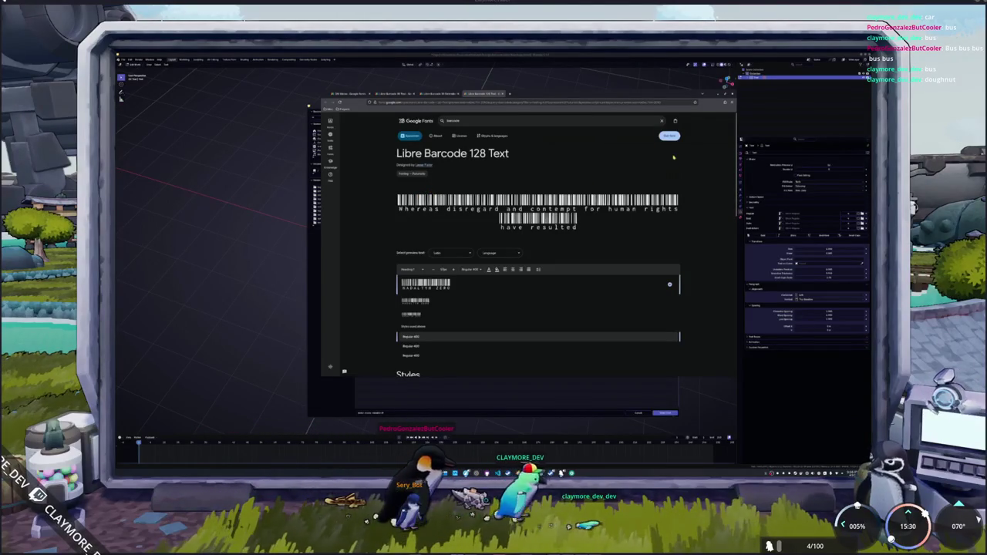
click(669, 136)
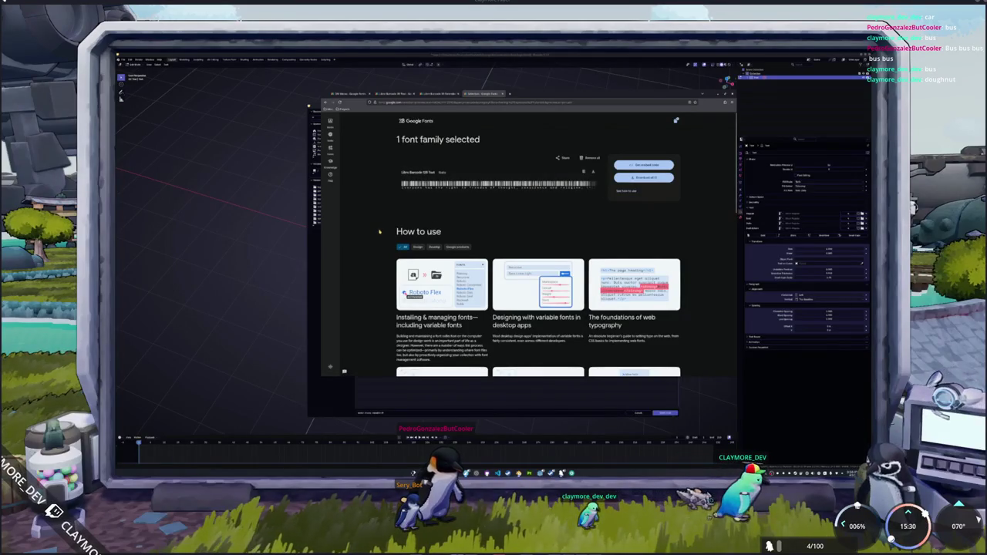
scroll(380, 231, down, 1)
scroll(380, 231, down, 1)
scroll(379, 230, down, 2)
scroll(380, 230, down, 2)
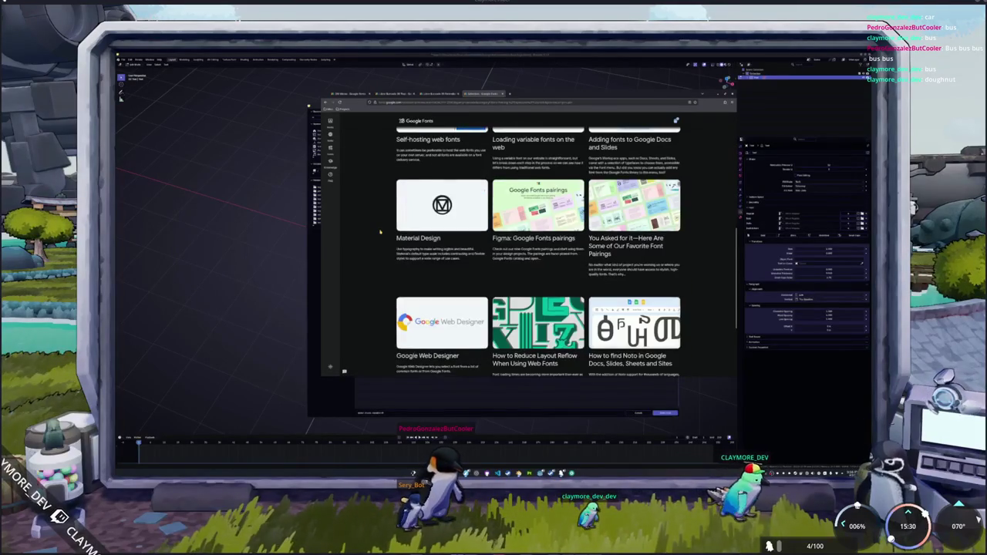
scroll(379, 231, up, 2)
scroll(379, 231, up, 3)
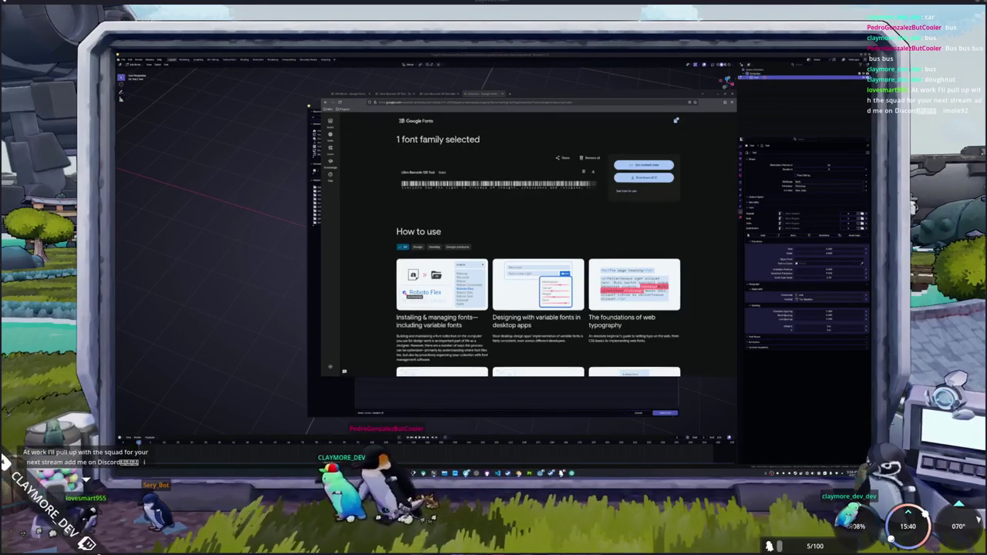
Step: Search 'arch linux installing google fonts' and widen the window to scan the results
key(alt+Tab)
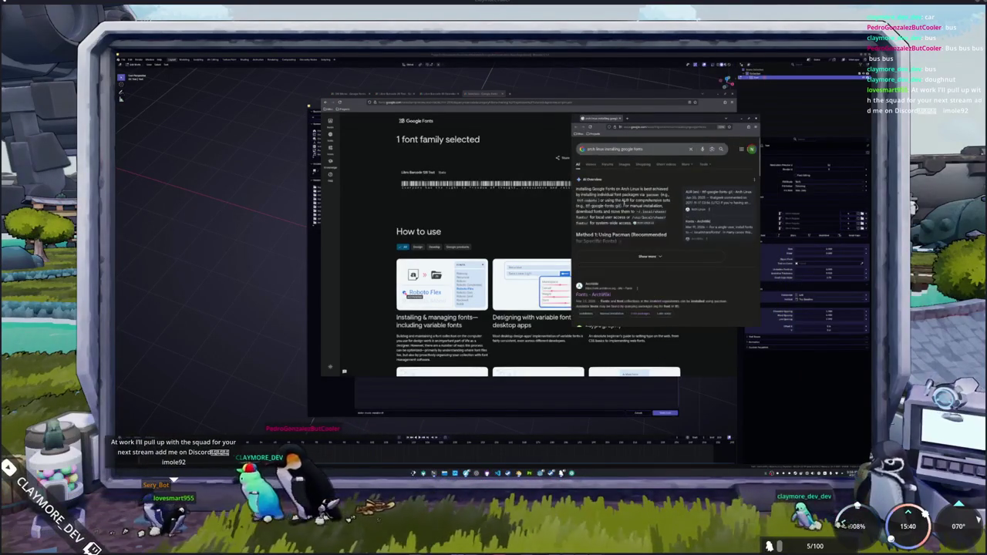
drag(572, 207, 309, 207)
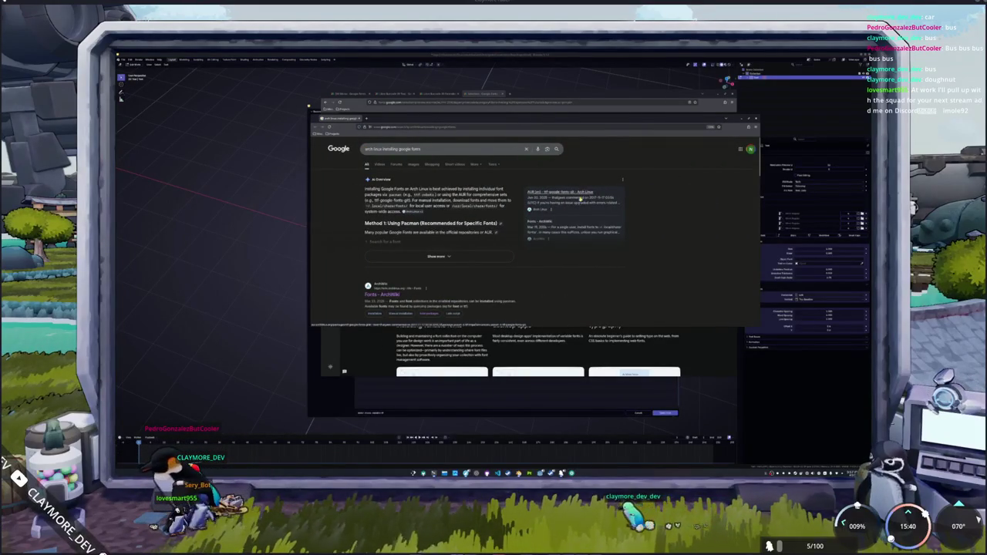
scroll(577, 208, down, 3)
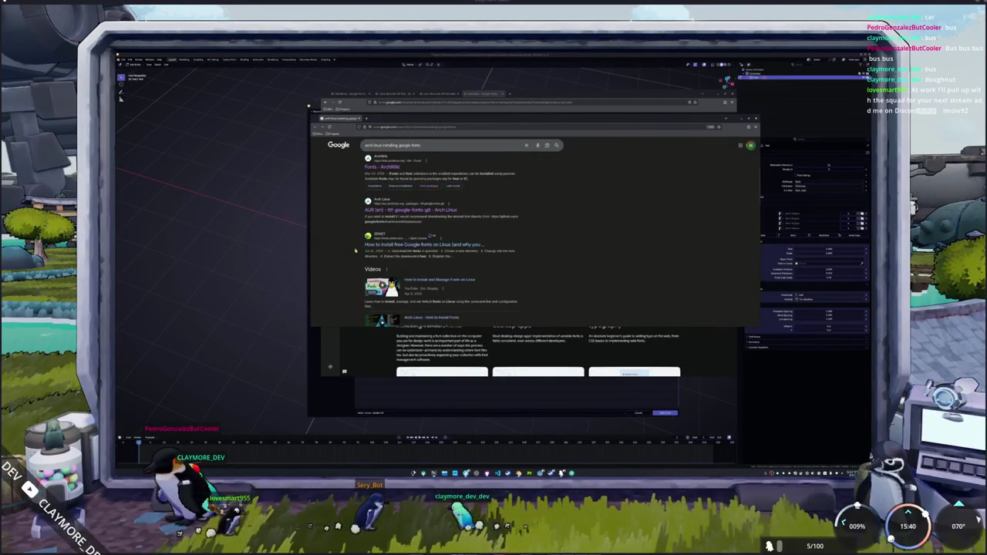
scroll(360, 247, down, 3)
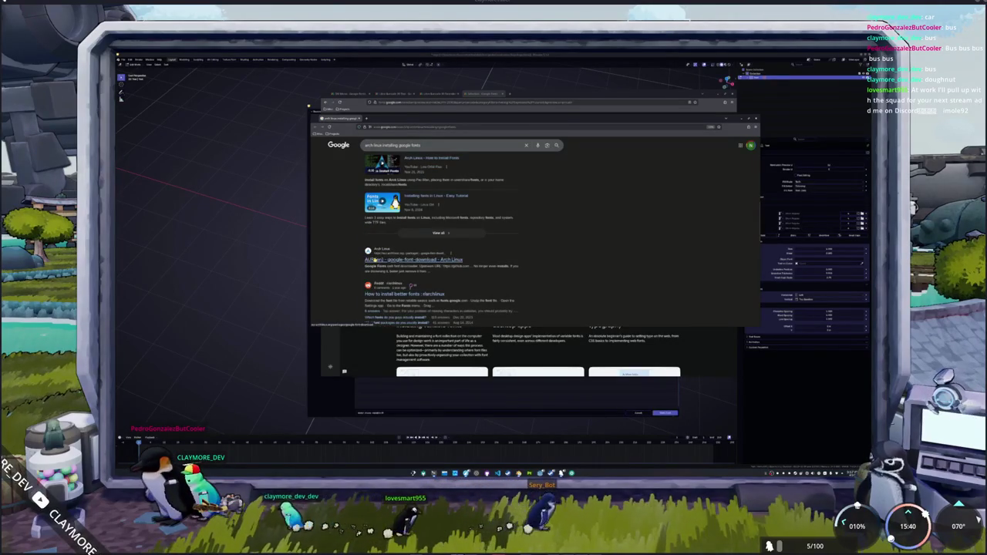
Step: Open the AUR google-font-download package and read its GitHub repository README
click(375, 118)
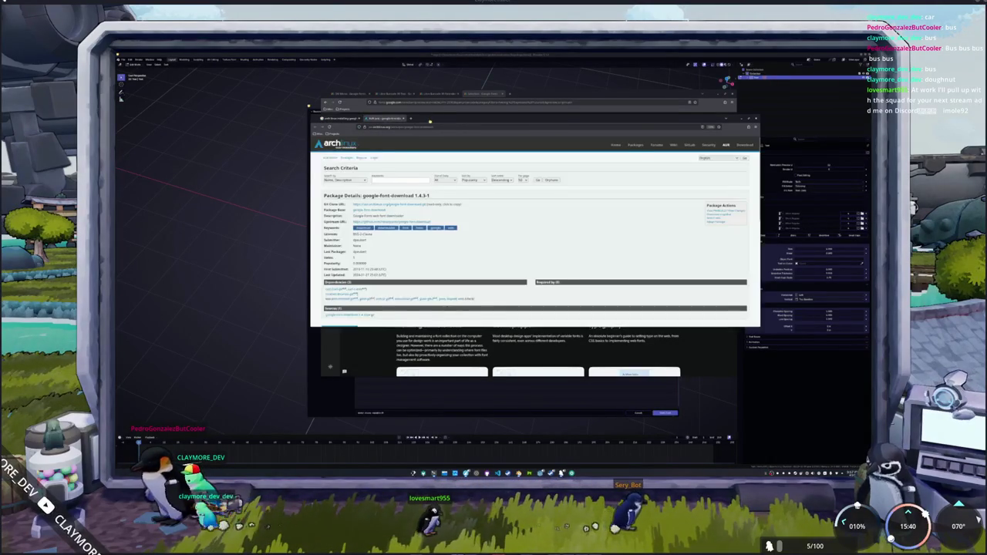
scroll(602, 239, down, 2)
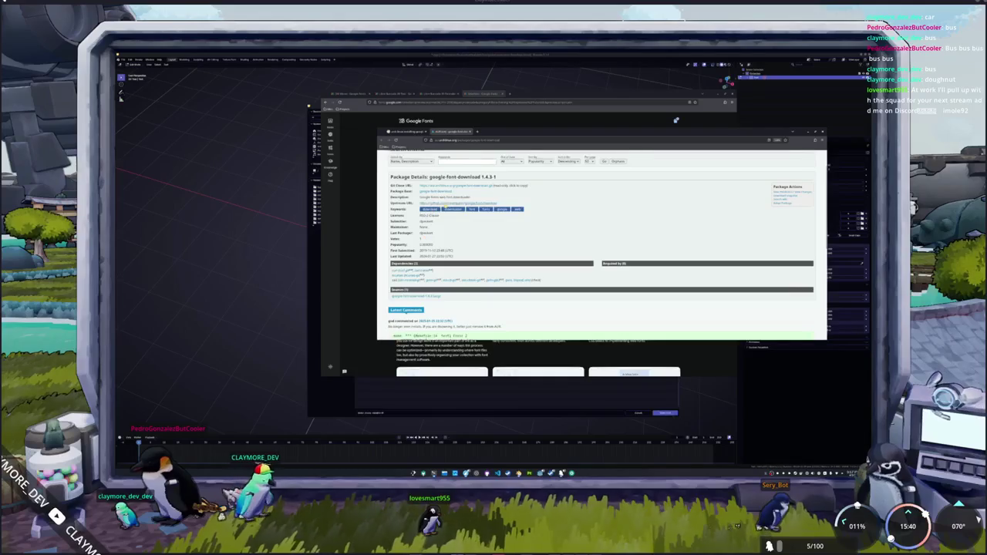
click(455, 203)
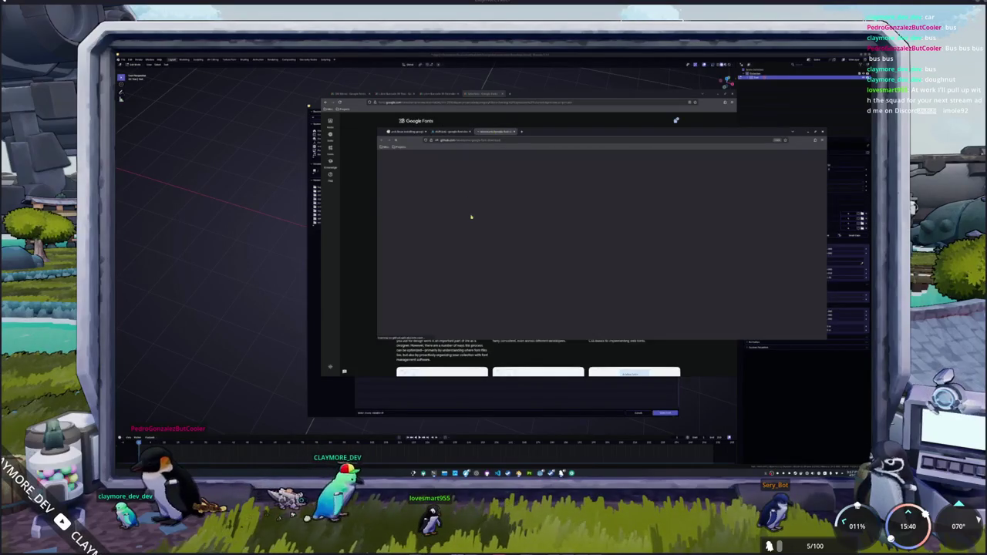
scroll(464, 268, down, 2)
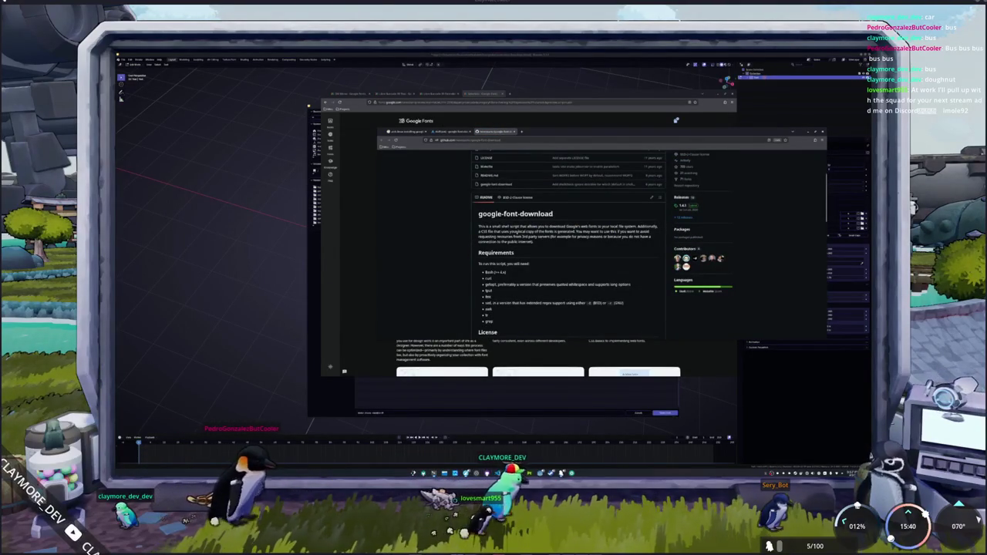
scroll(526, 269, down, 2)
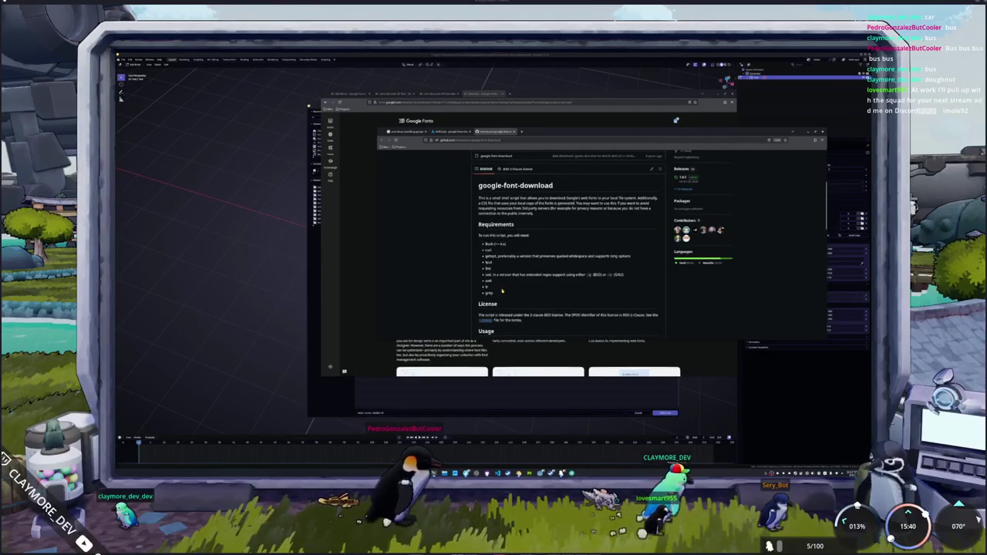
scroll(462, 290, down, 4)
scroll(451, 290, down, 2)
scroll(451, 290, down, 2)
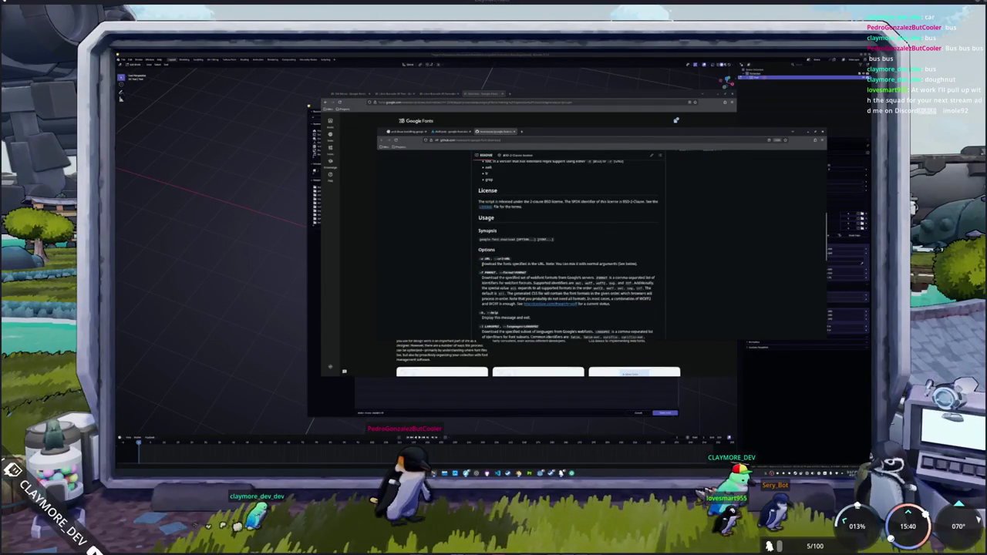
scroll(477, 276, down, 3)
scroll(477, 278, down, 3)
scroll(476, 280, down, 3)
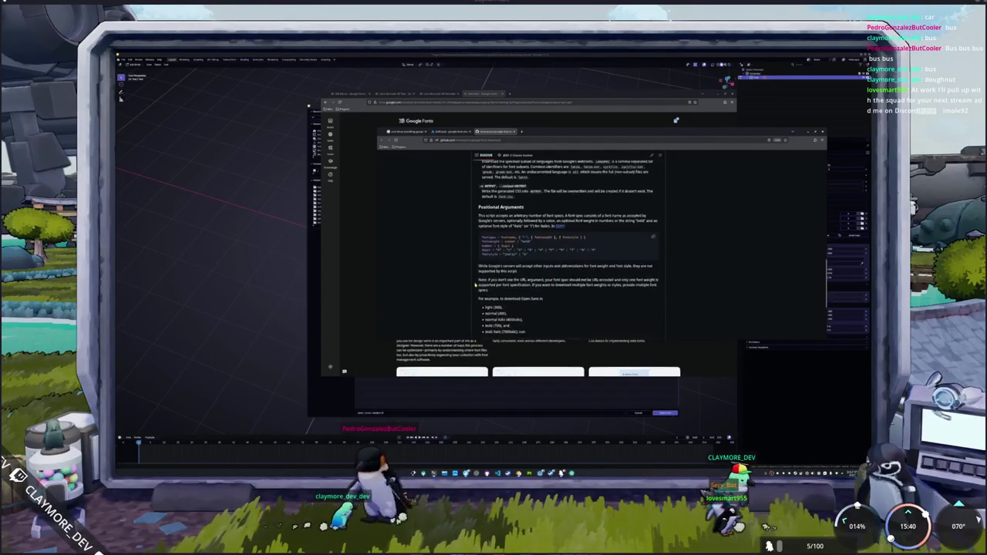
scroll(477, 284, down, 2)
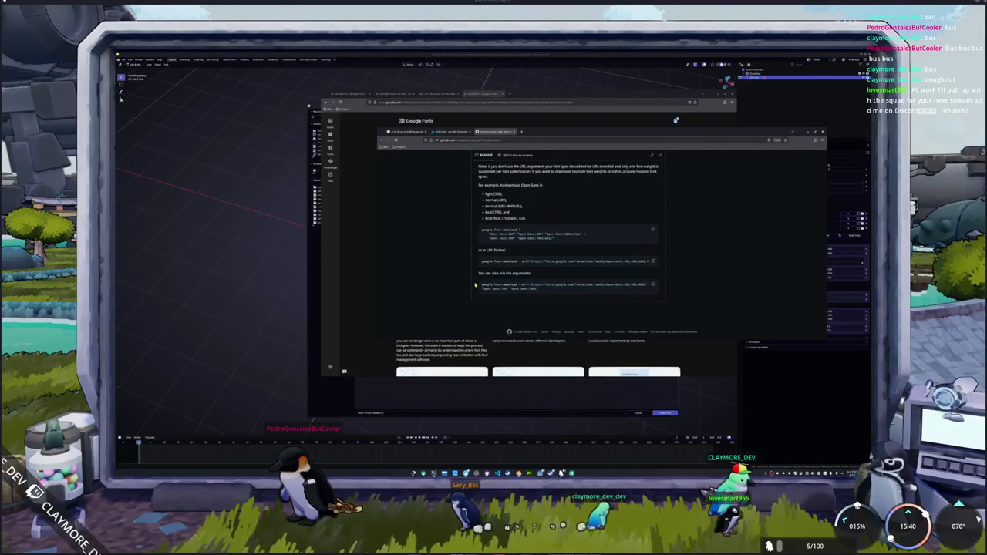
scroll(476, 285, up, 3)
scroll(476, 284, up, 3)
scroll(475, 284, up, 3)
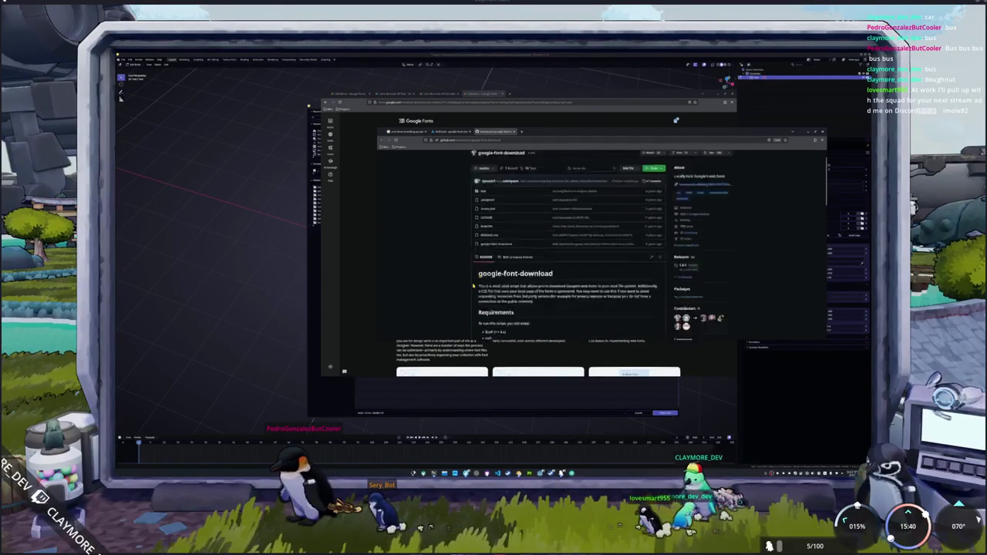
scroll(475, 284, up, 3)
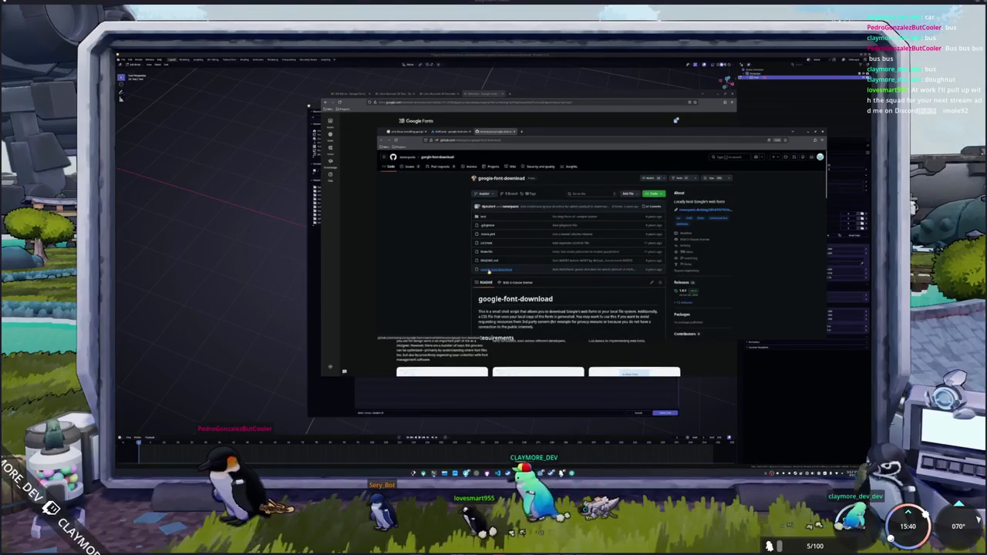
Step: Read the google-font-download script source, then go back to the Google search results
click(488, 271)
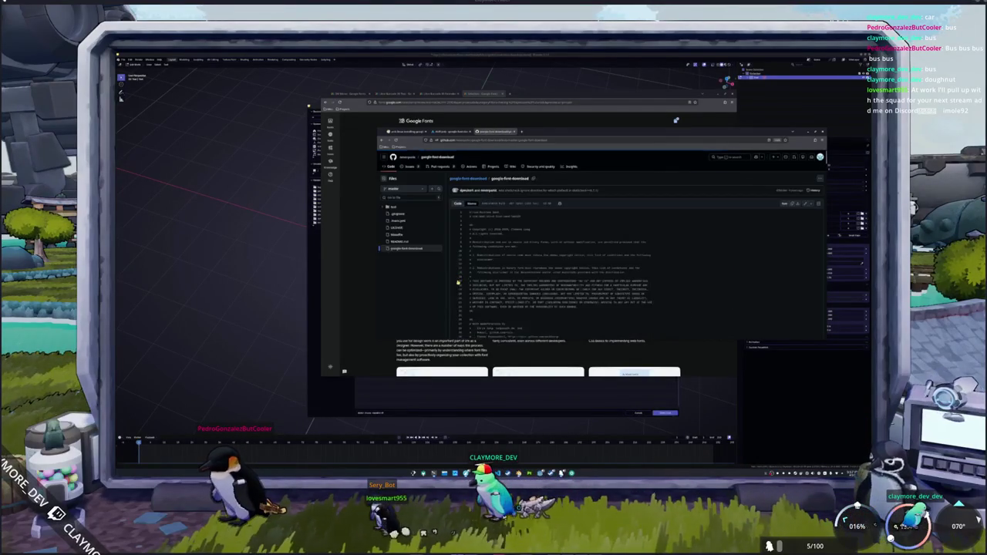
scroll(467, 268, down, 5)
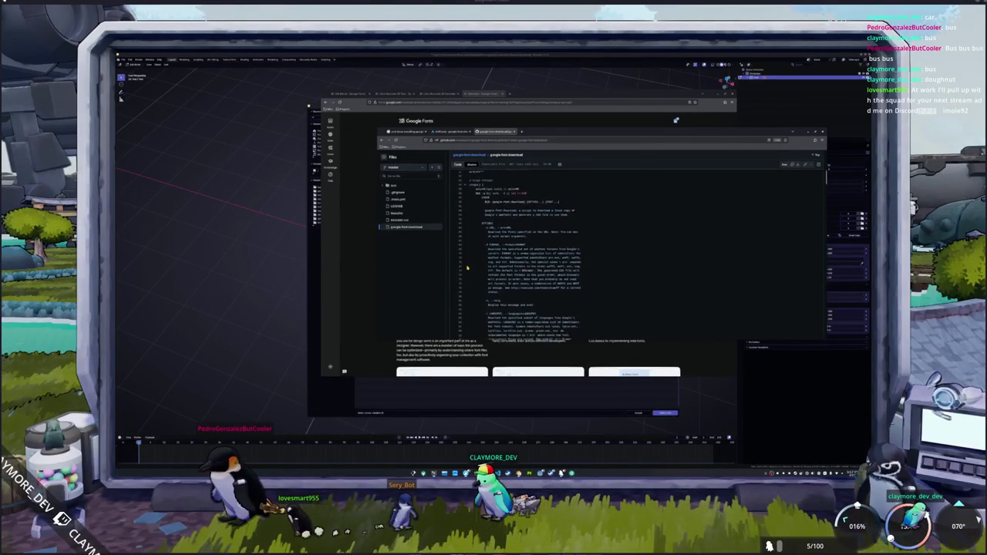
scroll(467, 267, down, 5)
scroll(468, 268, down, 5)
scroll(468, 267, down, 3)
scroll(468, 268, down, 3)
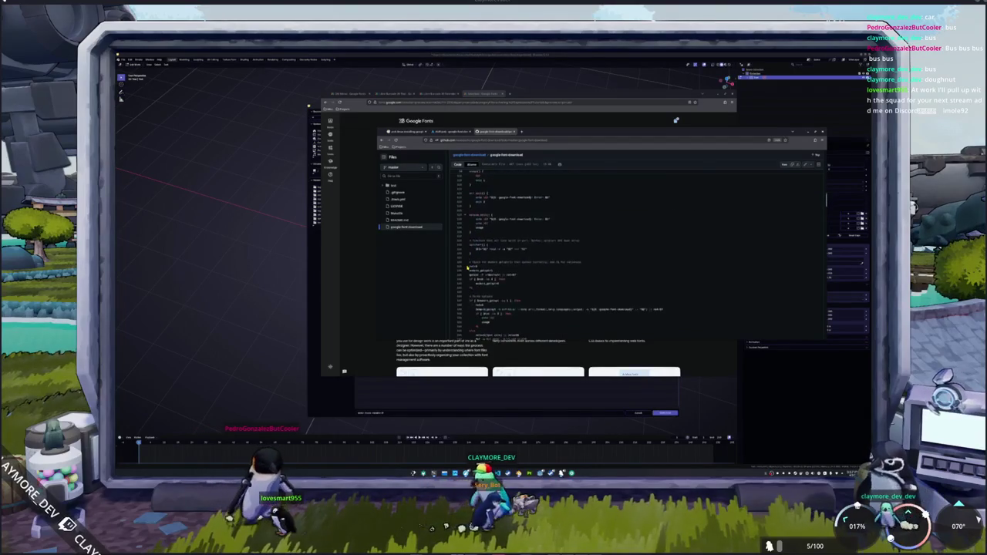
scroll(468, 268, down, 3)
scroll(467, 268, down, 2)
key(ctrl+shift+Tab)
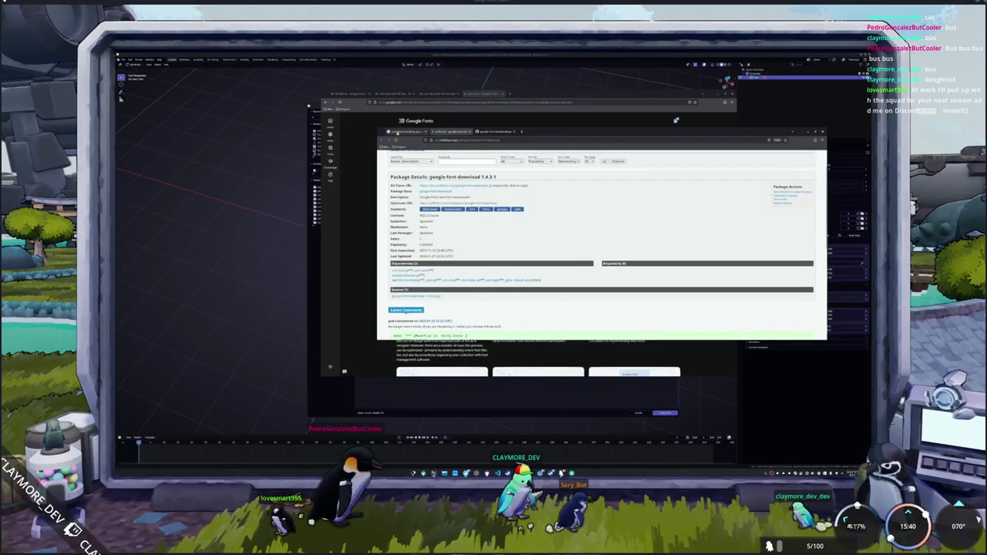
key(ctrl+shift+Tab)
scroll(428, 272, down, 3)
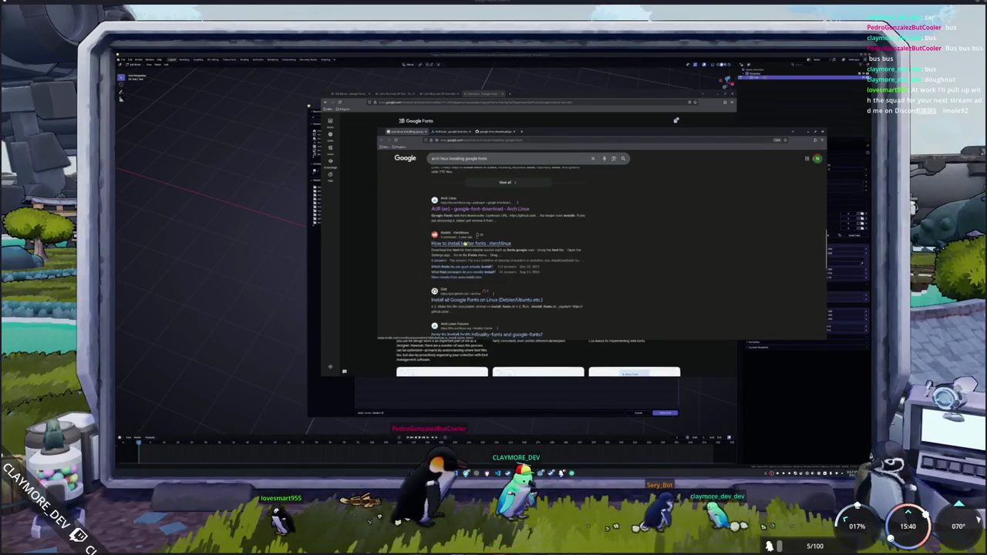
Step: Read the r/archlinux thread on installing better fonts, then return to the Google Fonts selection page
click(451, 244)
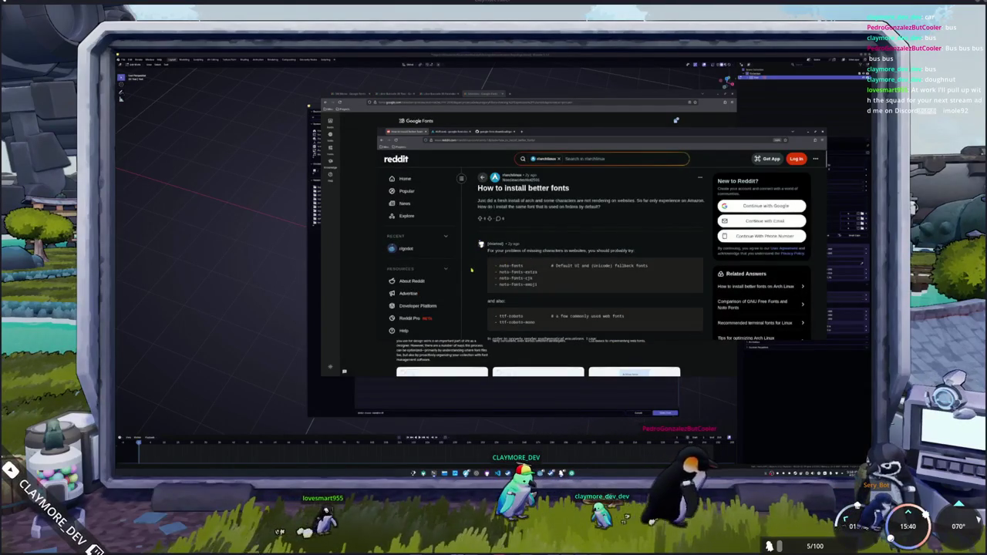
scroll(471, 270, down, 1)
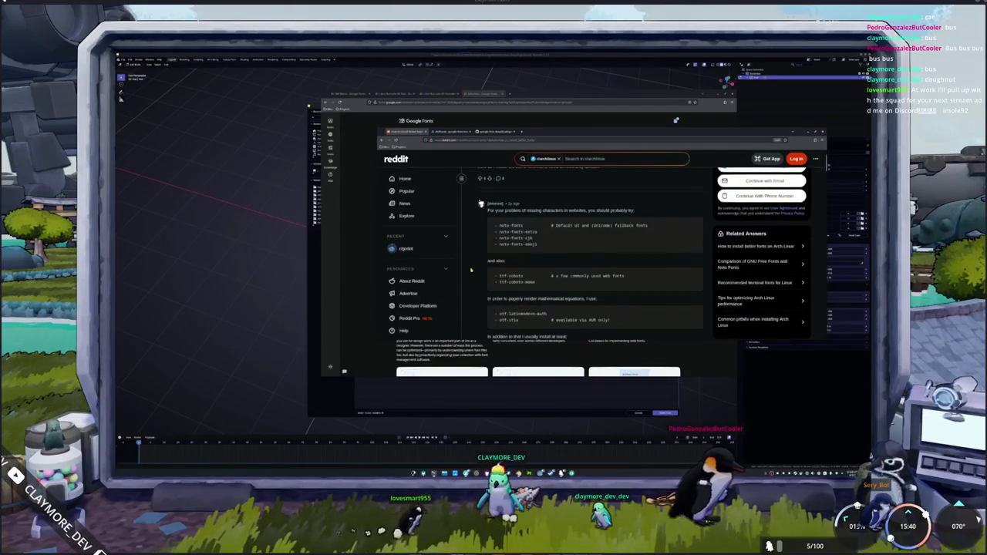
scroll(471, 270, up, 1)
scroll(469, 270, down, 2)
scroll(469, 270, down, 2)
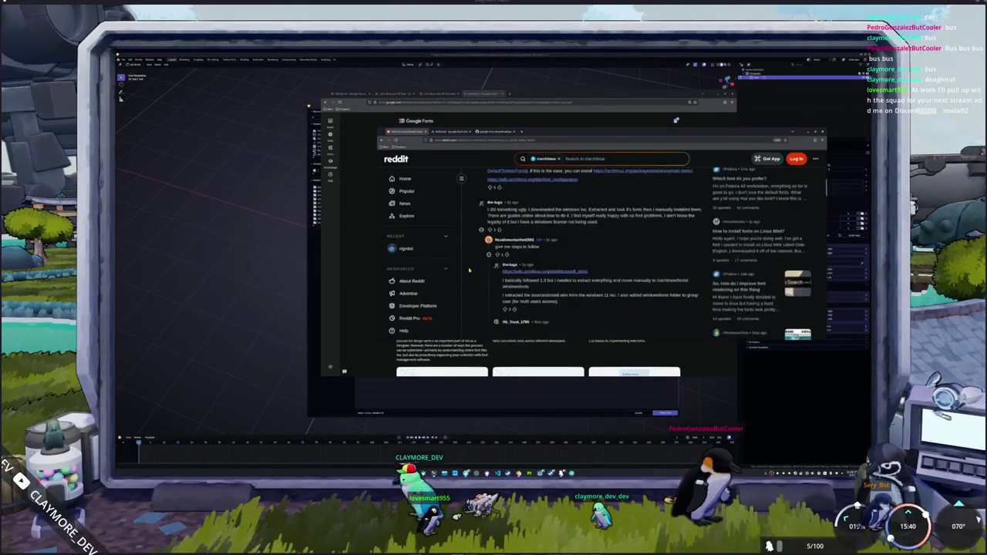
scroll(469, 270, down, 2)
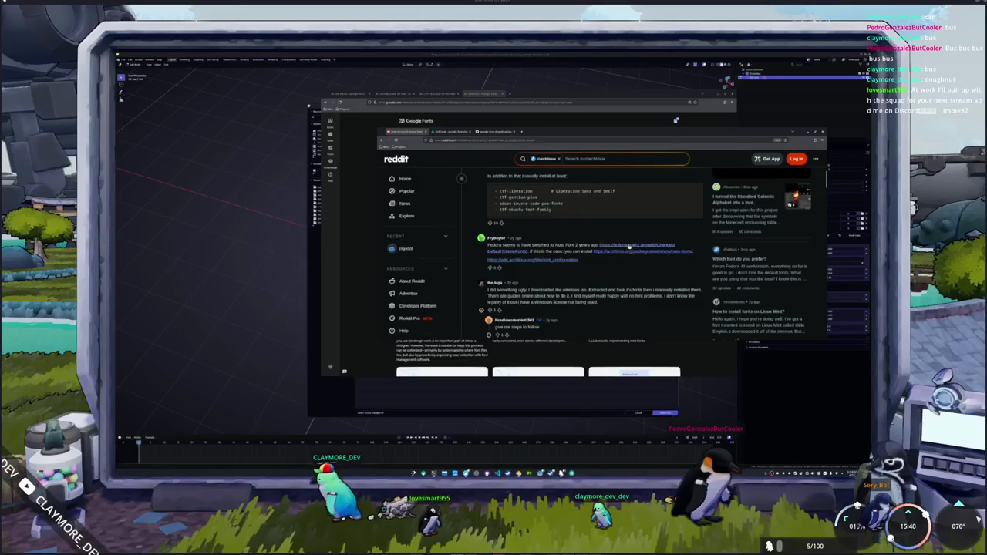
scroll(557, 260, down, 1)
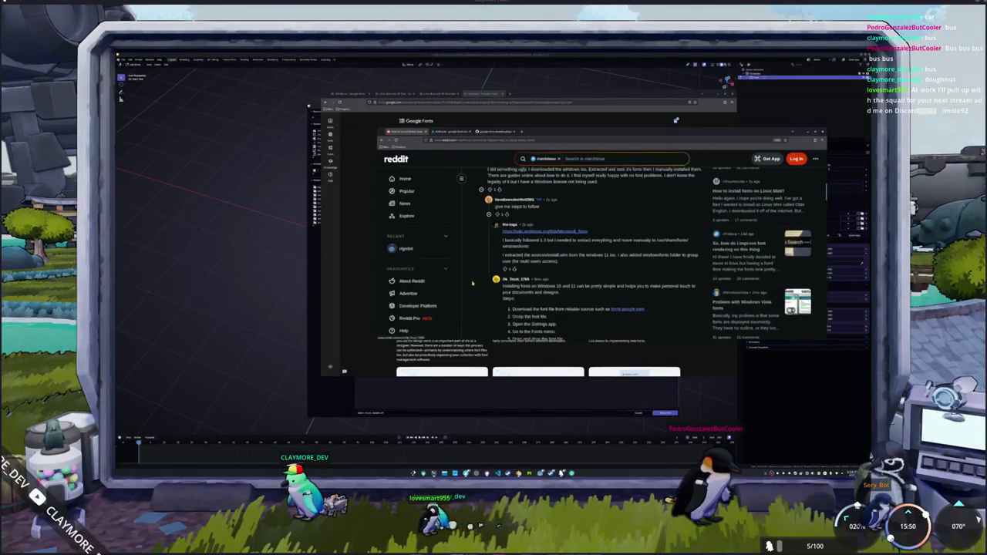
scroll(472, 284, down, 2)
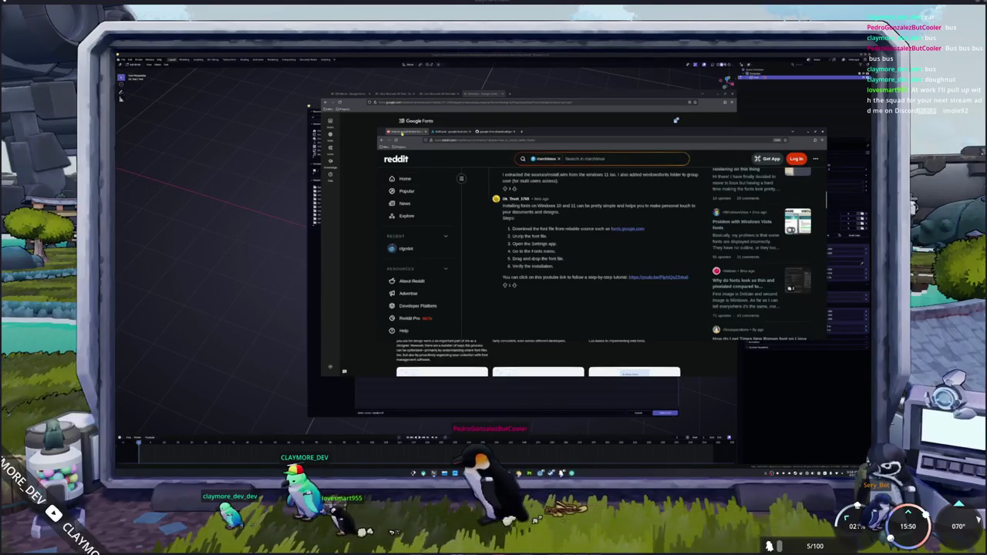
click(401, 132)
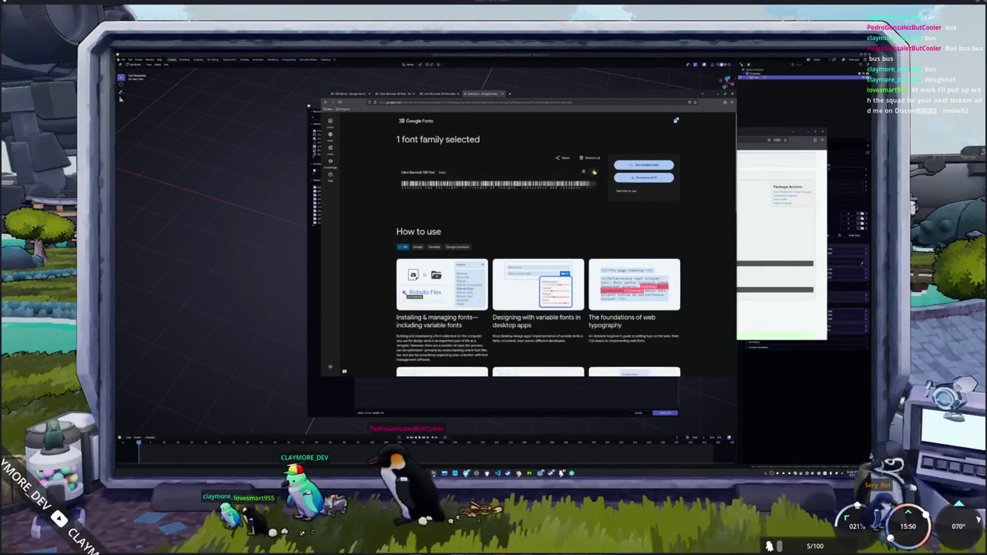
Step: Download the Libre Barcode 128 Text zip to Downloads and sort it newest first by Modified
click(594, 171)
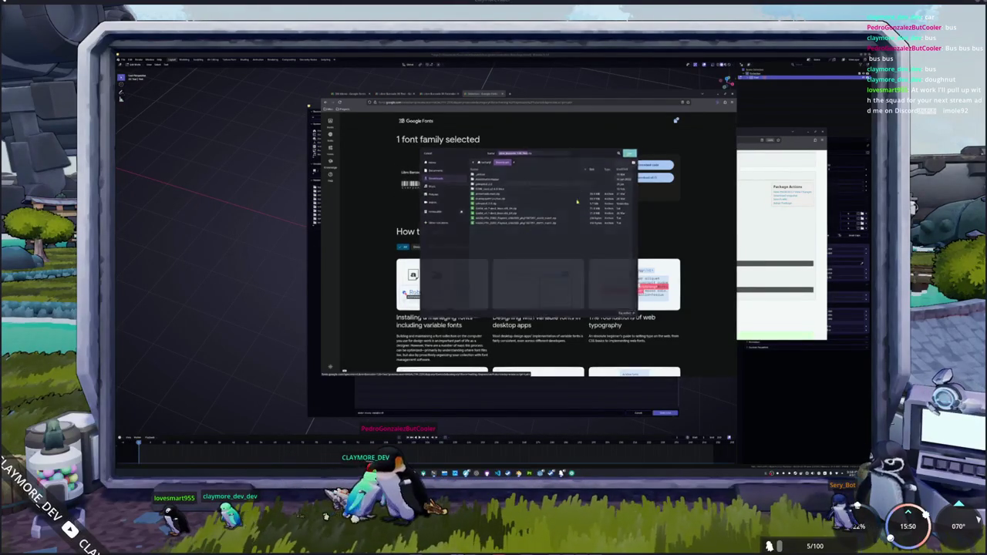
key(Return)
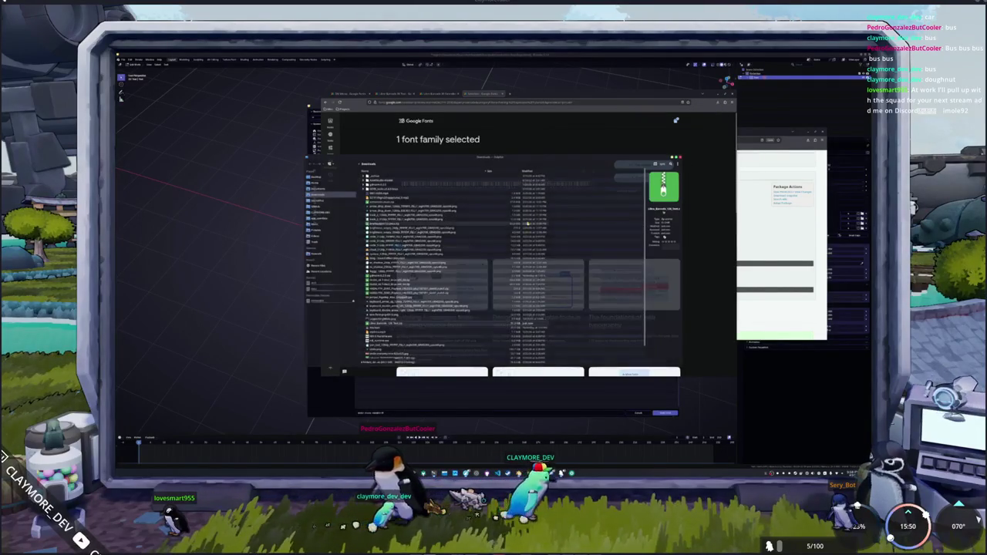
click(531, 171)
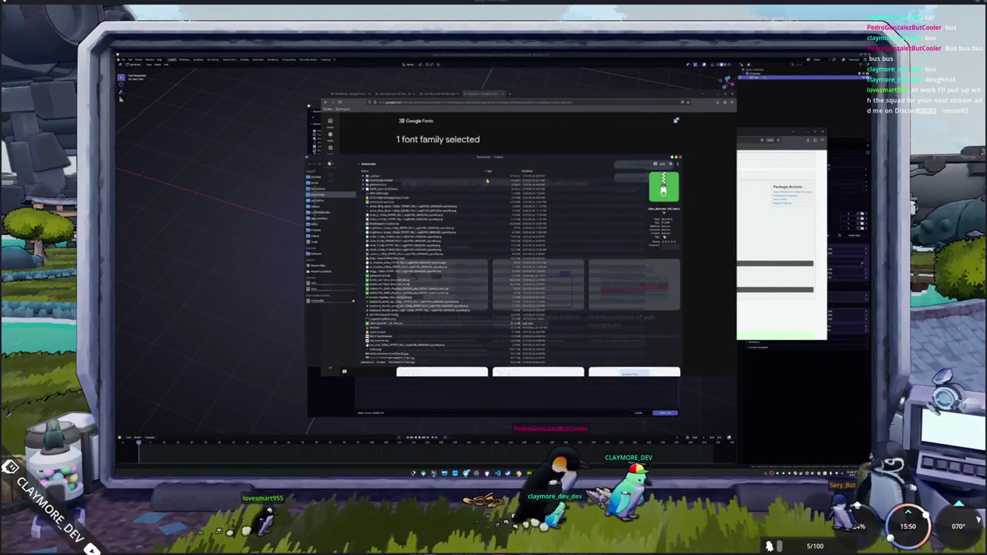
click(532, 170)
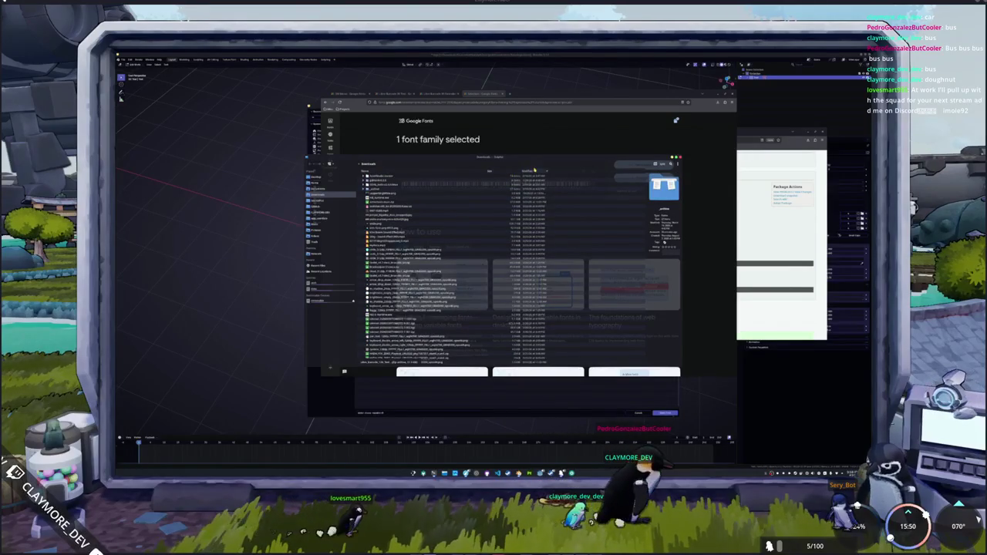
click(532, 170)
Step: Extract the font zip here in Downloads and move Dolphin aside
right_click(391, 193)
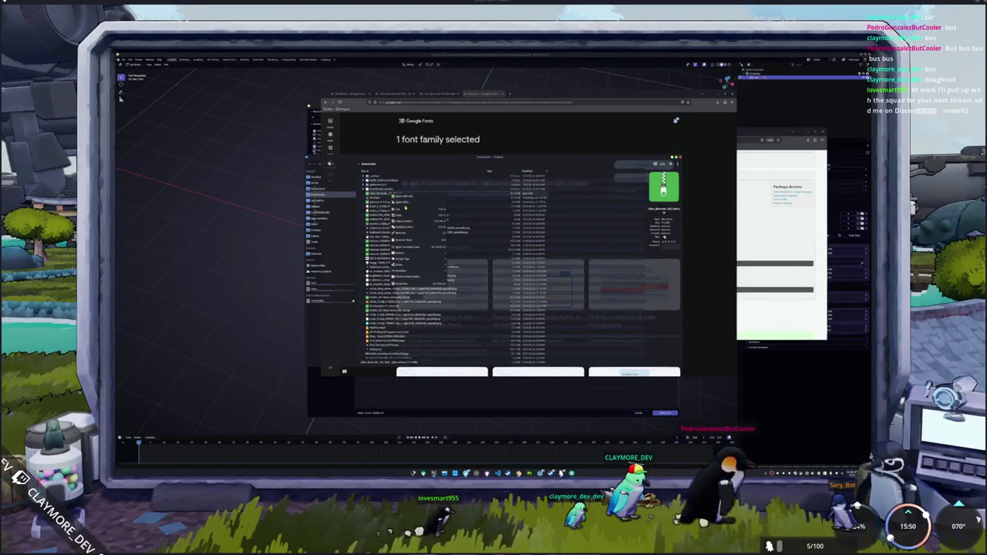
mouse_move(409, 254)
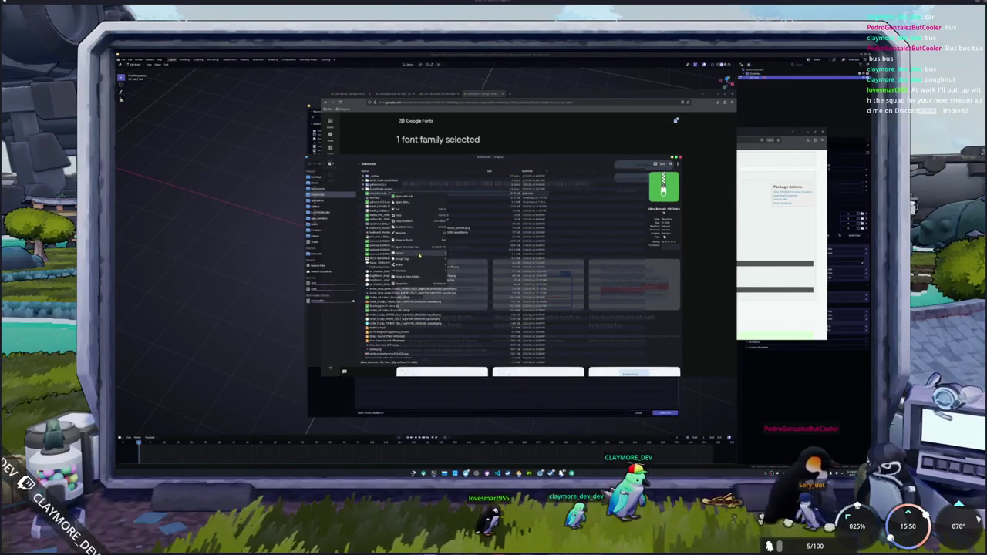
click(461, 254)
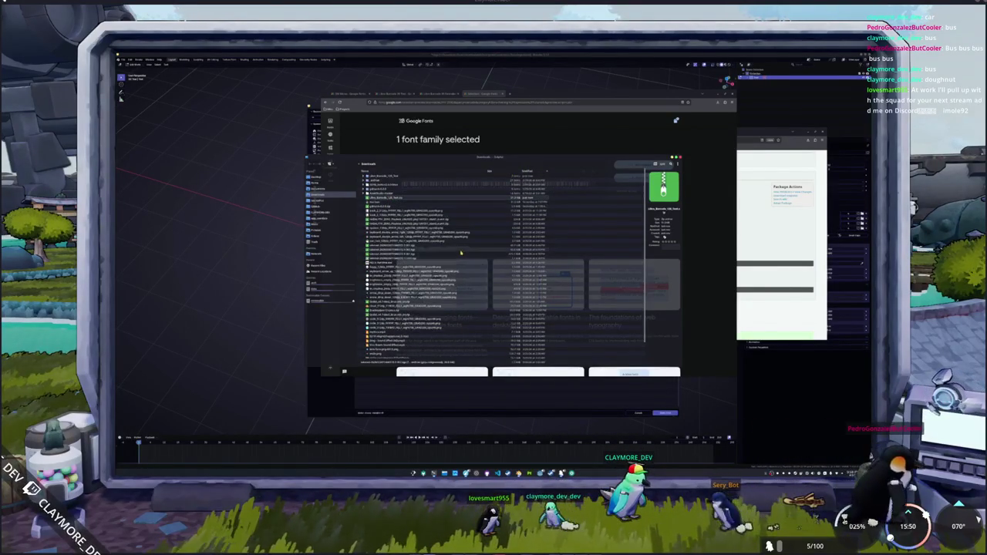
click(391, 177)
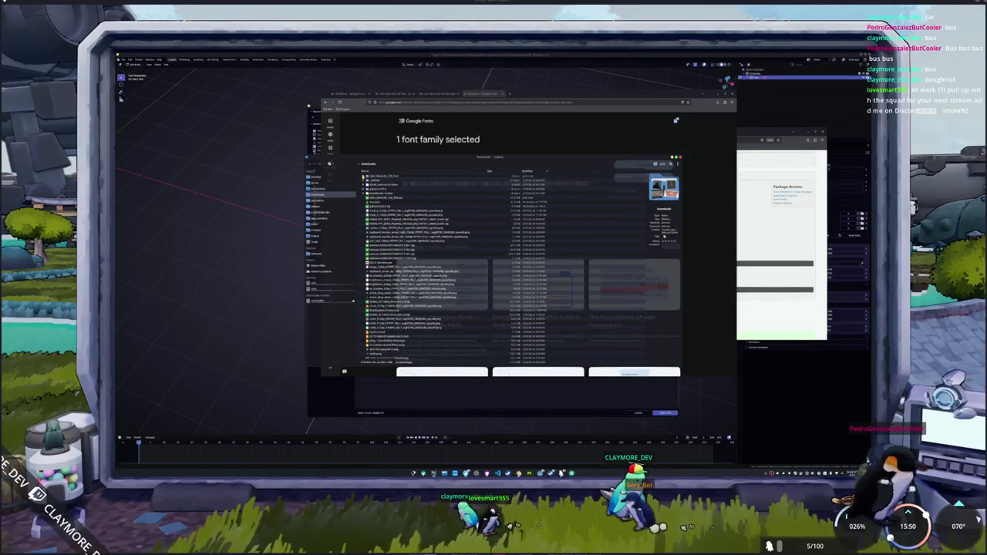
click(384, 186)
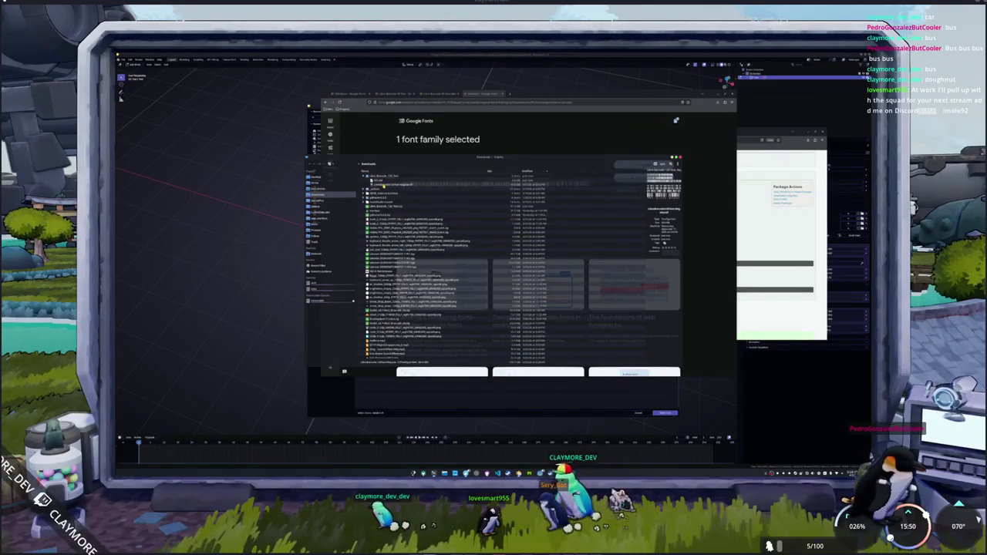
click(380, 176)
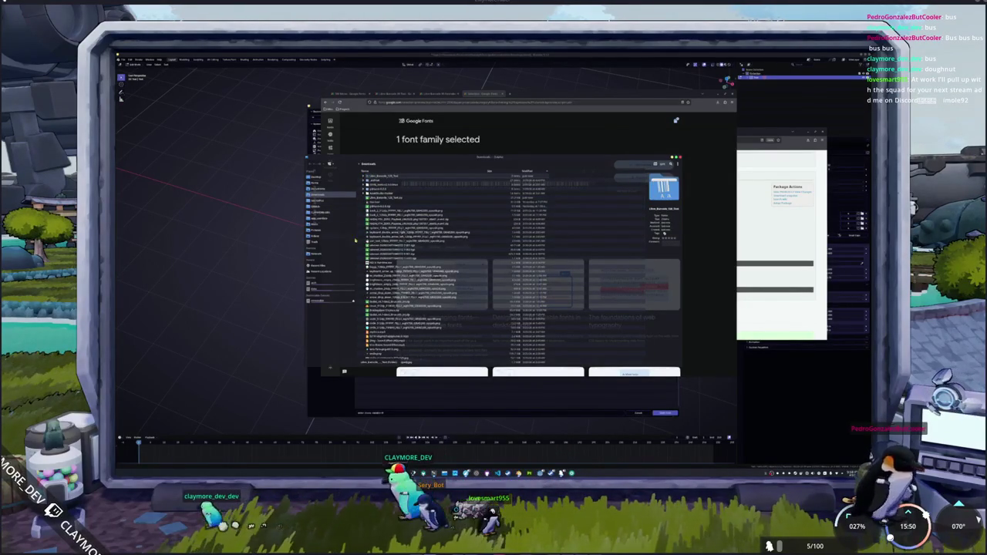
drag(423, 173, 360, 195)
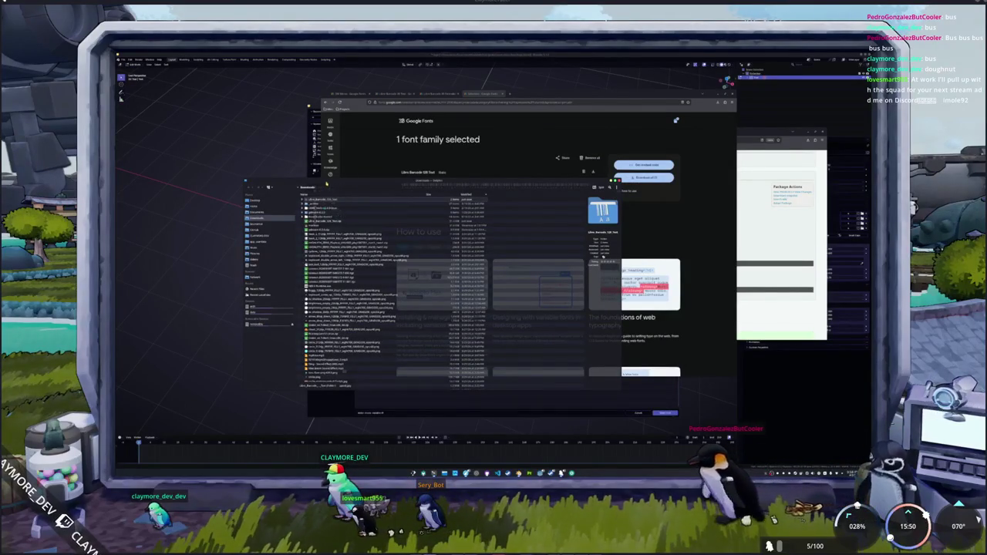
drag(327, 185, 241, 197)
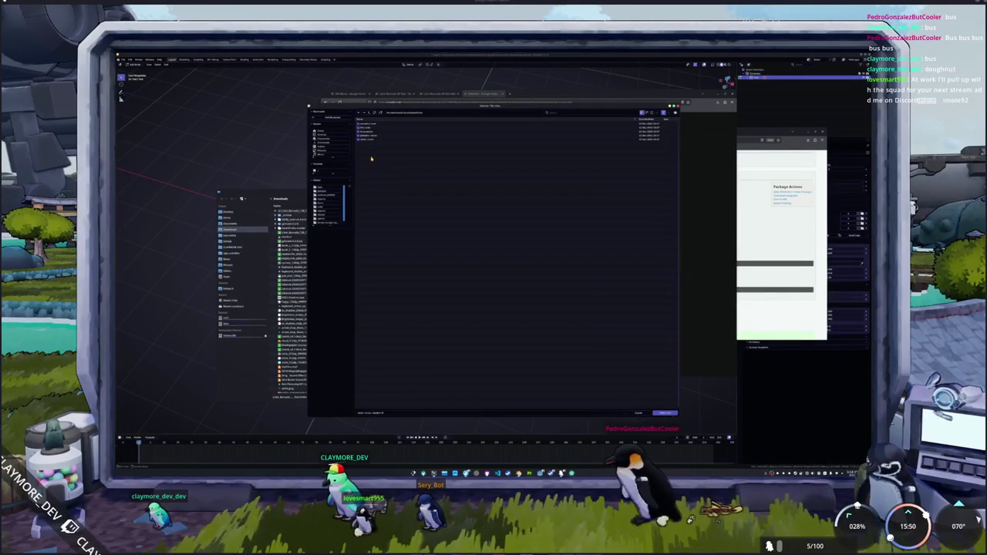
Step: Show the options side panel in Blender's font file browser
right_click(349, 168)
mouse_move(357, 208)
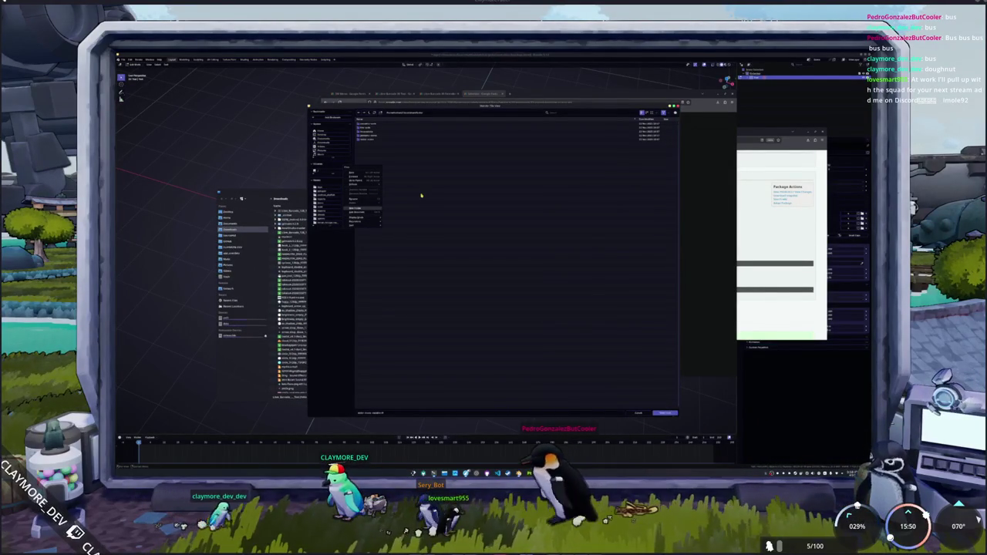
click(424, 197)
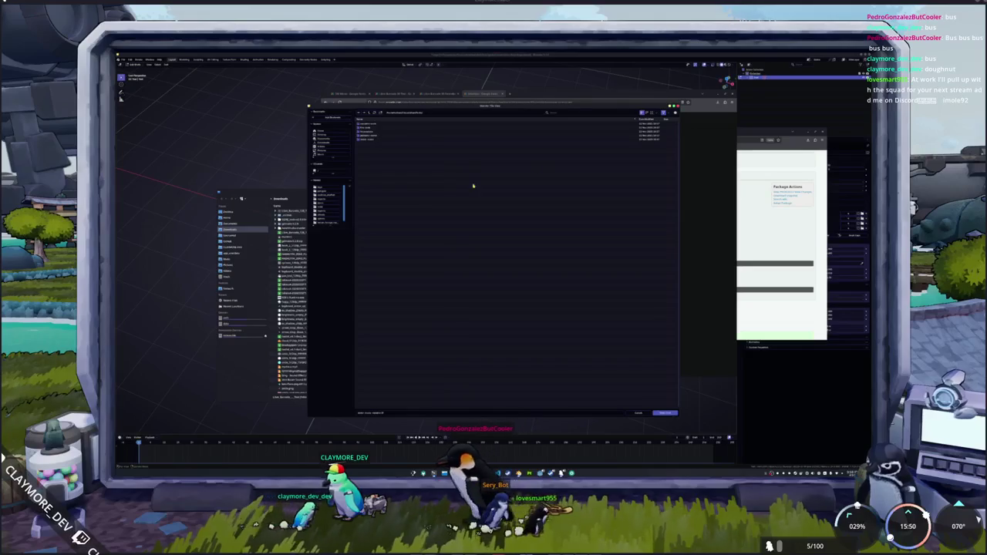
click(676, 114)
right_click(573, 163)
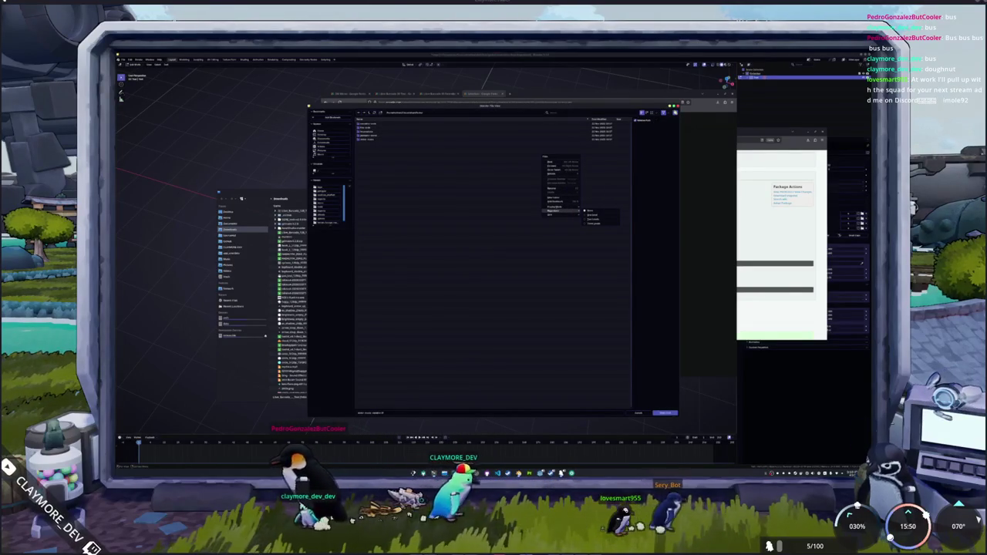
click(661, 124)
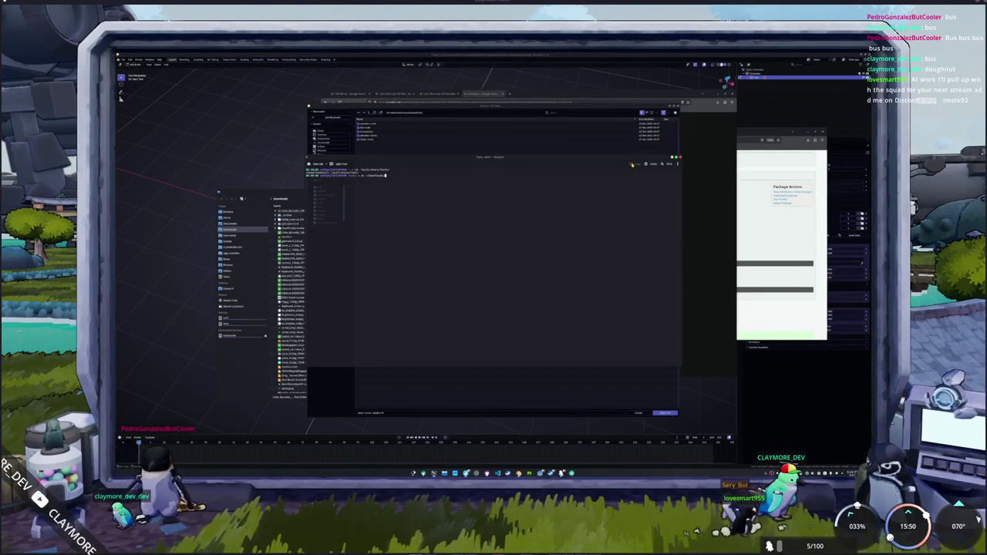
Step: Enter ~/Downloads/Libre_Barcode_128_Text/ in Konsole and load the barcode font in Blender
text(~/Downloads/)
key(Tab)
key(Tab)
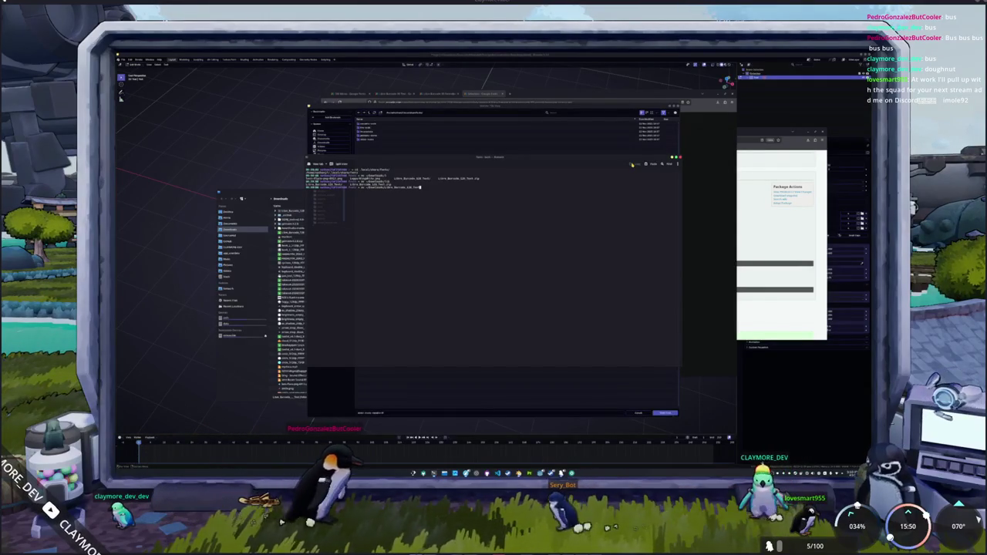
key(Return)
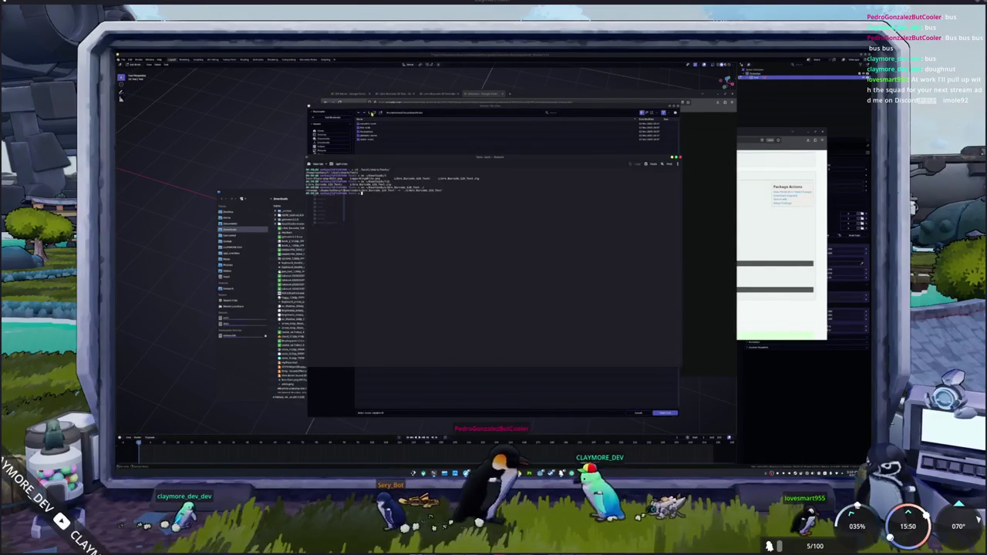
click(374, 138)
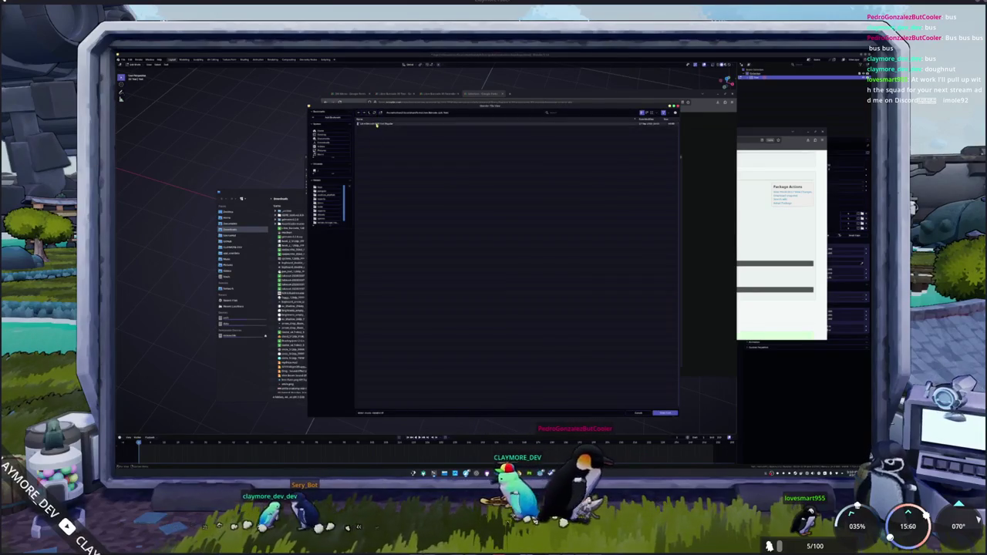
key(alt+Tab)
key(alt+Tab)
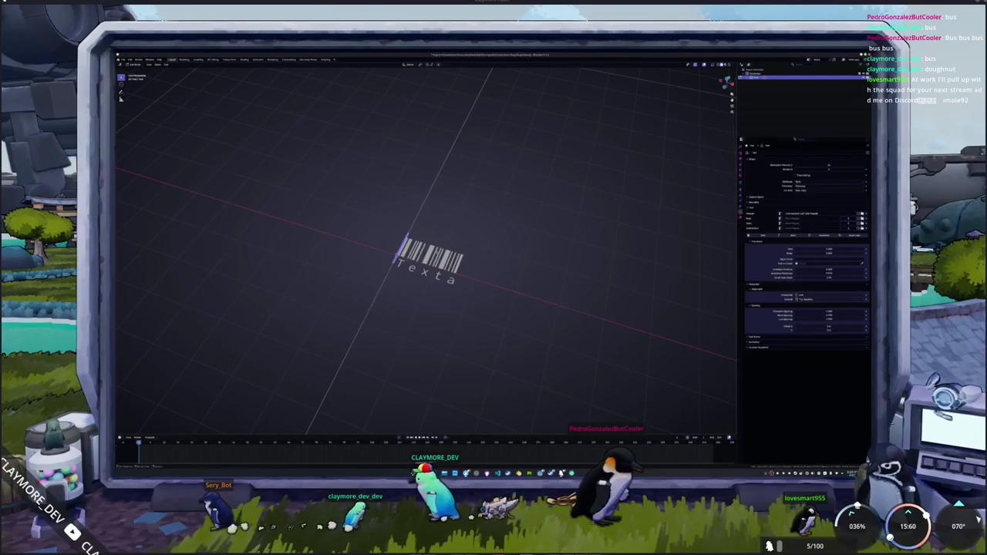
Step: Replace the barcode text object's wording with 'TESTING' and exit text edit mode
text(a)
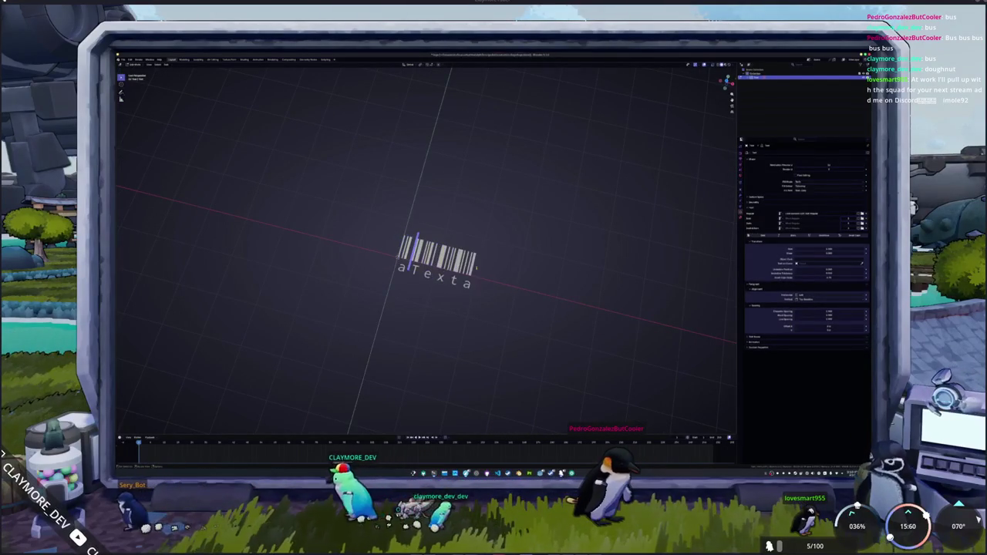
key(ctrl+a)
text(TE)
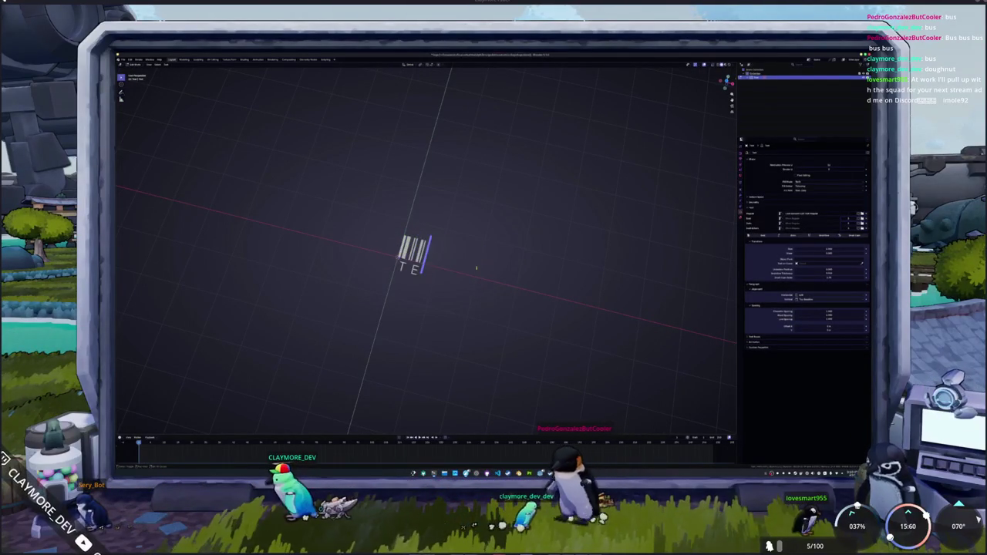
text(STING)
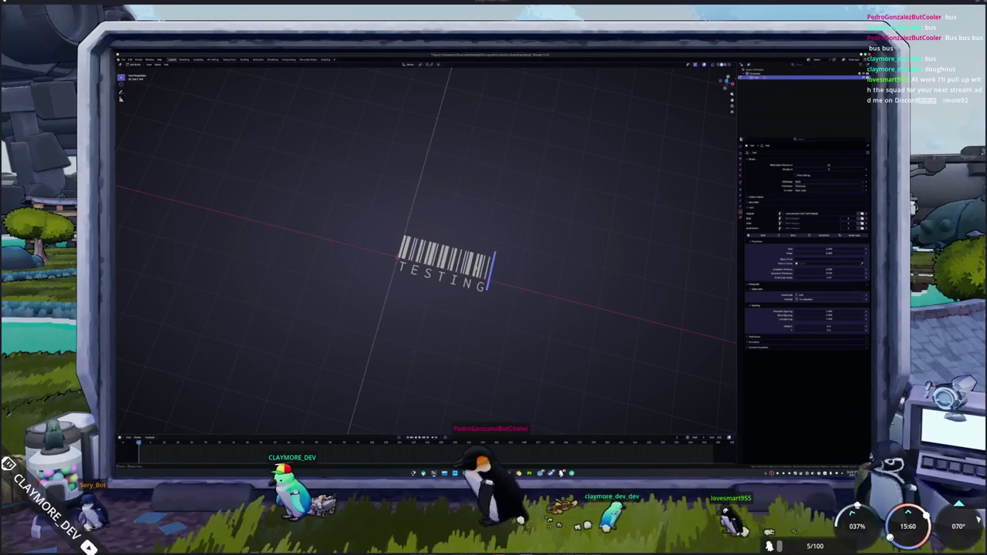
key(ctrl+a)
key(Tab)
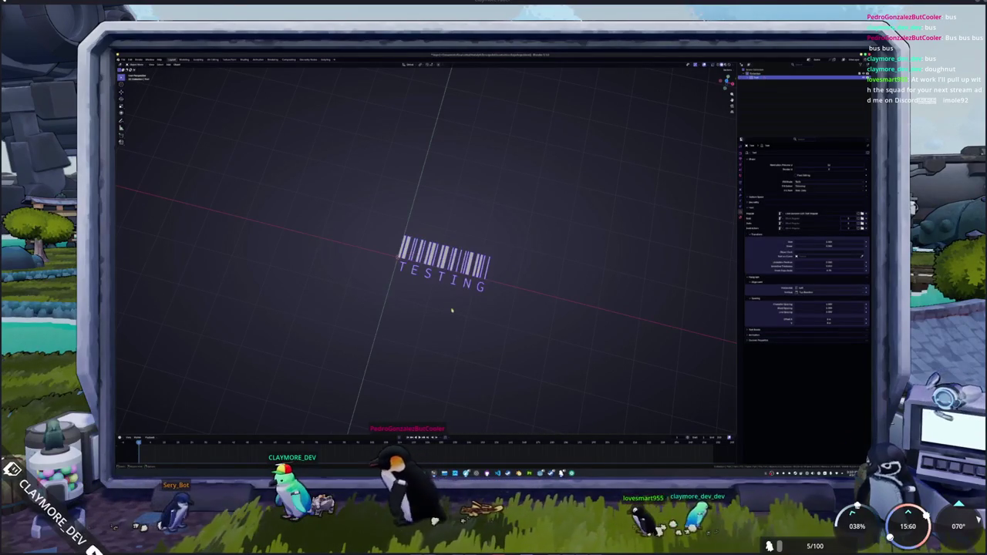
middle_drag(452, 308, 450, 294)
key(alt+Tab)
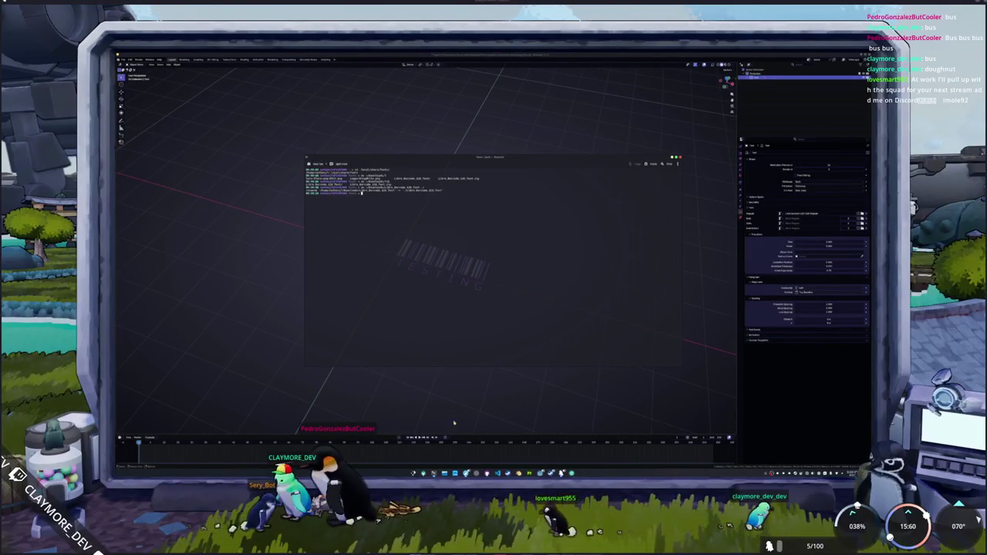
Step: Compare the Libre Barcode 39, 39 Extended Text and 128 Text pages in Google Fonts
key(alt+Tab)
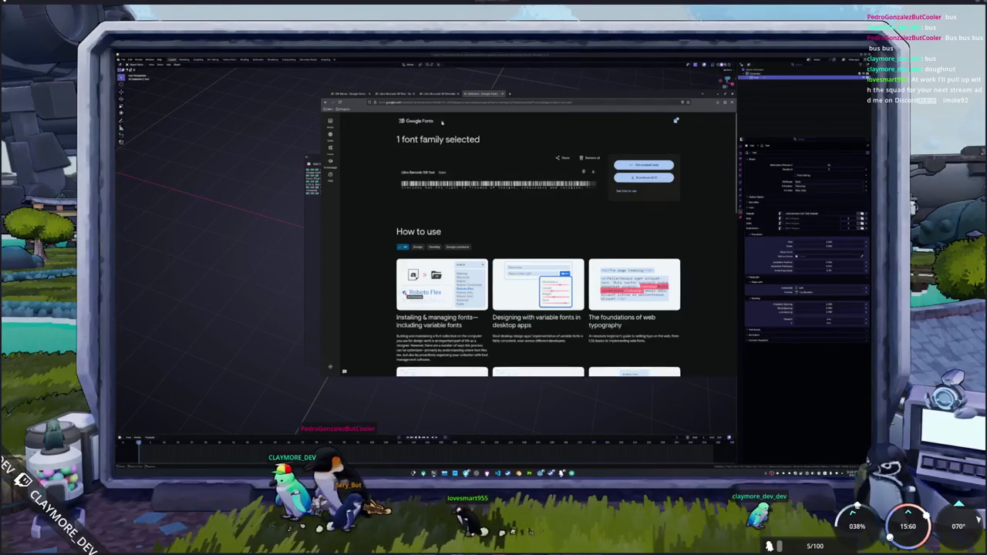
click(443, 94)
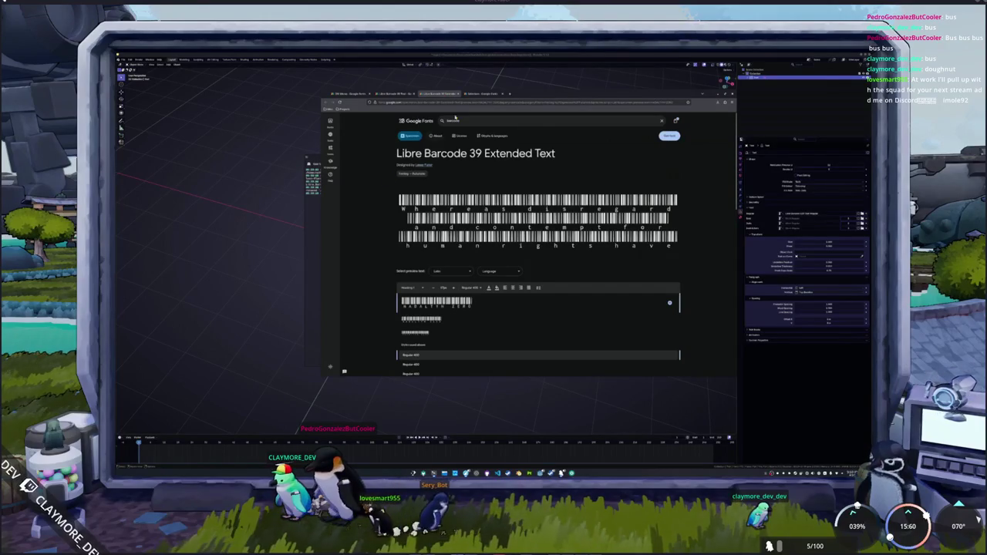
click(485, 94)
click(438, 94)
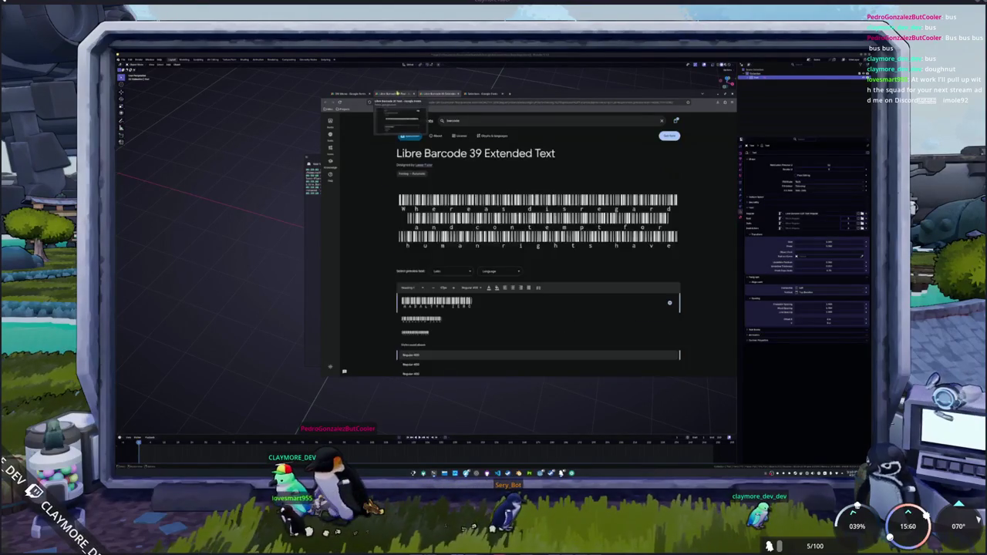
click(392, 95)
click(485, 94)
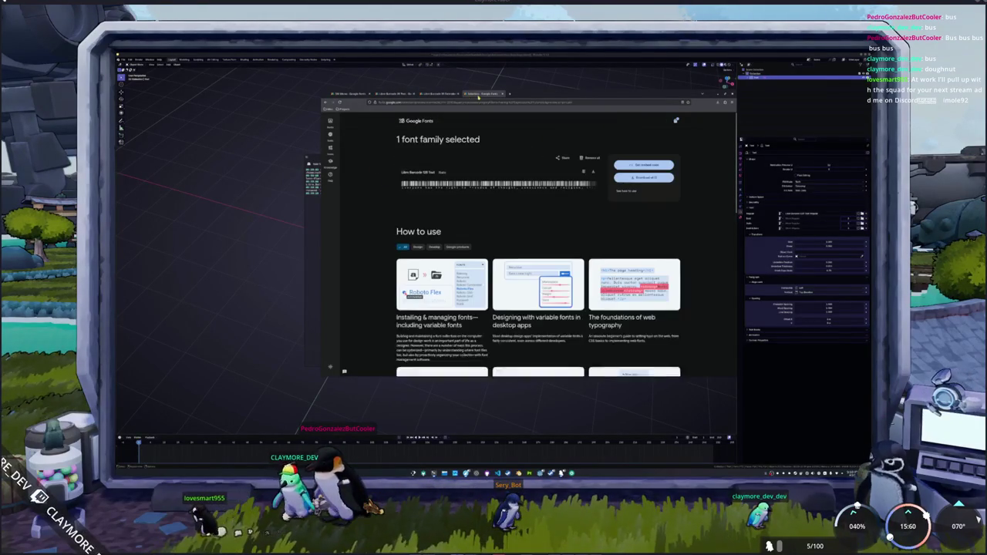
scroll(352, 121, down, 3)
scroll(352, 121, up, 3)
click(416, 172)
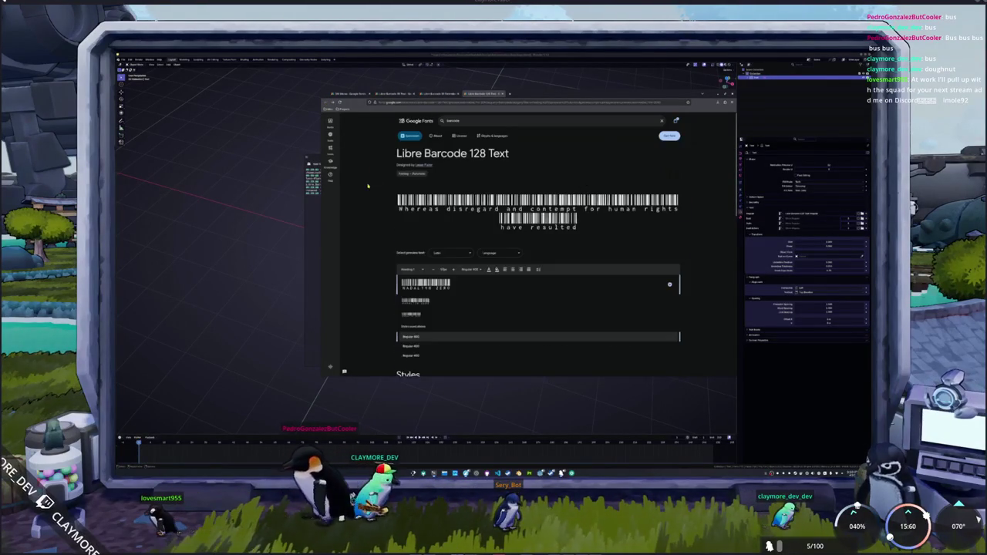
click(439, 95)
click(397, 94)
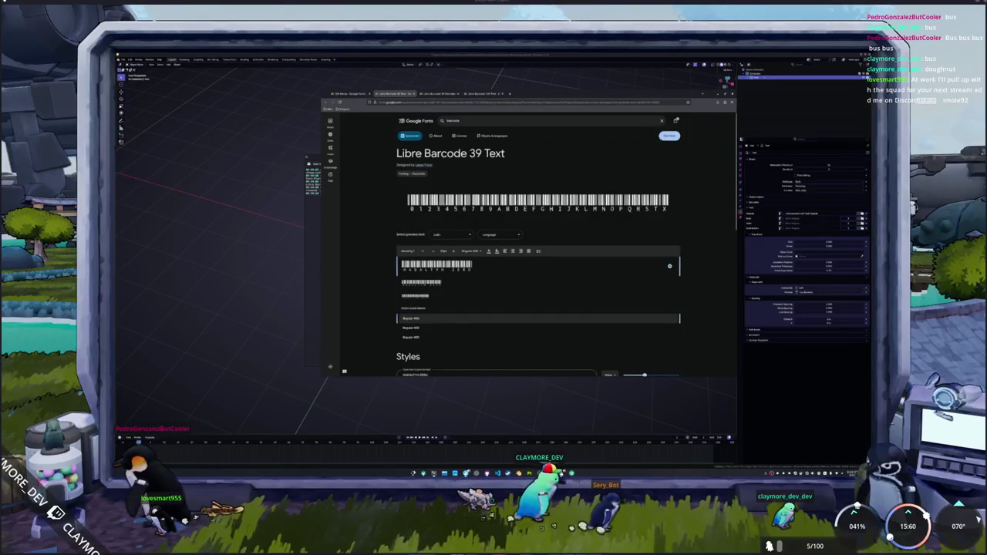
Step: Add Libre Barcode 39 Text and download all three selected families as a zip
click(669, 136)
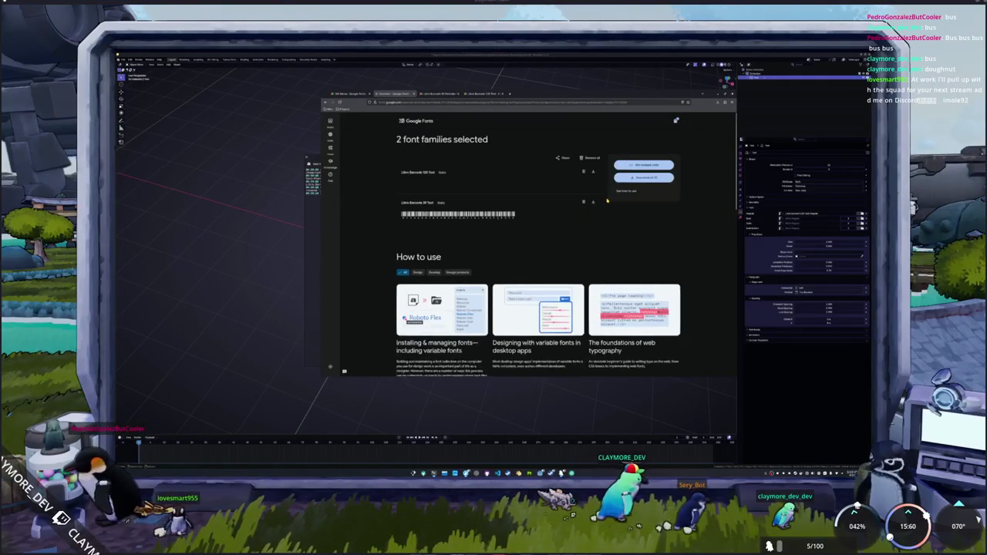
click(639, 178)
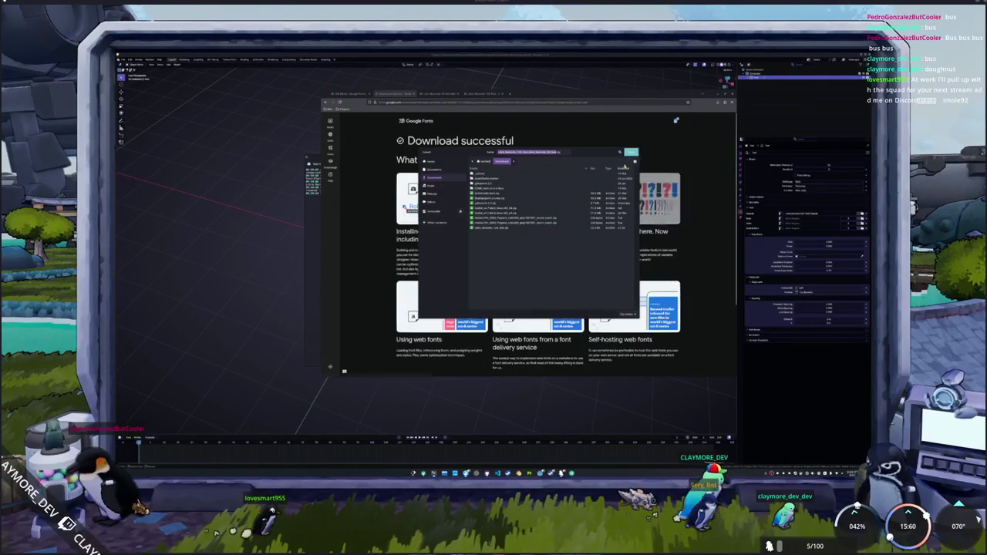
key(Return)
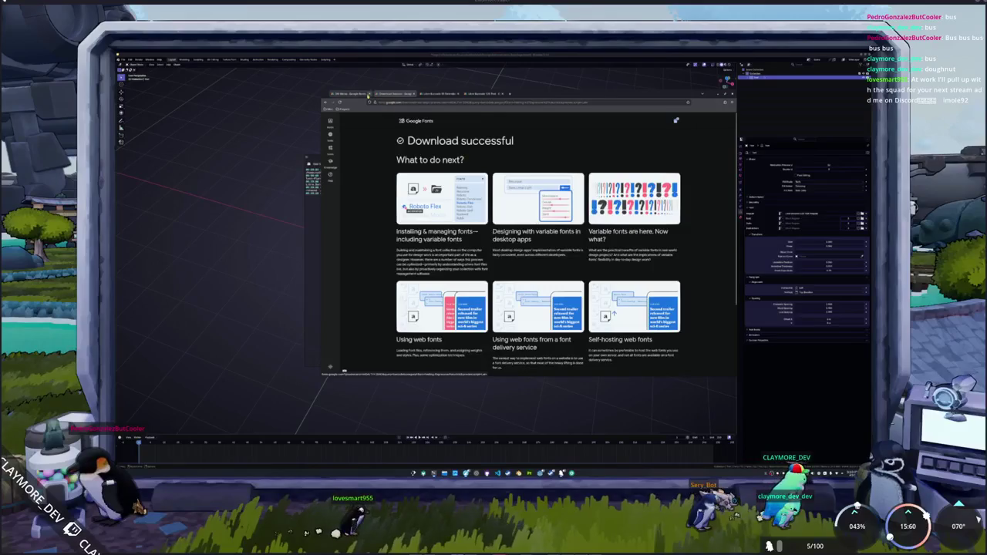
key(ctrl+Page_Up)
key(ctrl+Page_Down)
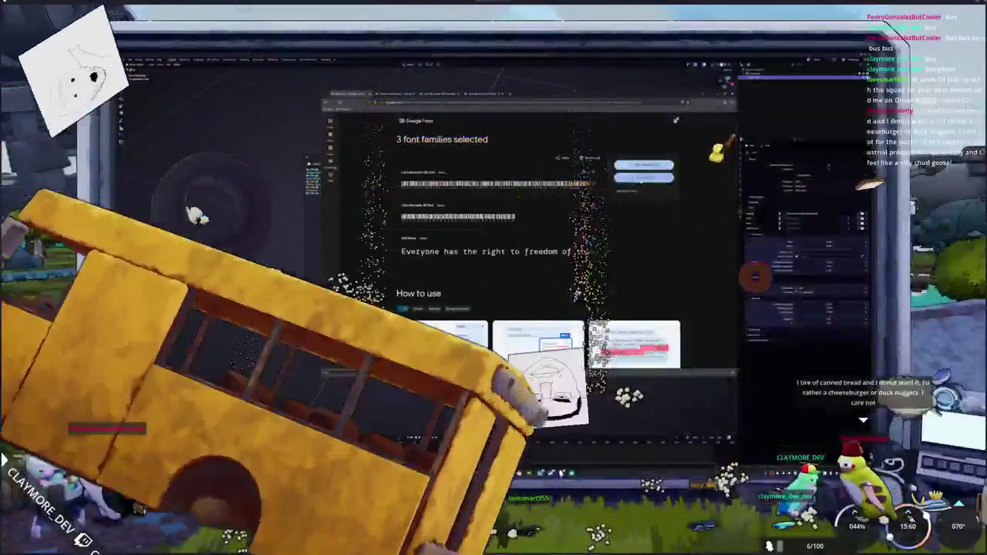
click(643, 177)
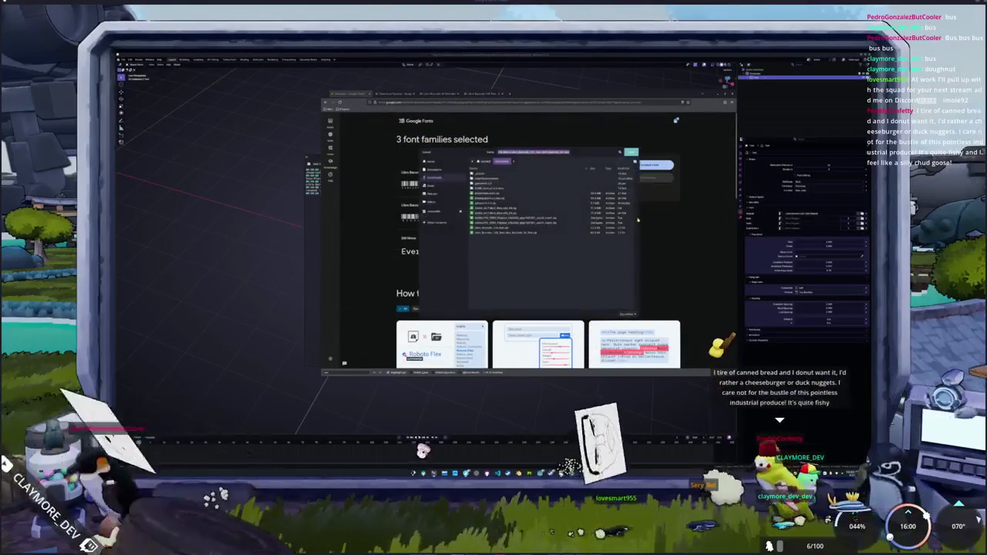
key(Return)
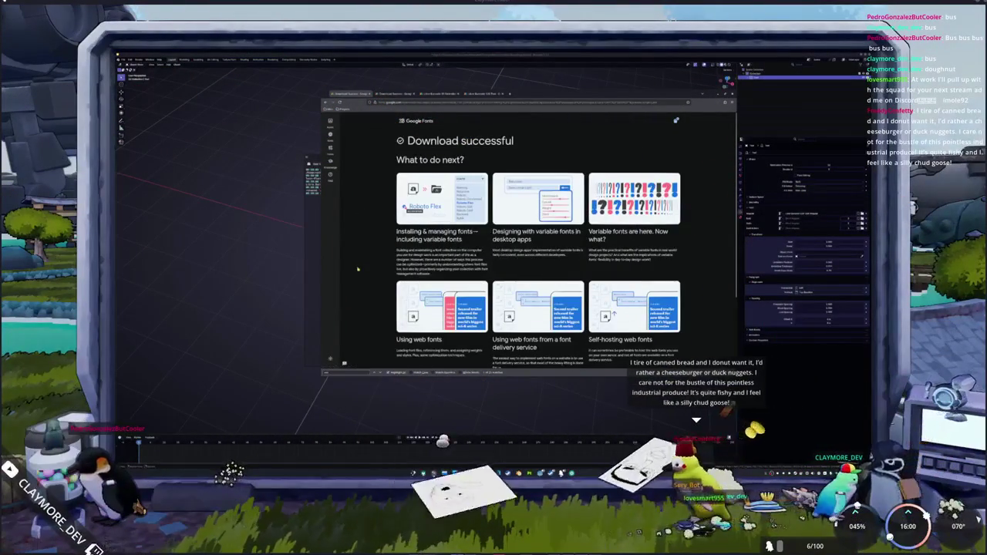
scroll(360, 296, down, 3)
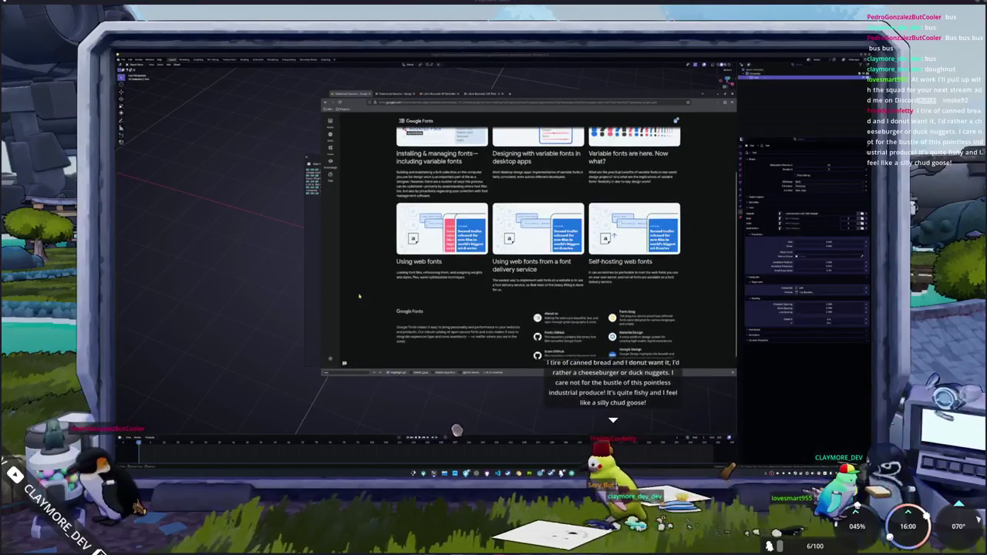
scroll(360, 296, up, 3)
key(alt+Tab)
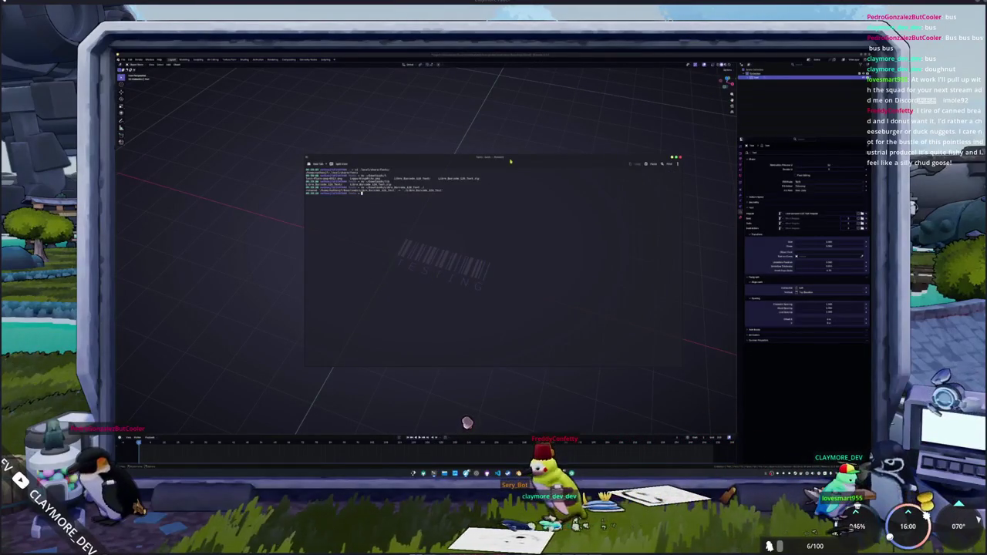
Step: Move the terminal aside and extract the downloaded font archive into Downloads
drag(509, 161, 376, 123)
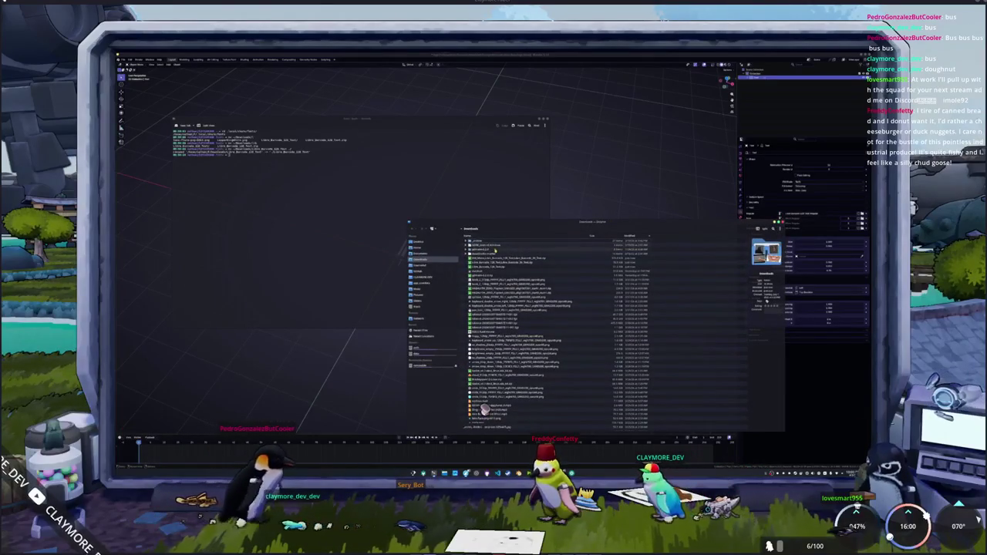
click(494, 256)
right_click(484, 258)
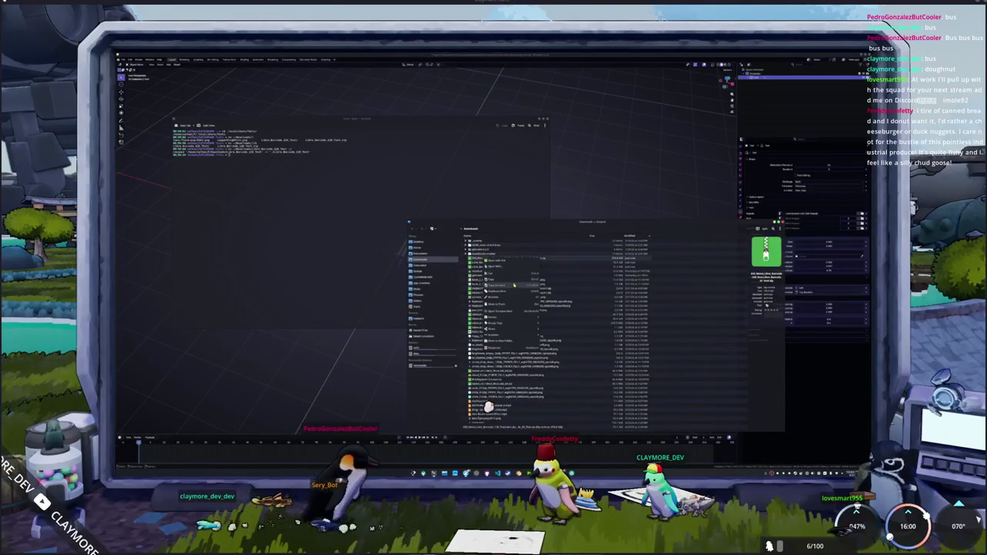
click(544, 319)
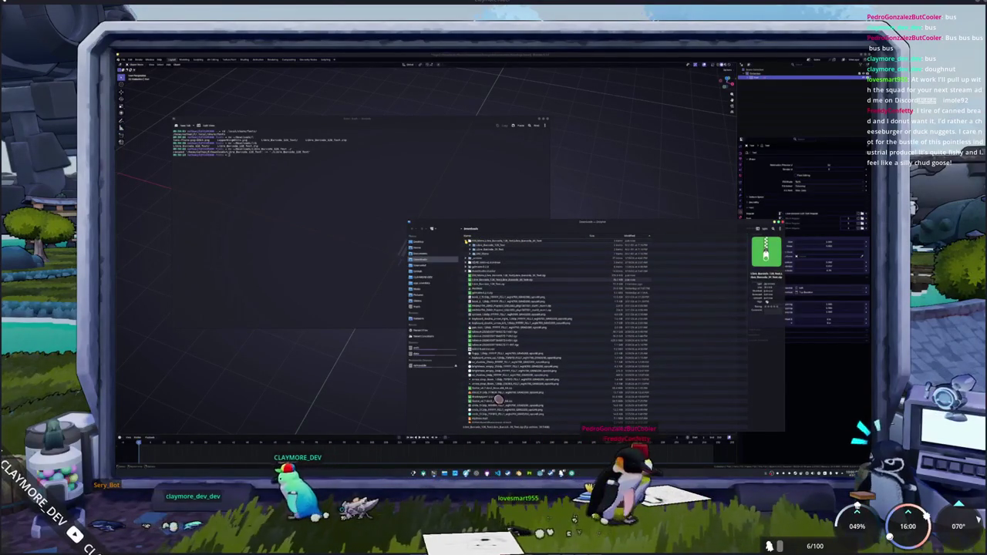
Step: Check the extracted barcode font-family folders and font files
click(484, 254)
click(488, 245)
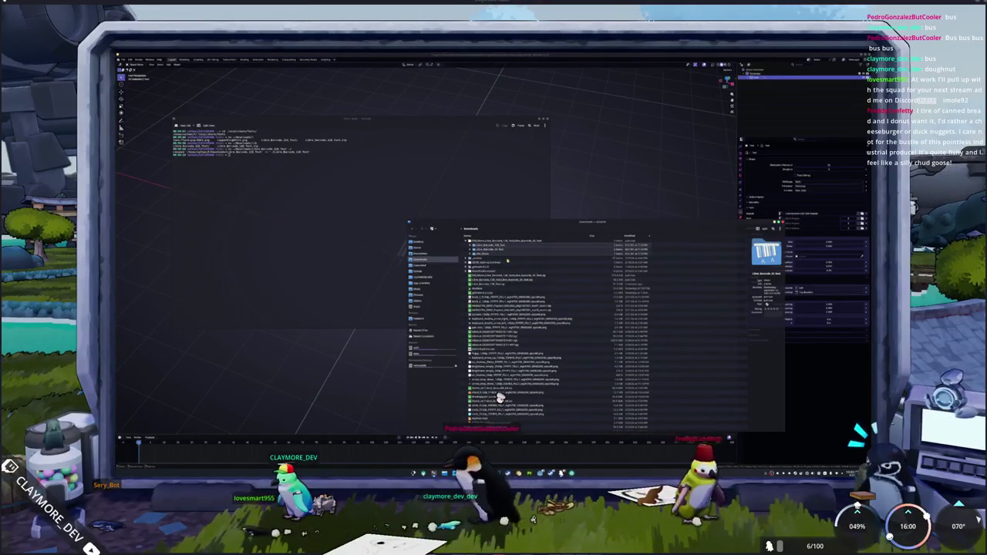
click(493, 251)
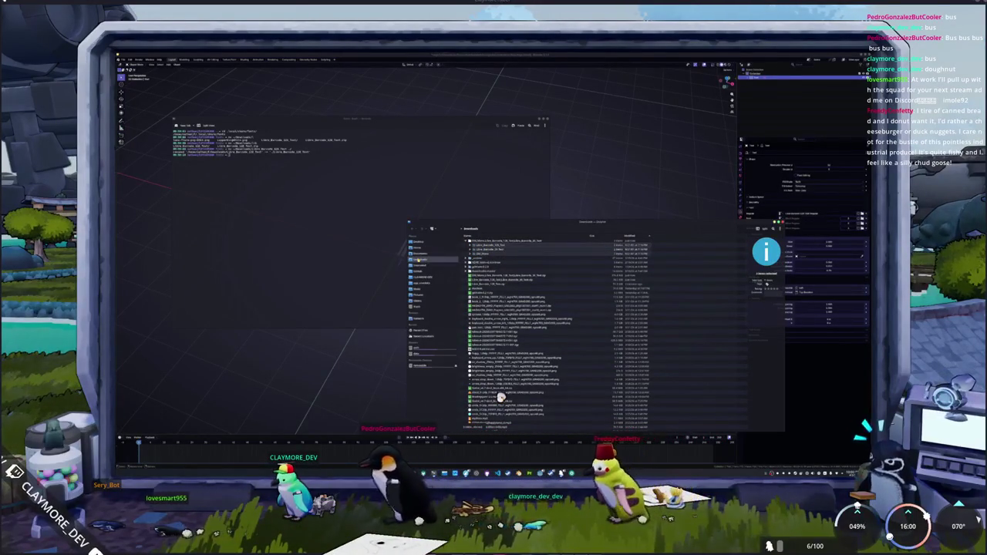
Step: Navigate from Home down into the local fonts folder
key(alt+Up)
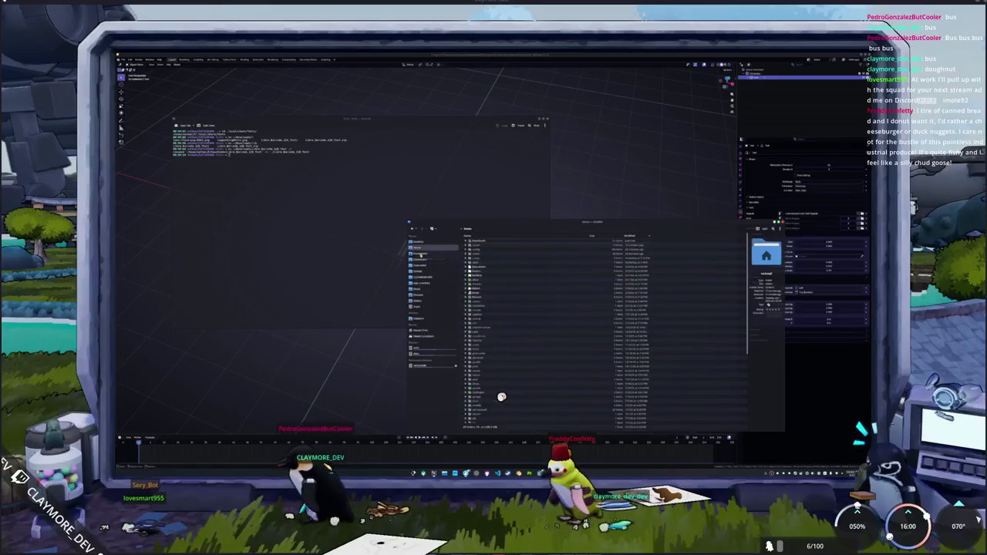
scroll(483, 319, down, 3)
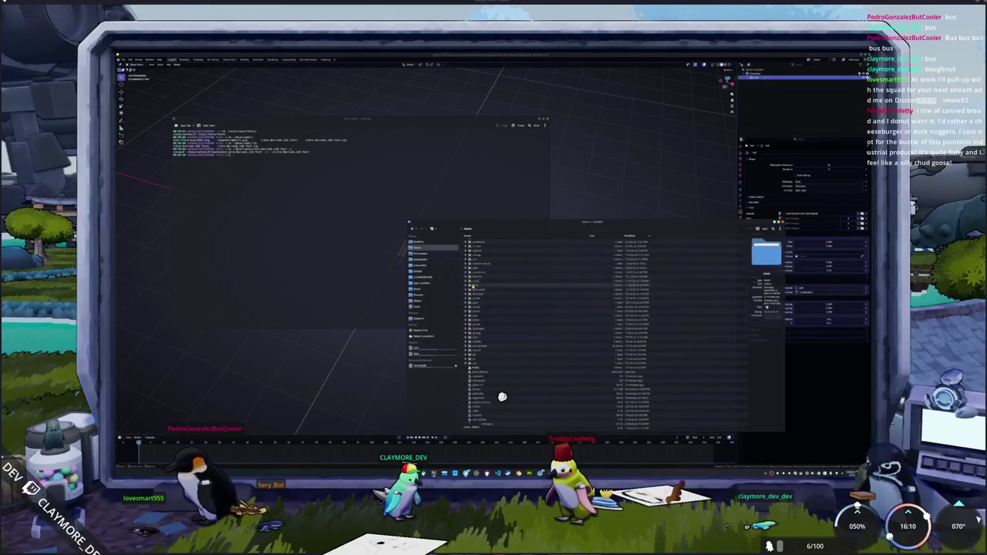
scroll(503, 396, down, 2)
scroll(502, 396, down, 2)
scroll(502, 397, up, 5)
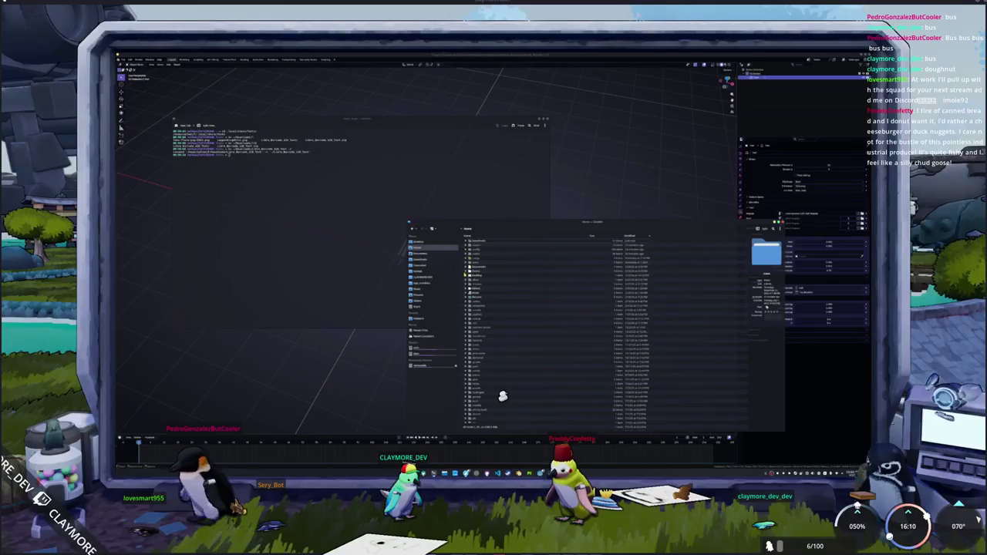
scroll(502, 397, down, 3)
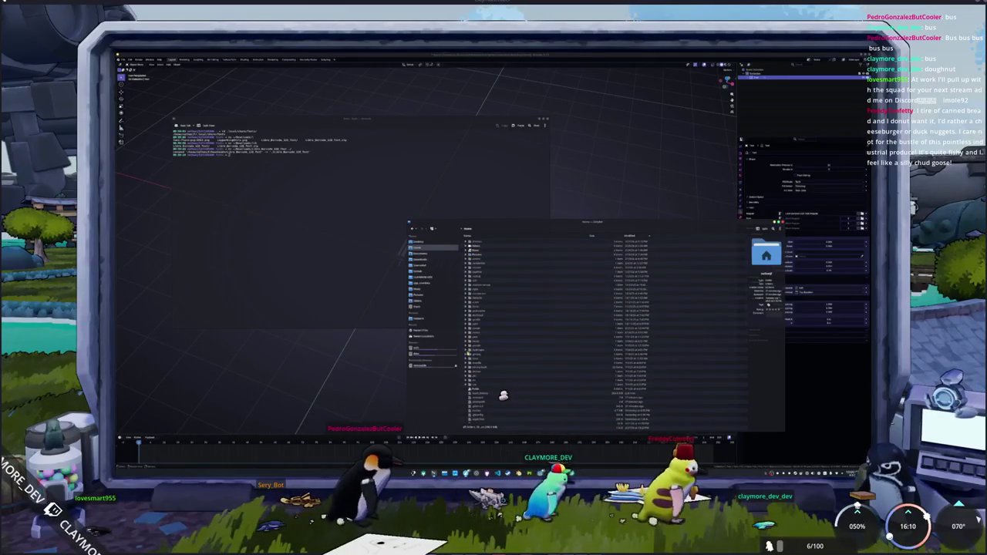
double_click(502, 396)
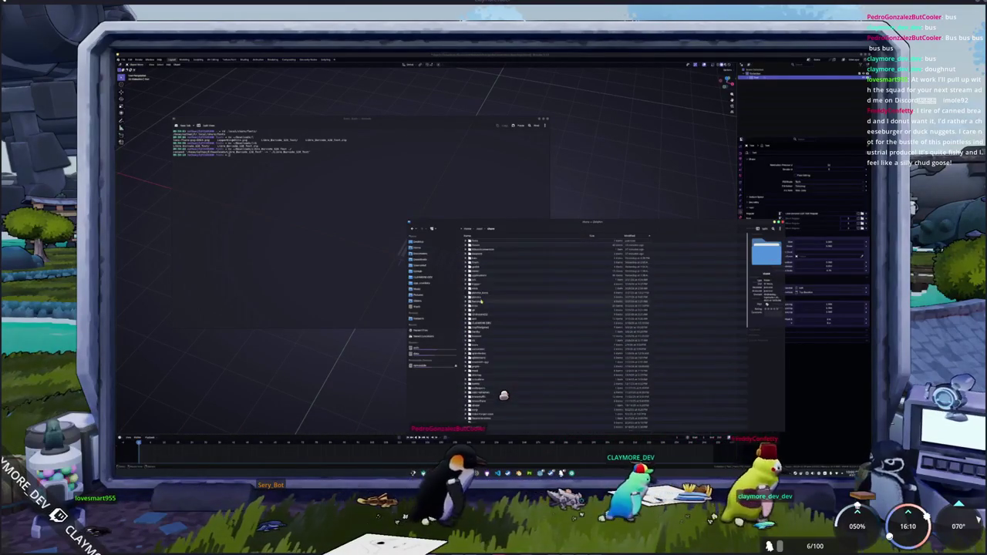
scroll(503, 395, down, 5)
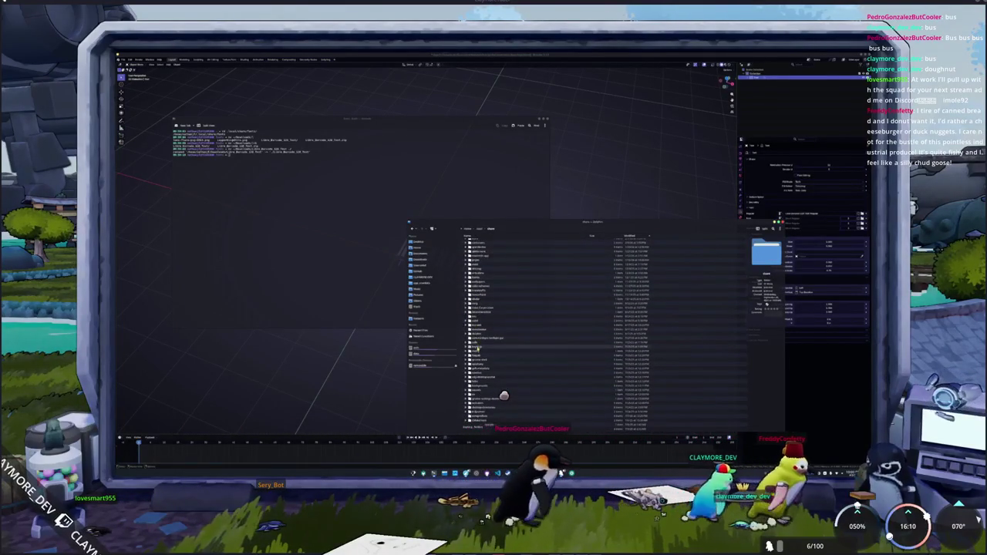
scroll(503, 396, down, 2)
scroll(502, 396, down, 3)
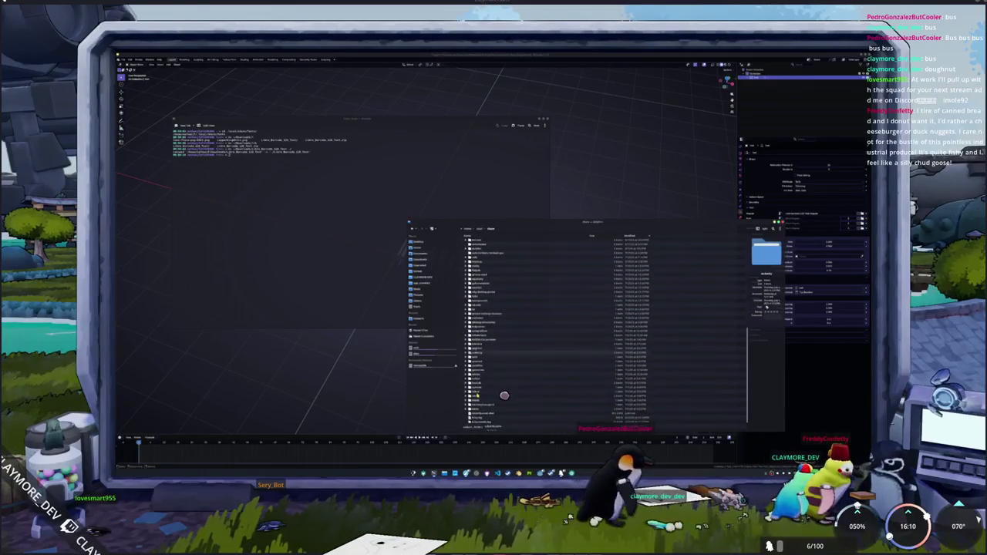
scroll(504, 396, down, 2)
scroll(505, 396, down, 3)
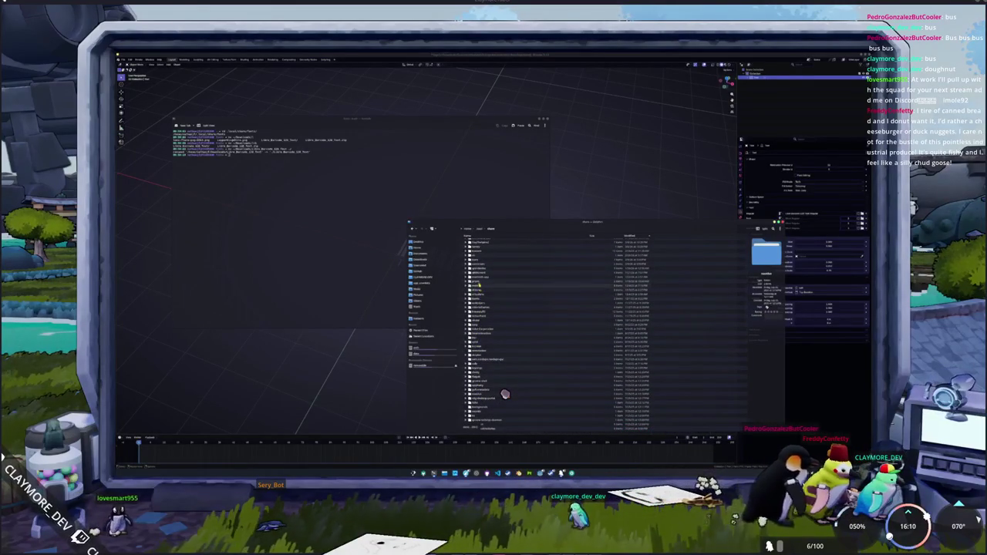
scroll(505, 394, down, 2)
scroll(504, 394, down, 2)
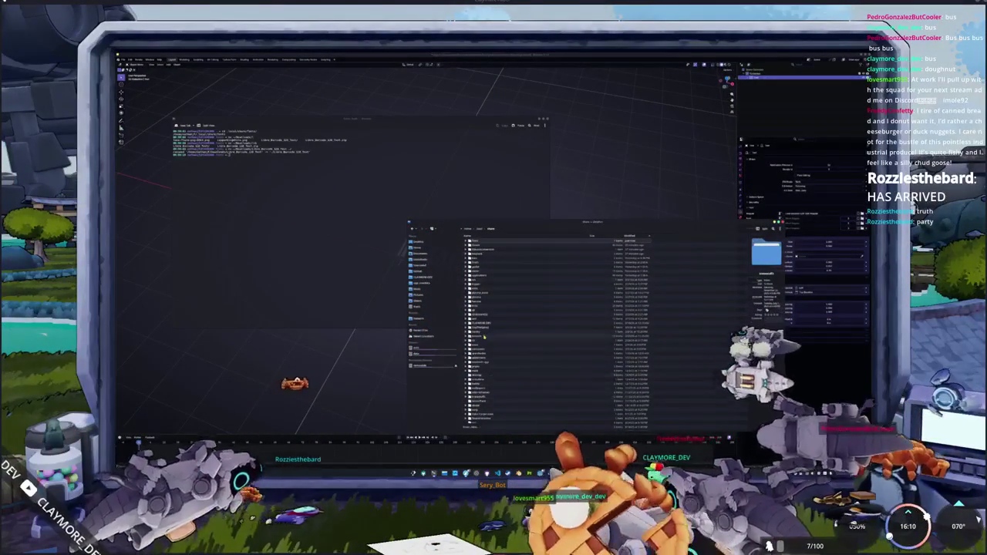
double_click(476, 242)
Step: Paste in the Libre Barcode font folders, merging and overwriting the older copies, then return to Blender
key(ctrl+v)
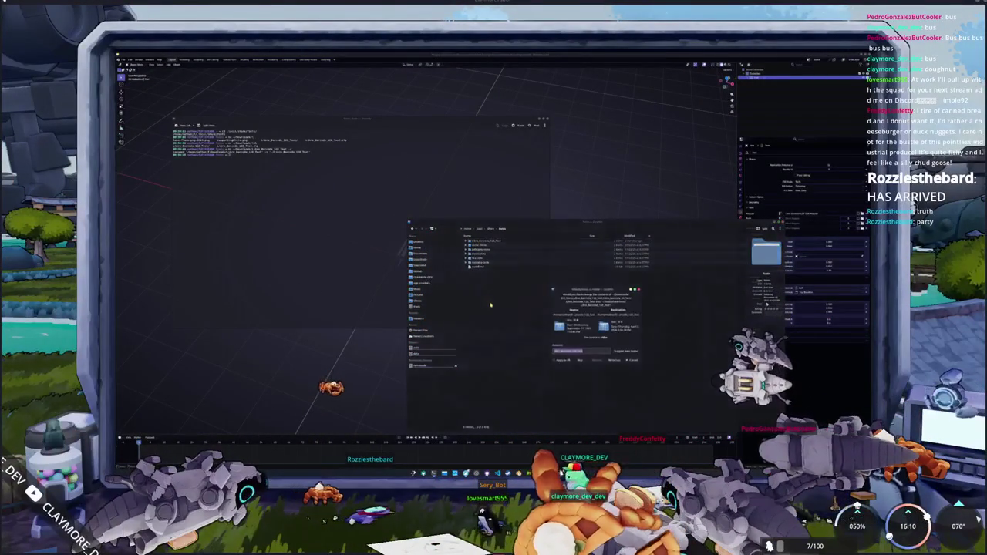
click(611, 360)
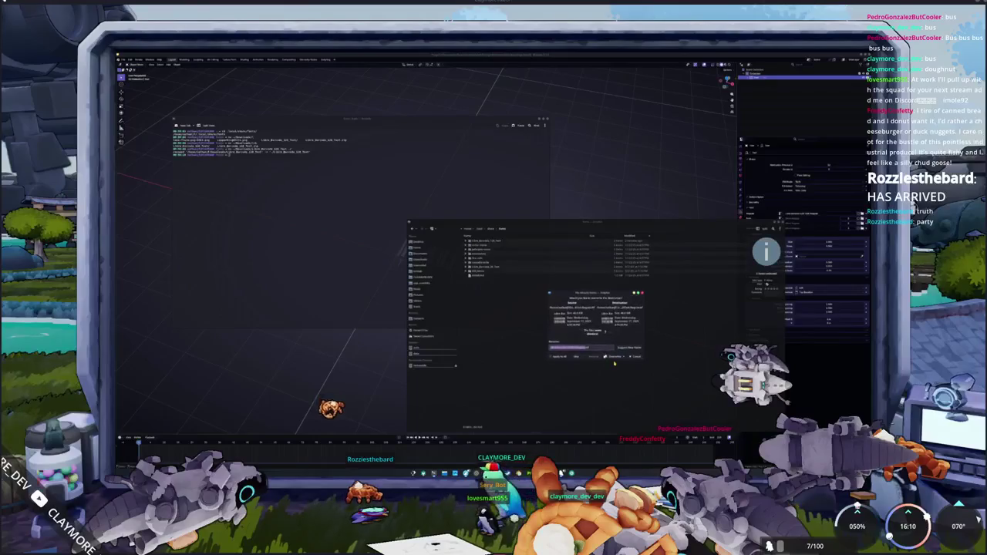
click(615, 359)
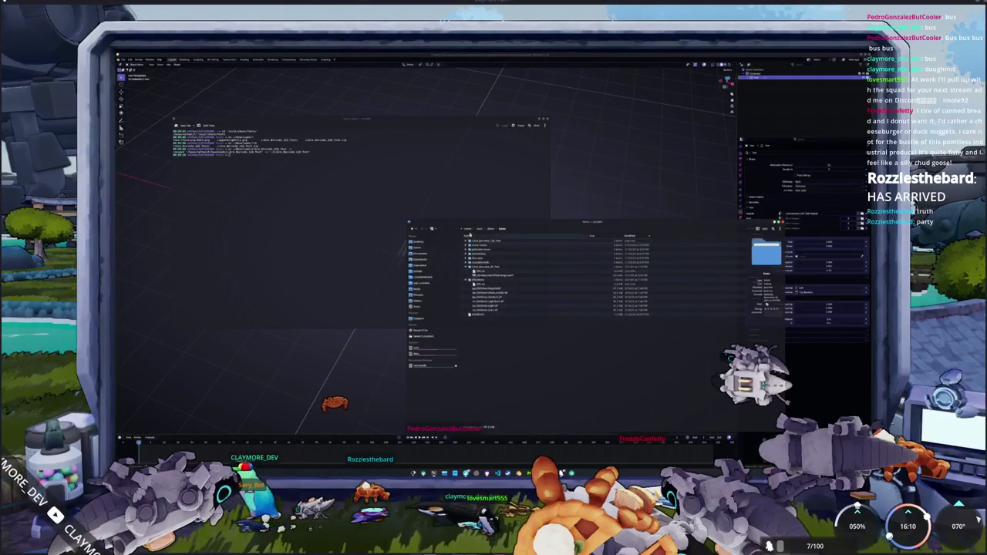
key(alt+Tab)
Step: Load a new font file onto the TESTING text object through the Font panel's browser
key(a)
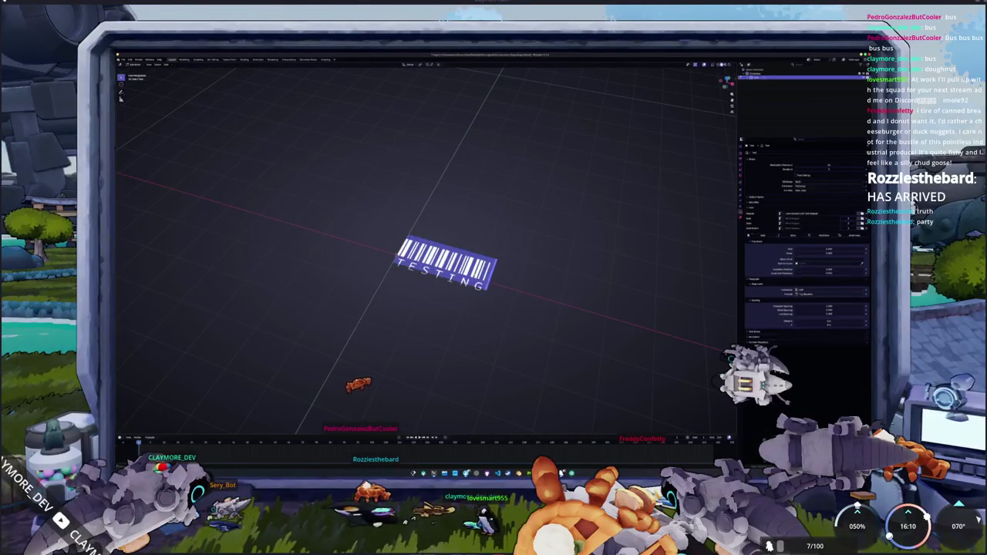
key(KP_7)
scroll(536, 291, down, 3)
middle_drag(536, 291, 540, 309)
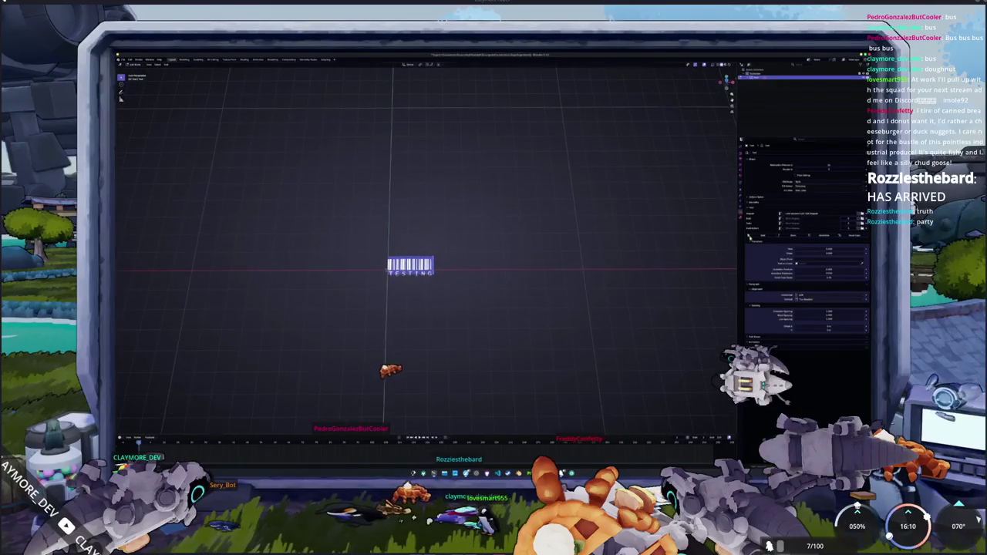
click(861, 213)
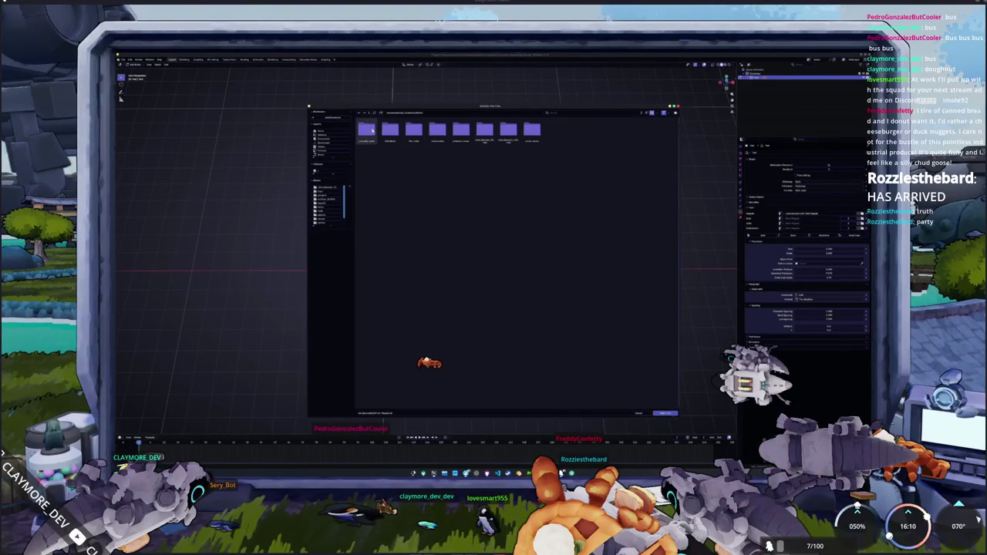
click(641, 112)
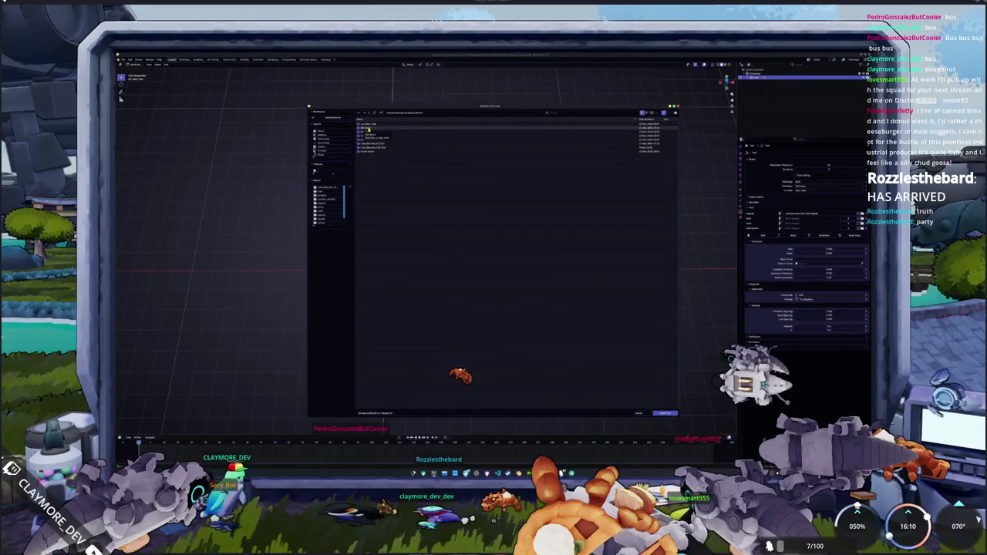
double_click(369, 128)
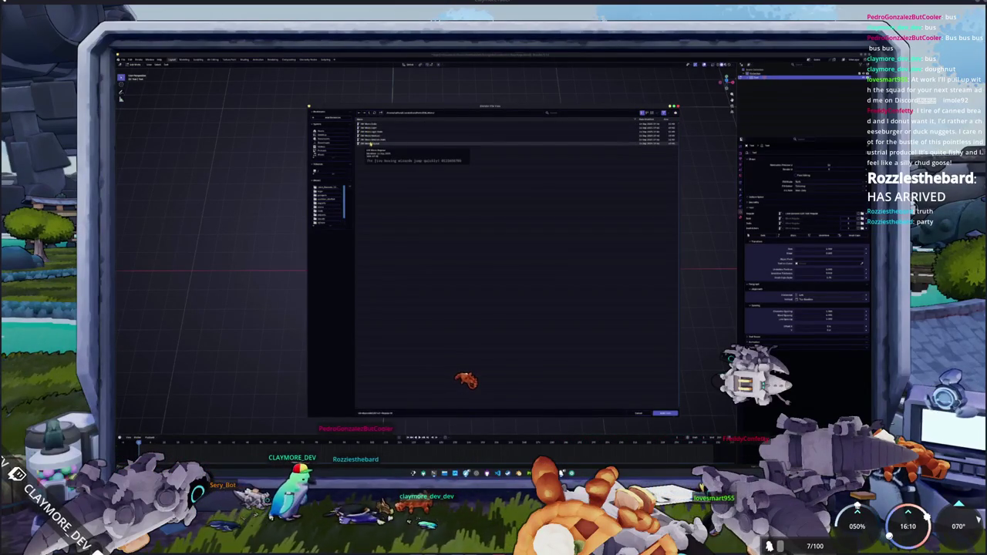
double_click(370, 136)
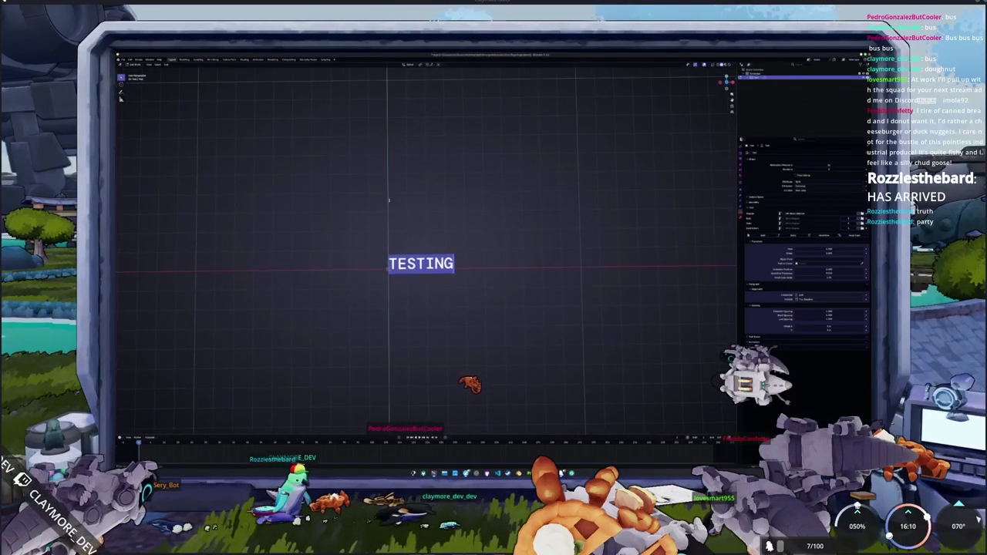
Step: Change the text to read 'HADALYTH ZERO', keeping it at the origin
text(HADAL)
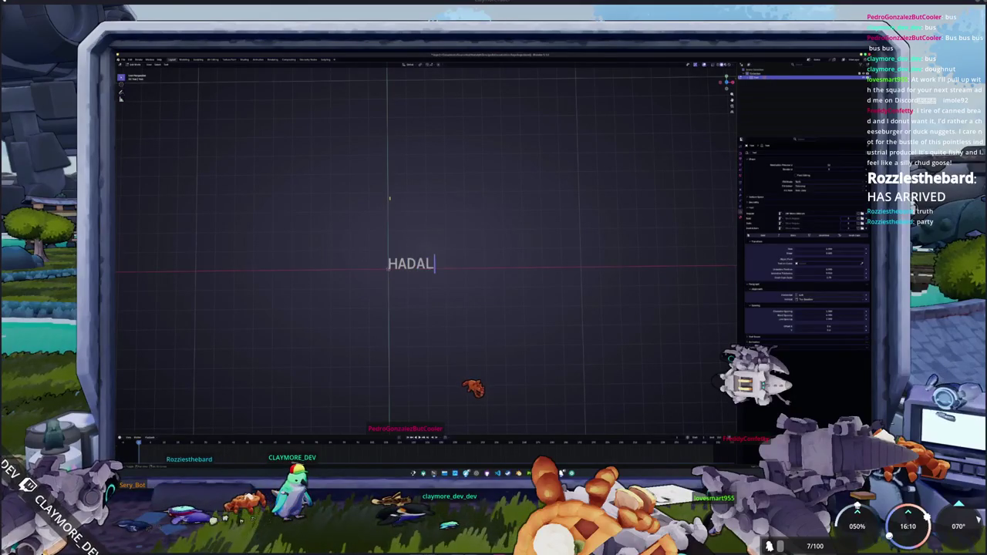
text(YTH ZERO)
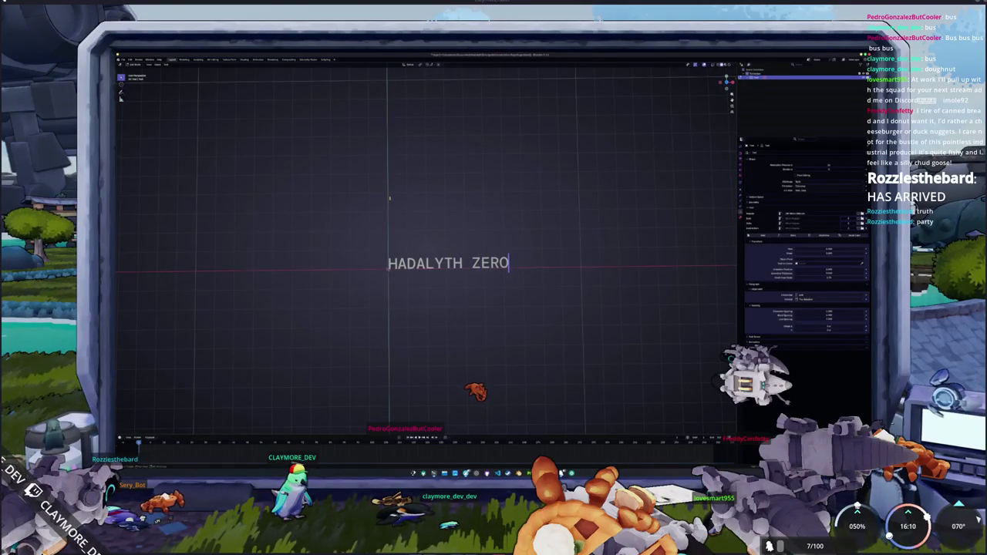
key(Tab)
scroll(426, 246, down, 2)
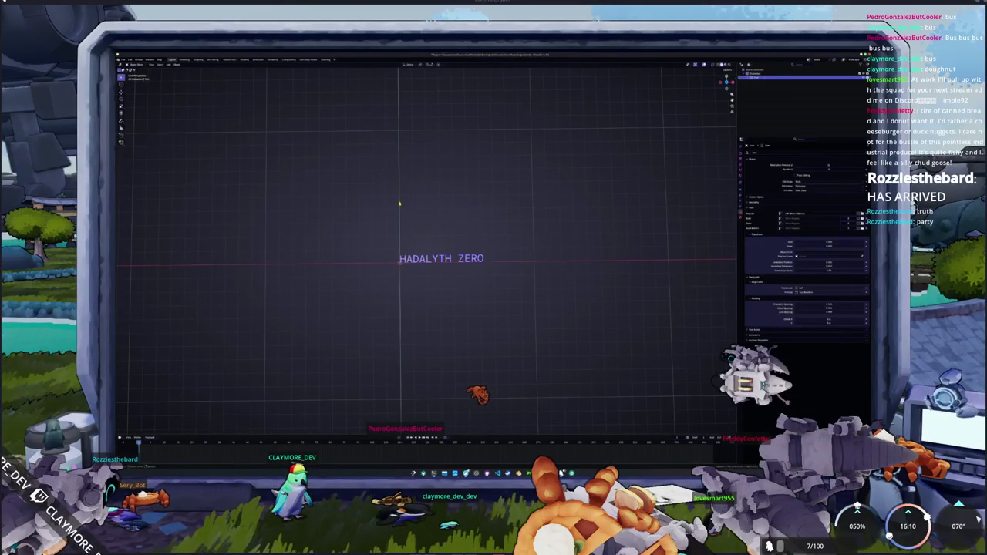
key(alt+a)
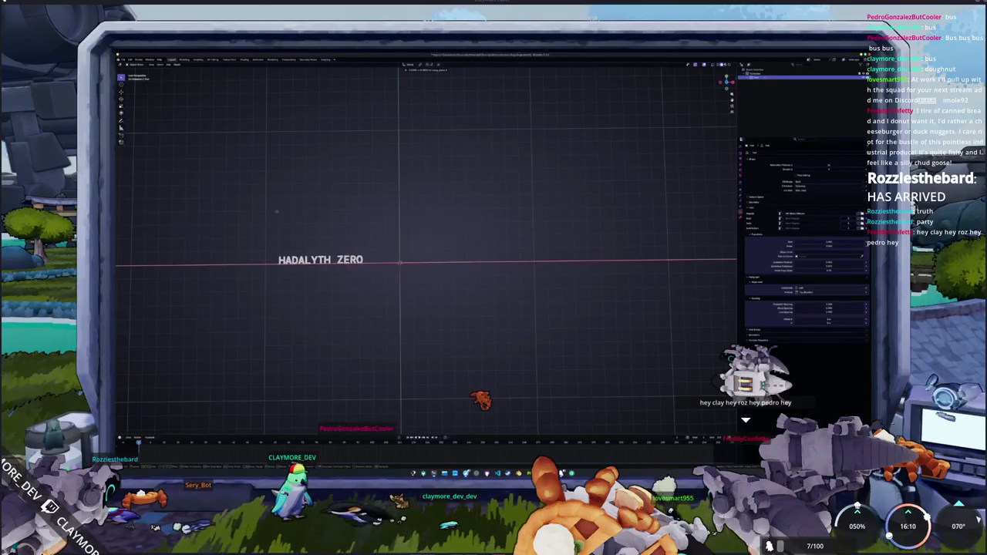
right_click(438, 207)
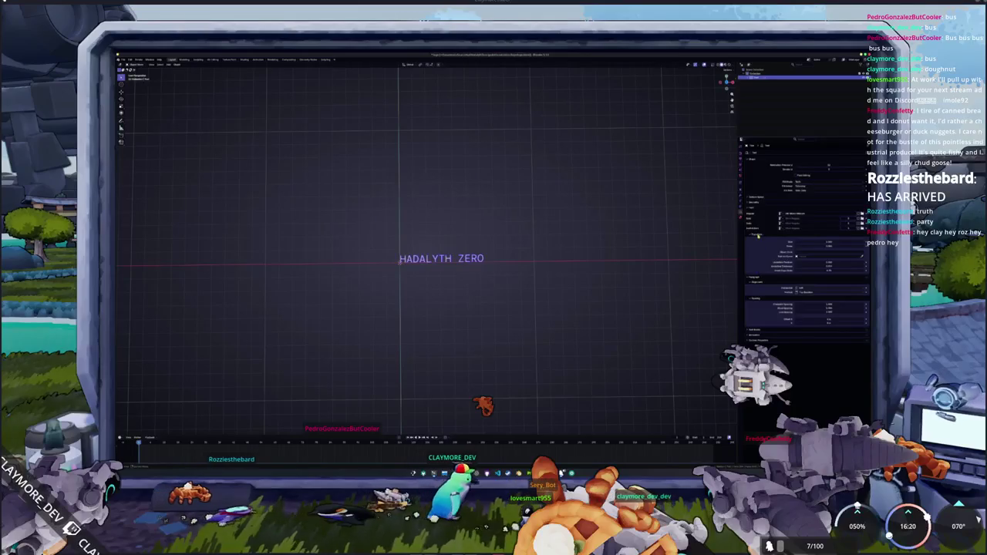
Step: Set the text's alignment to Center so the title centres on its origin
click(758, 237)
click(760, 198)
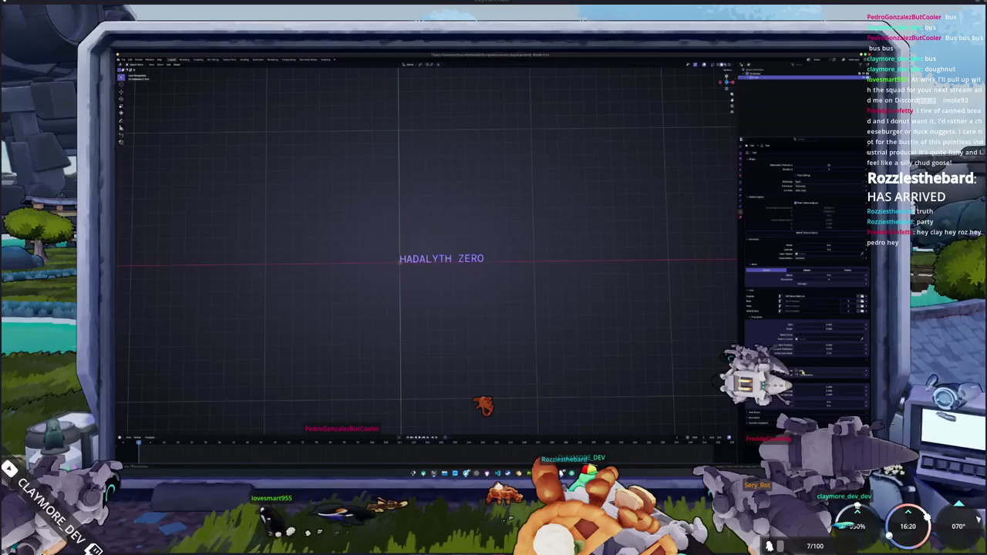
click(805, 376)
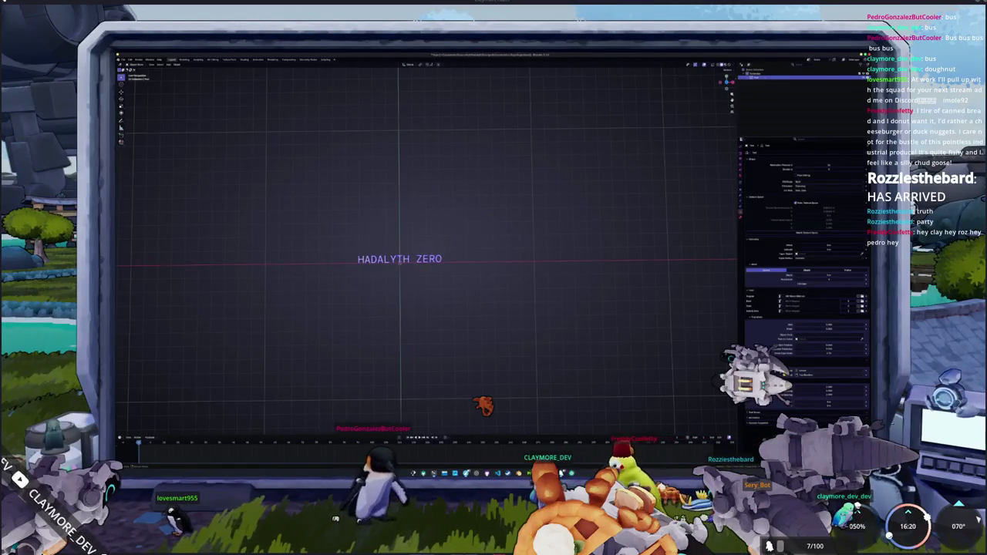
scroll(564, 325, down, 3)
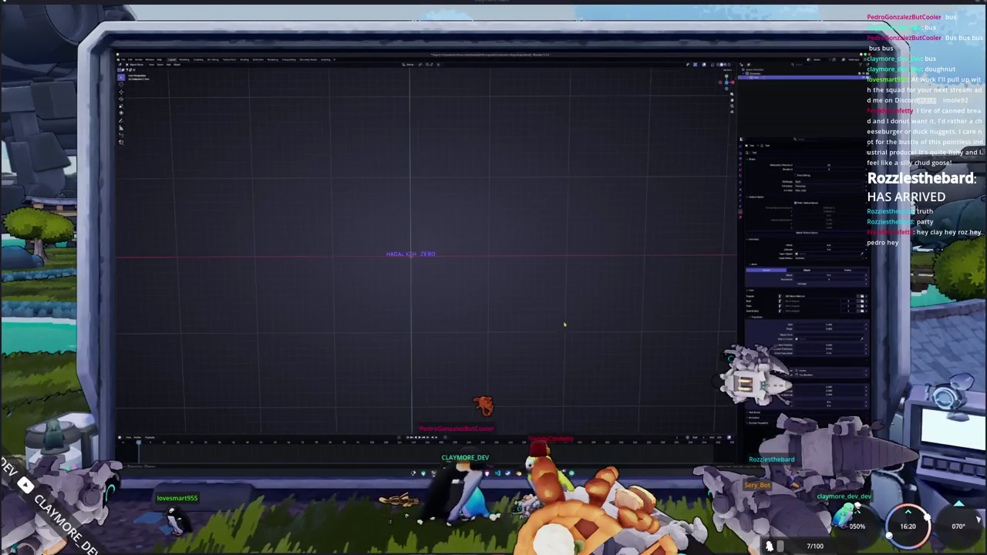
scroll(563, 326, down, 5)
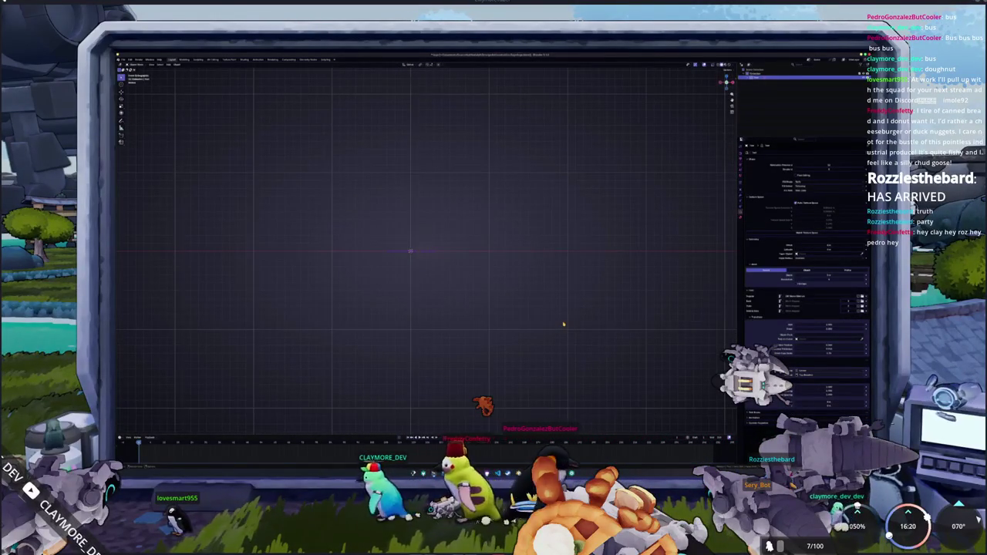
scroll(564, 326, up, 5)
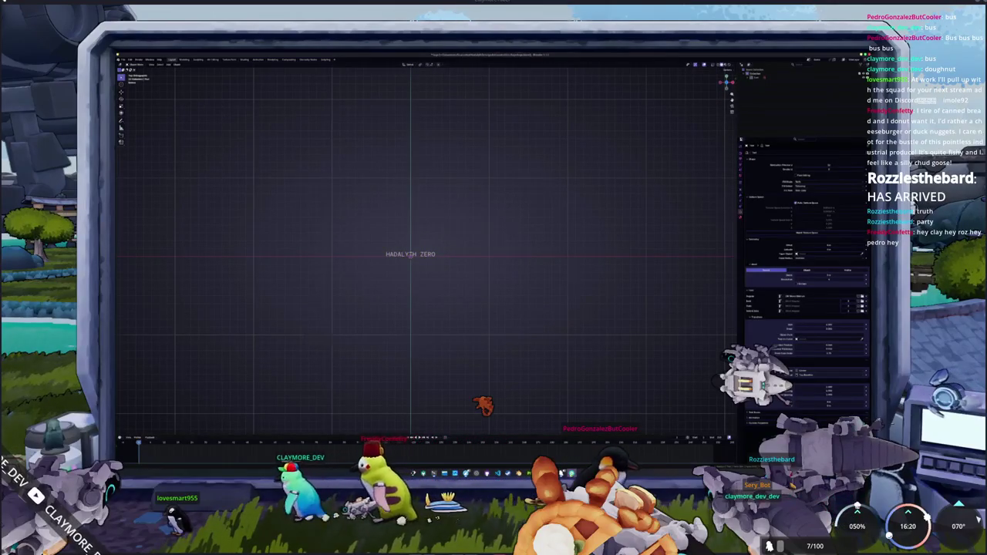
Step: Snap to front view (numpad 1) to see the title face-on
key(Print)
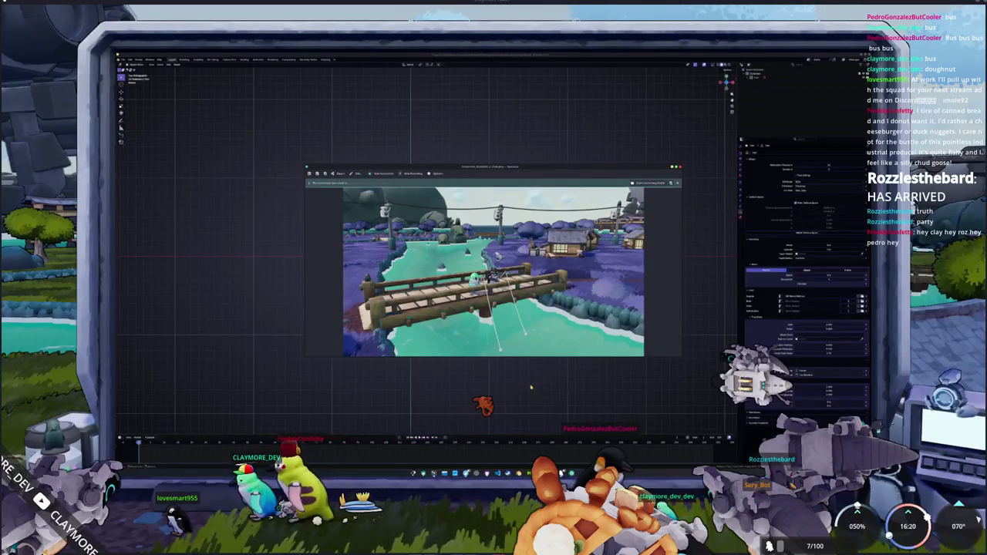
key(Escape)
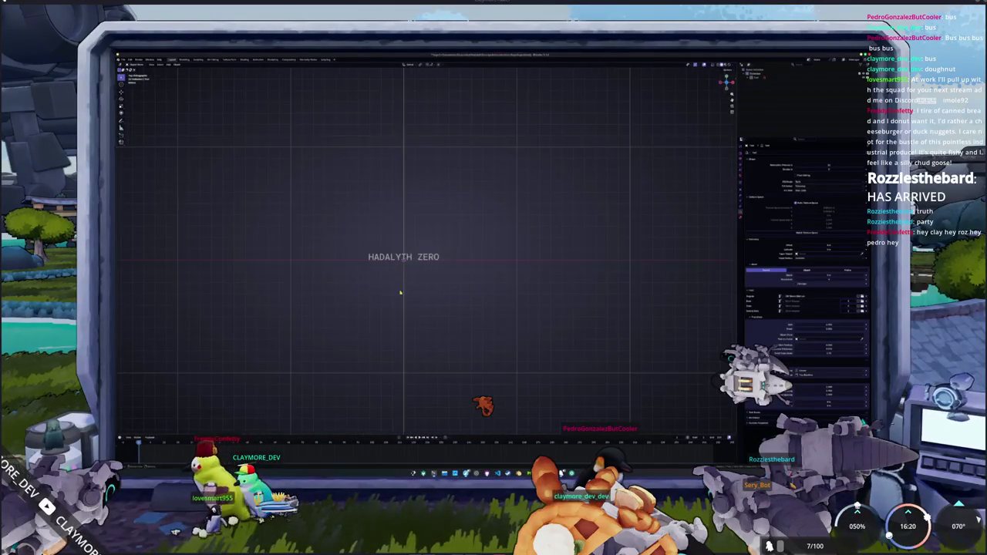
middle_drag(401, 293, 408, 304)
key(KP_7)
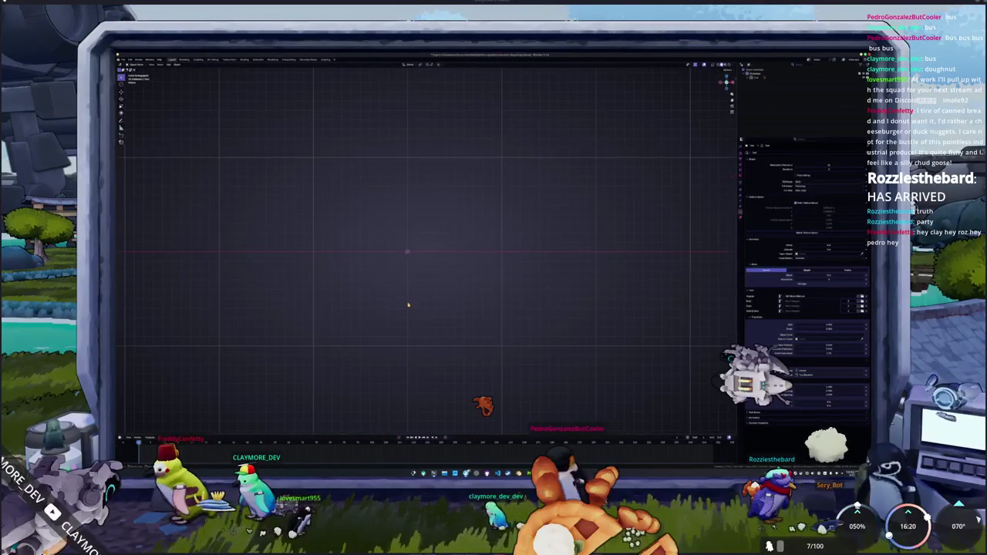
key(KP_1)
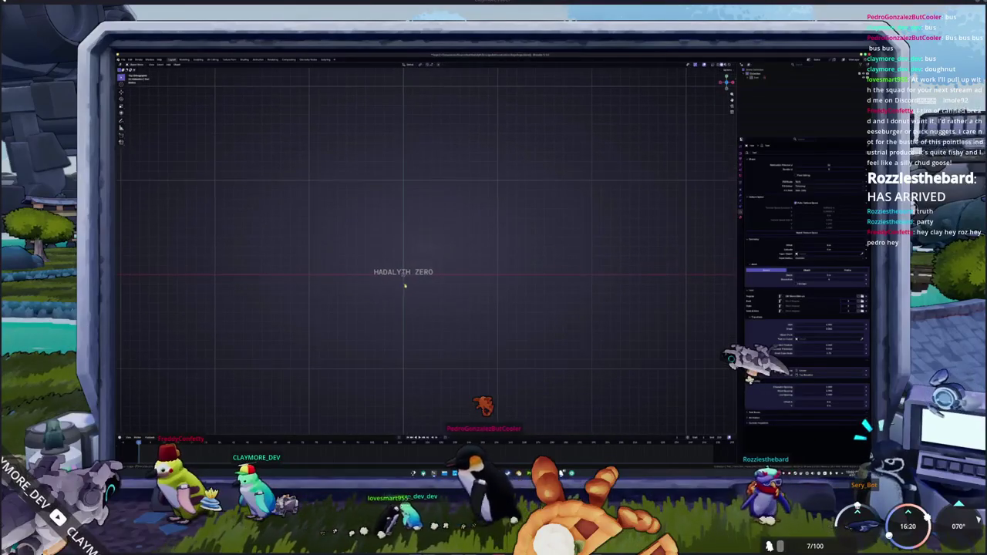
key(alt+Tab)
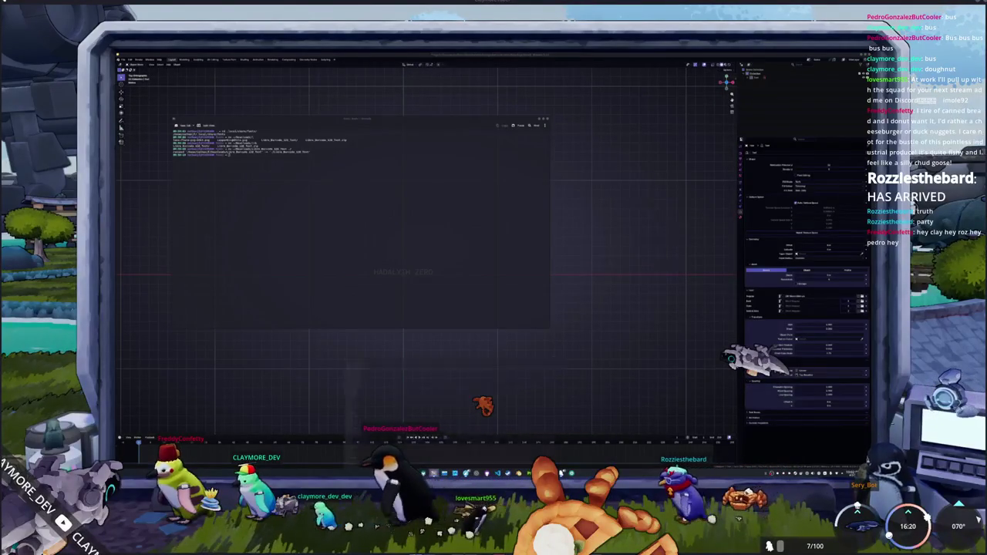
Step: Show the Playtest Assets size notes beside Blender with the caret on the Library Logo line
key(super+2)
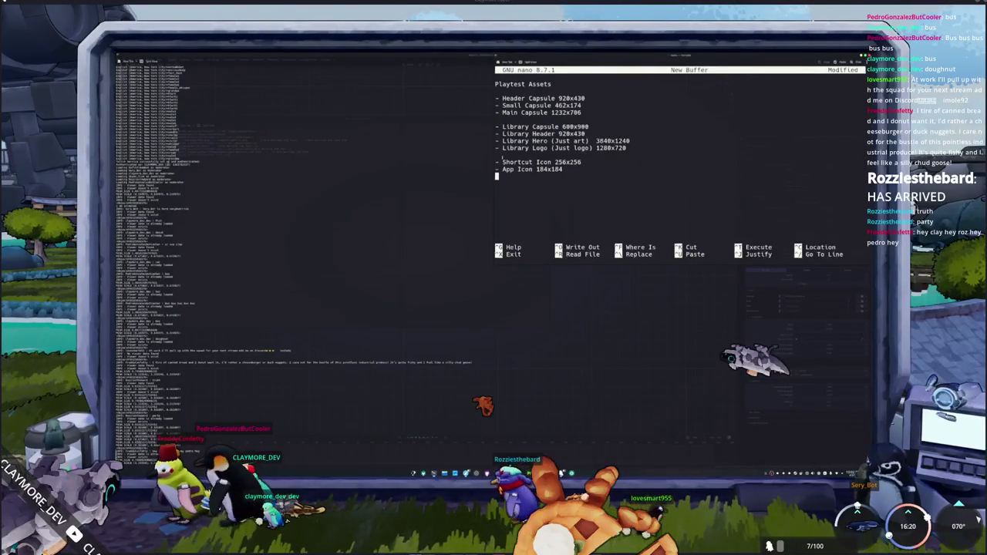
key(super+q)
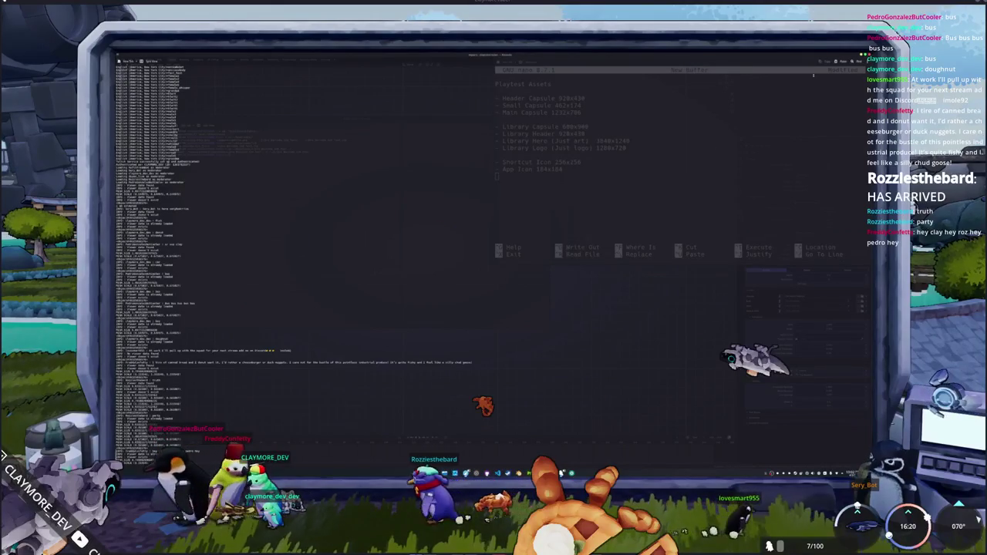
key(super+1)
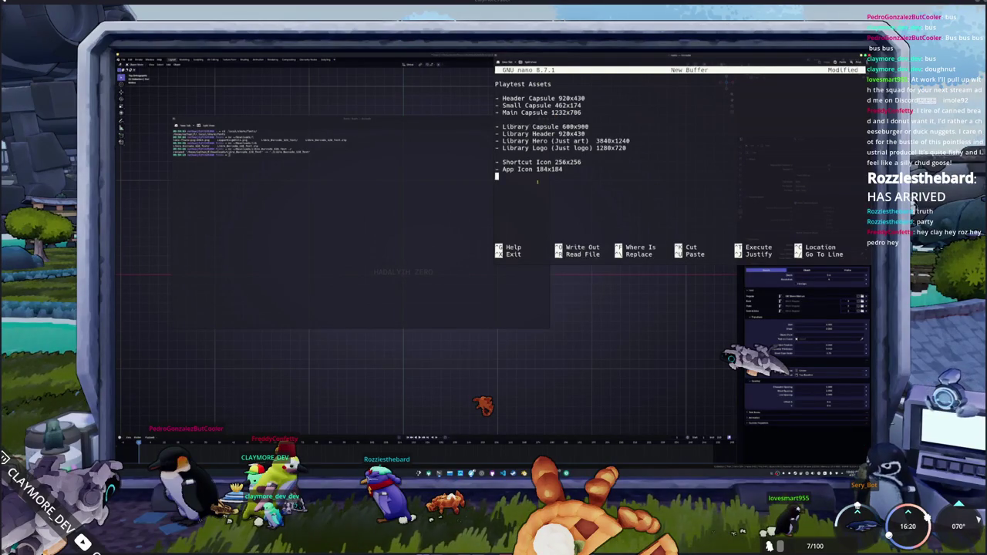
click(497, 147)
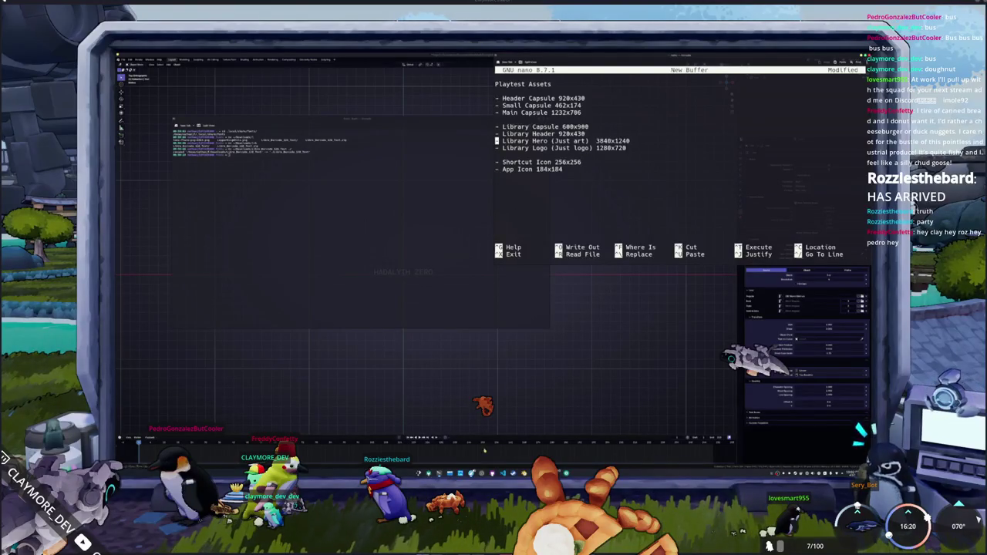
key(super)
Step: Launch GIMP from the launcher and close its Welcome dialog
text(imp)
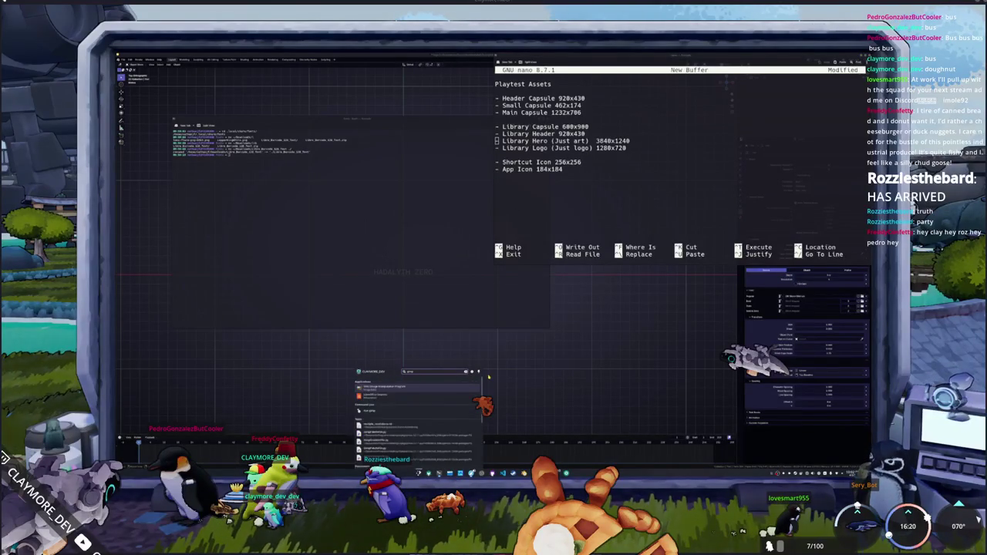
key(Return)
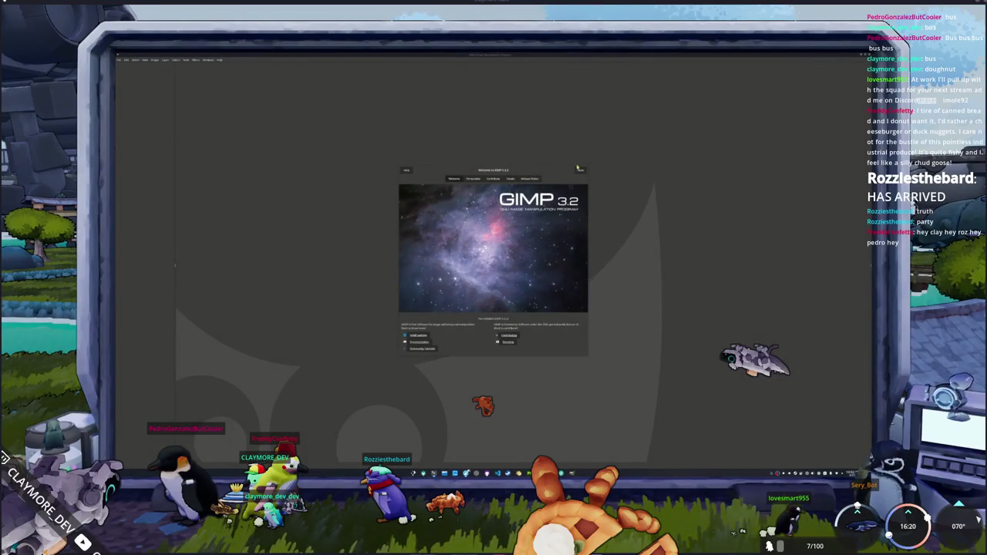
click(580, 169)
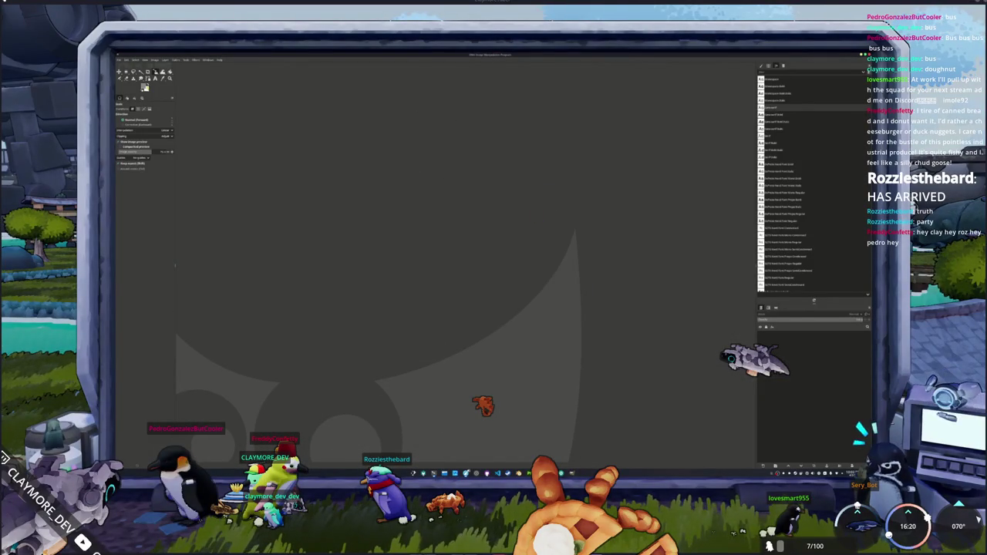
Step: Open the Create a New Image dialog with Width selected, and place the size notes beside it
click(120, 59)
click(132, 70)
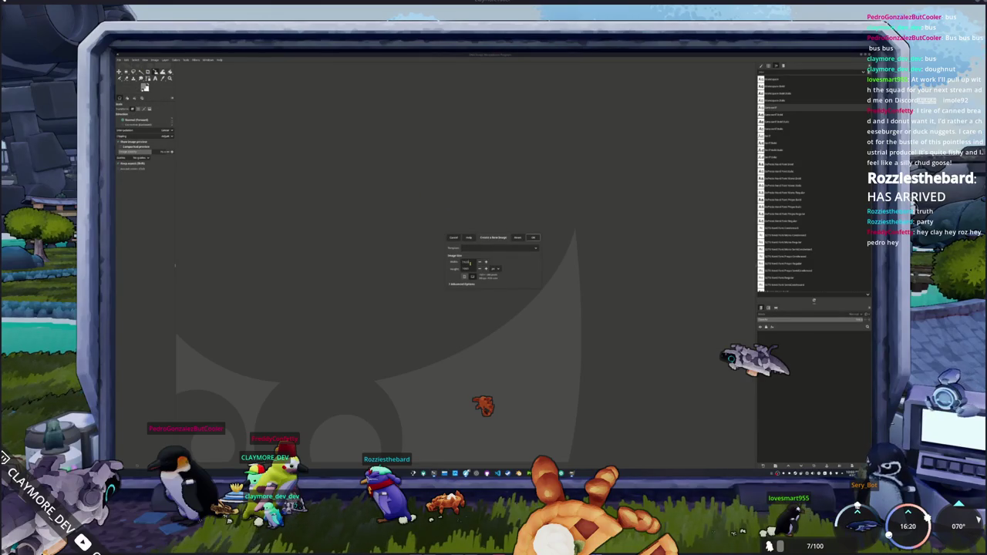
double_click(465, 263)
key(alt+Tab)
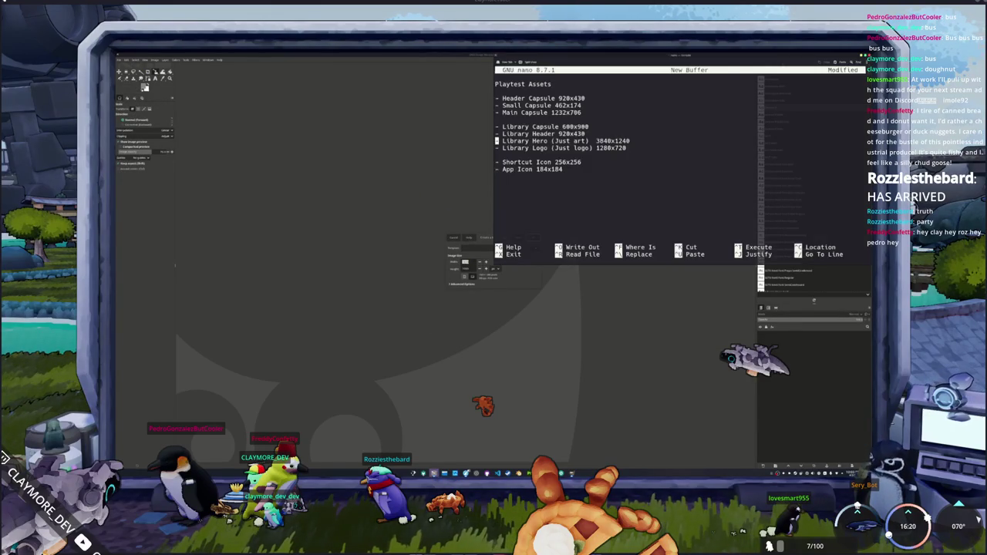
drag(583, 54, 619, 82)
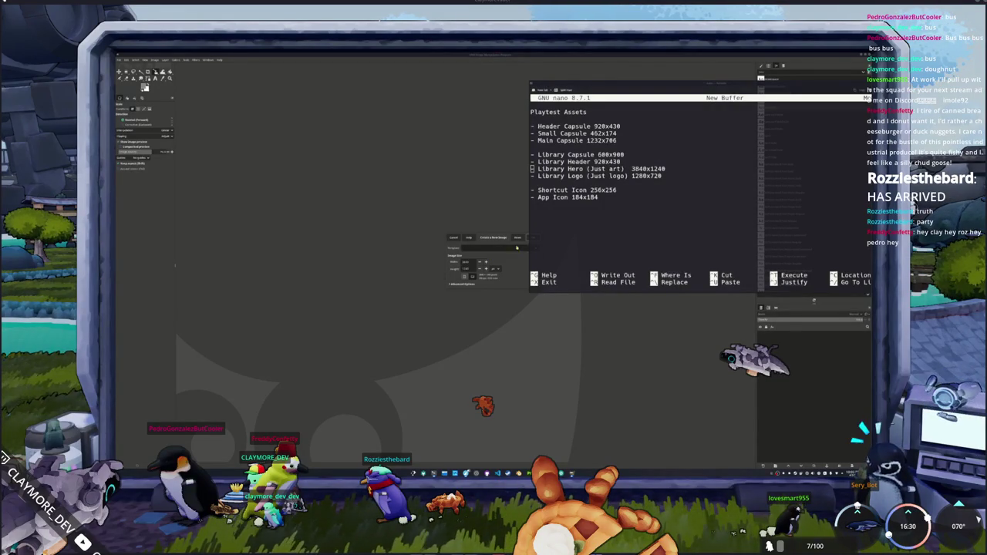
Step: Create the new image and paste a Spectacle screenshot of the bridge scene into it
click(528, 238)
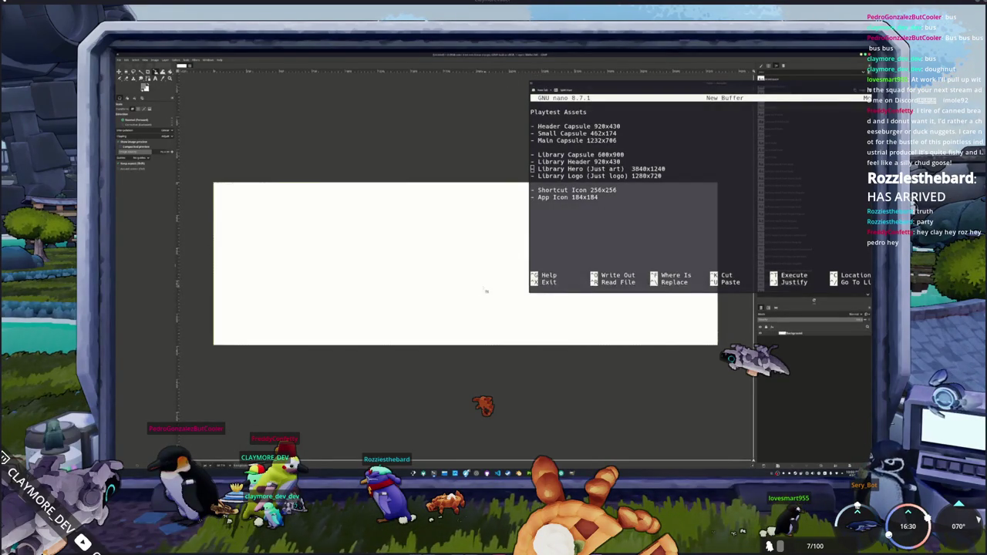
key(ctrl+o)
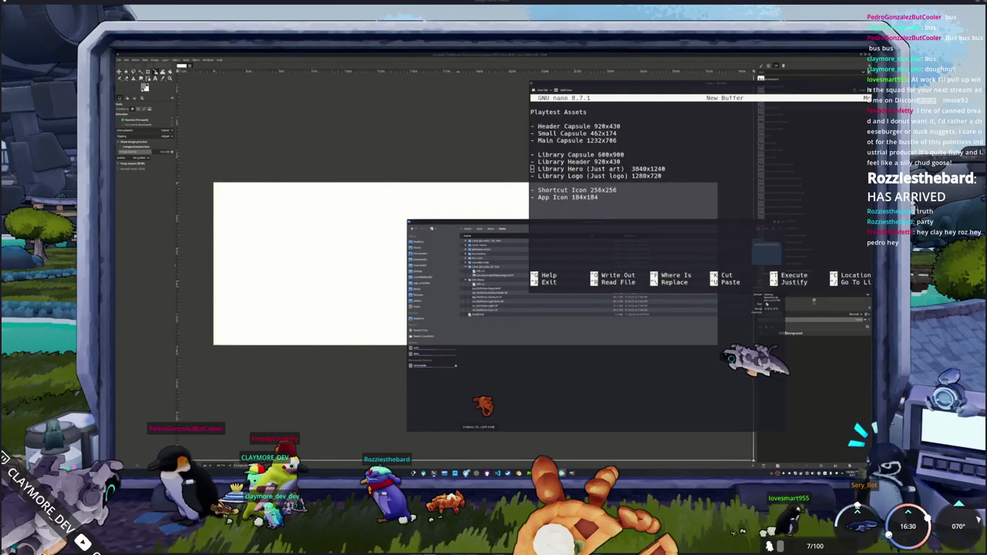
key(Print)
drag(478, 172, 676, 303)
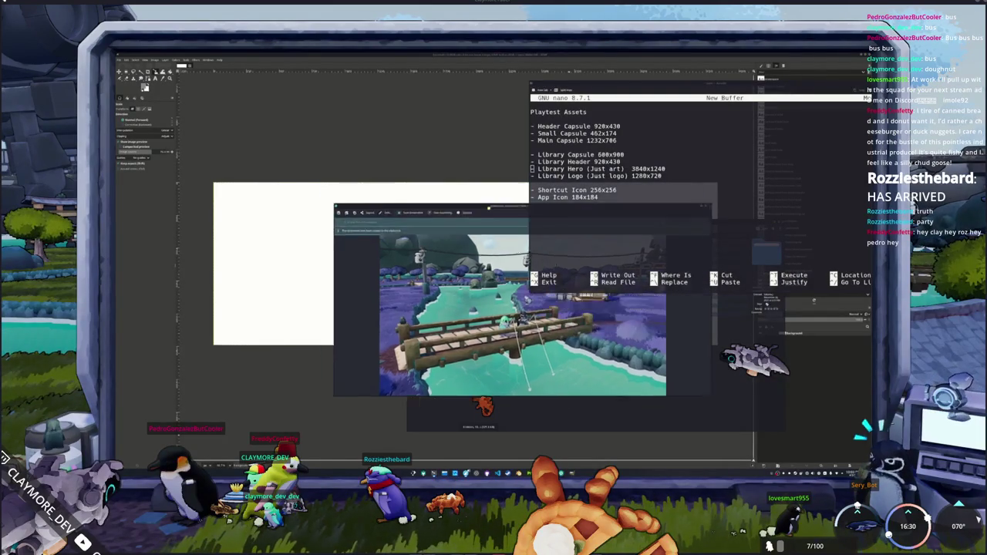
key(ctrl+shift+s)
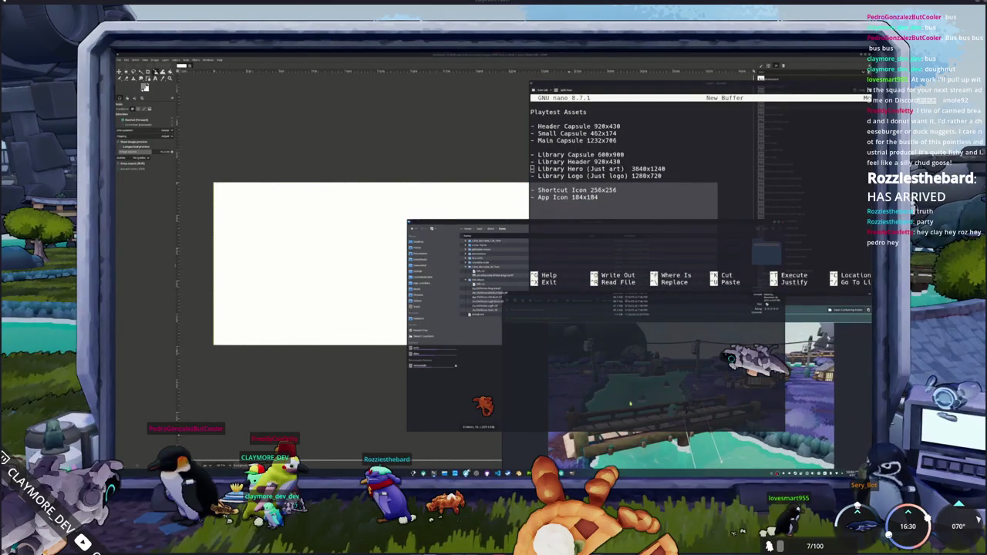
key(Escape)
key(ctrl+v)
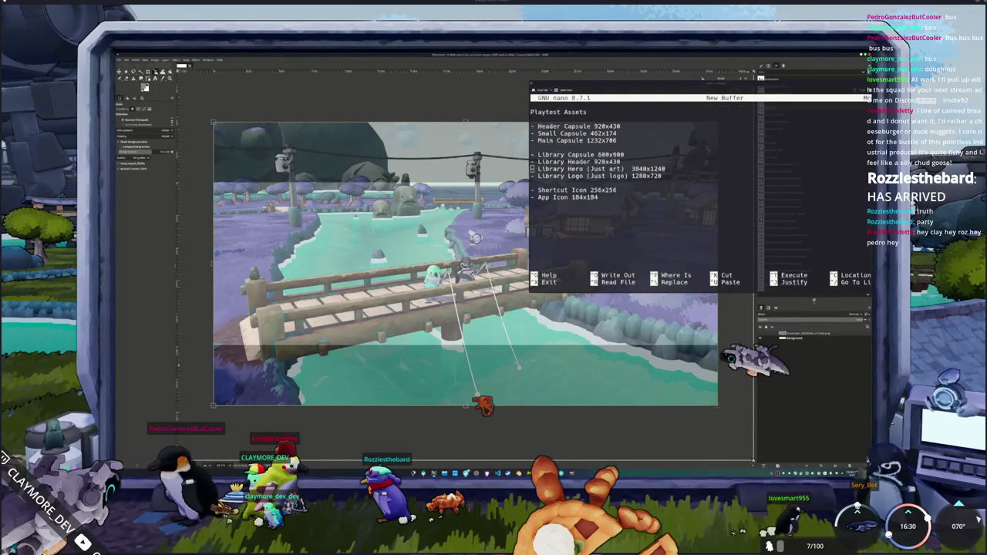
Step: Skip saving and open the folder containing the screenshots
key(ctrl+s)
key(Return)
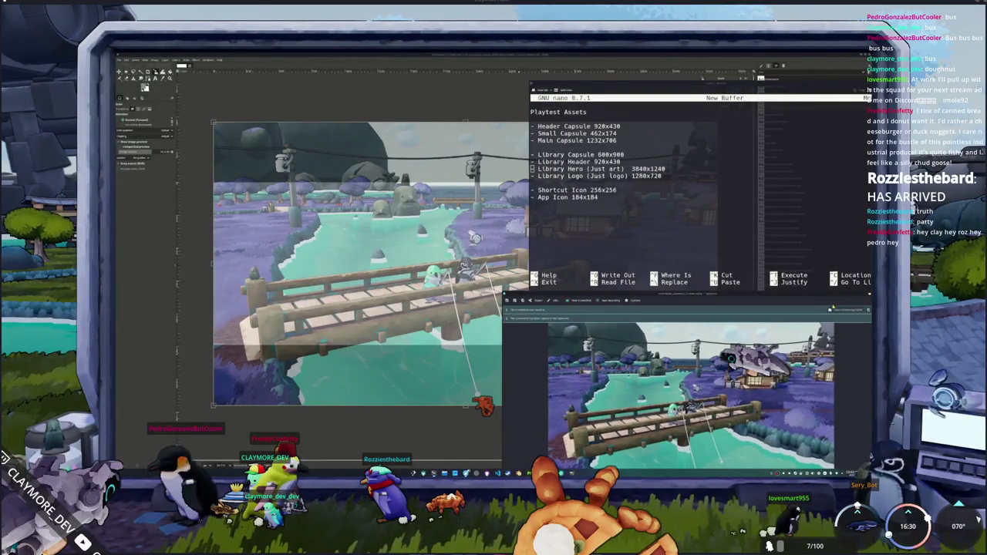
click(839, 311)
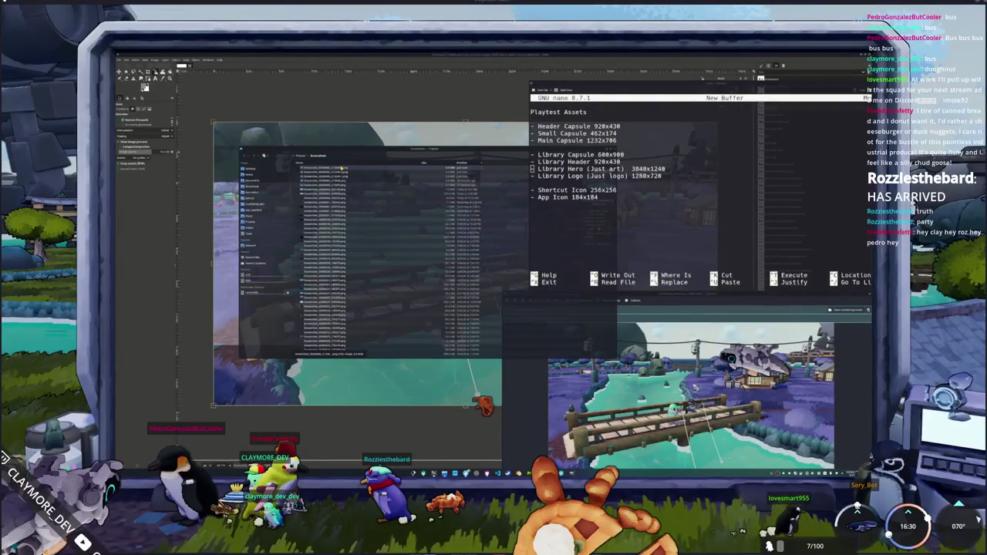
Step: Browse the project folders and create a new folder inside the top folder
click(342, 168)
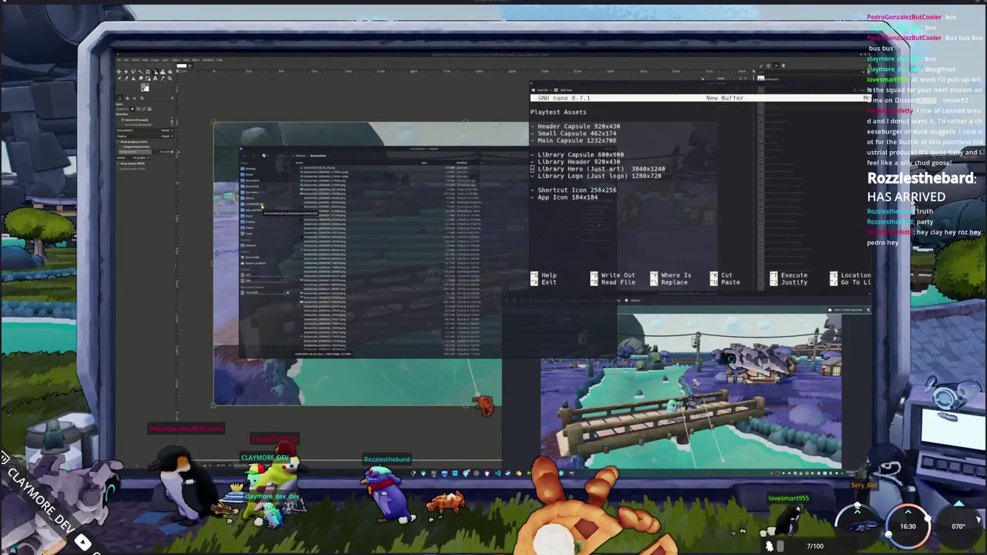
click(262, 205)
click(251, 192)
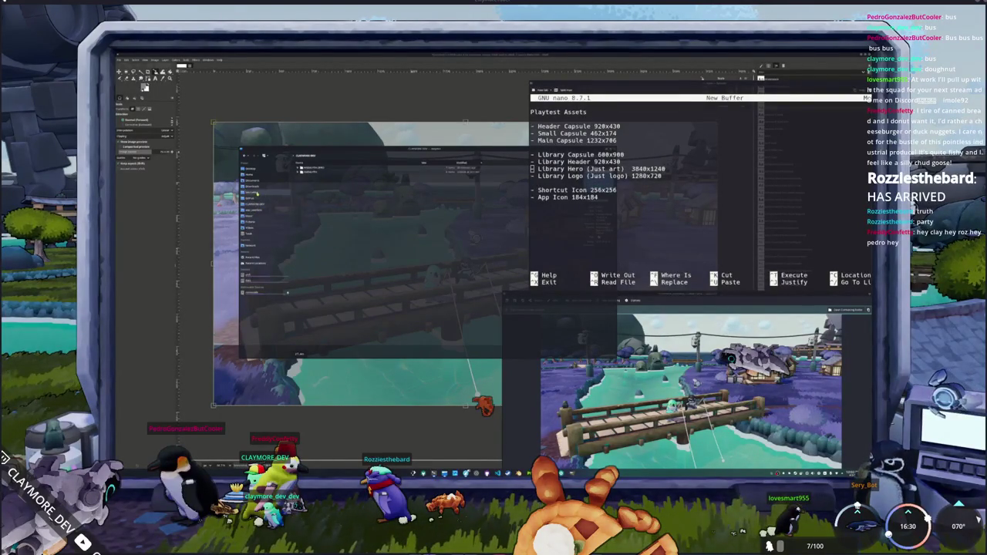
click(311, 190)
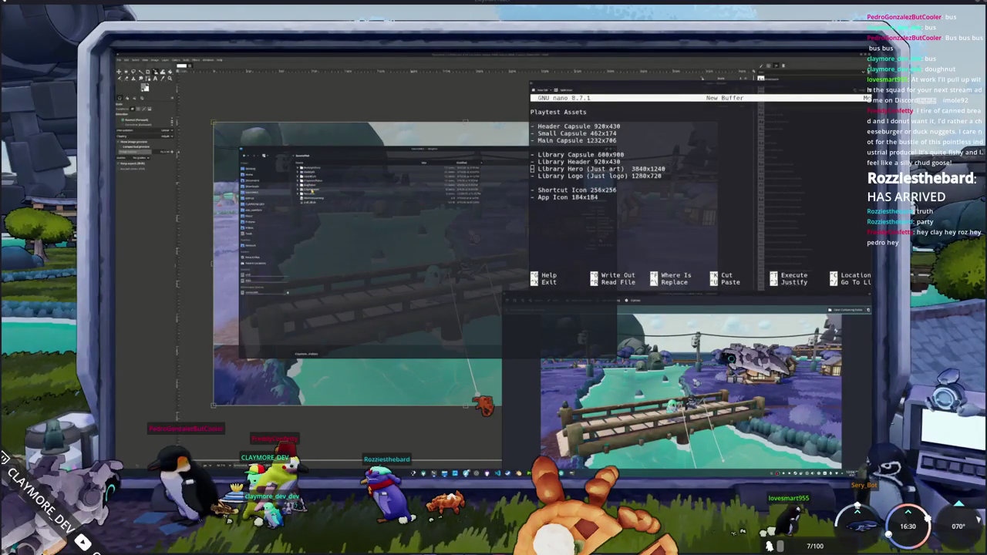
click(315, 169)
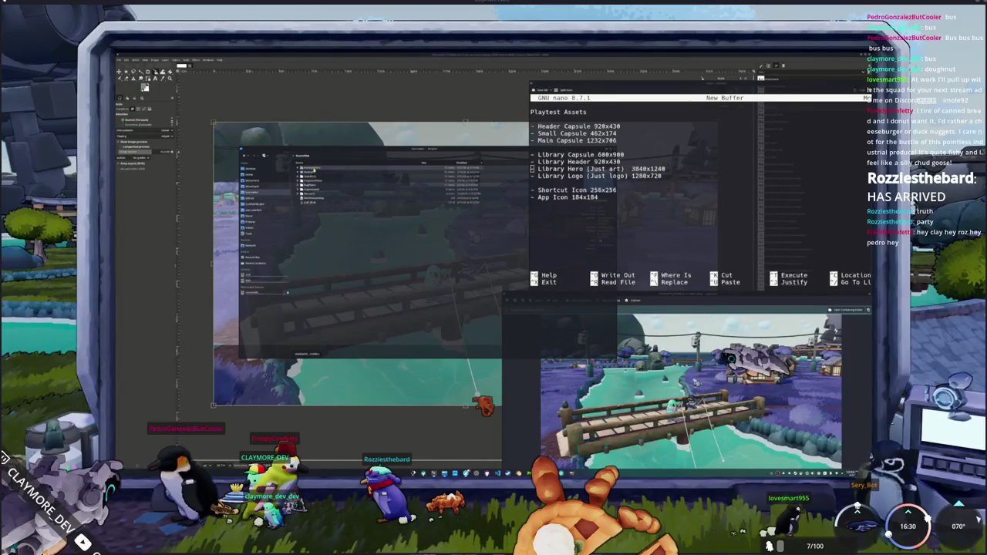
double_click(315, 169)
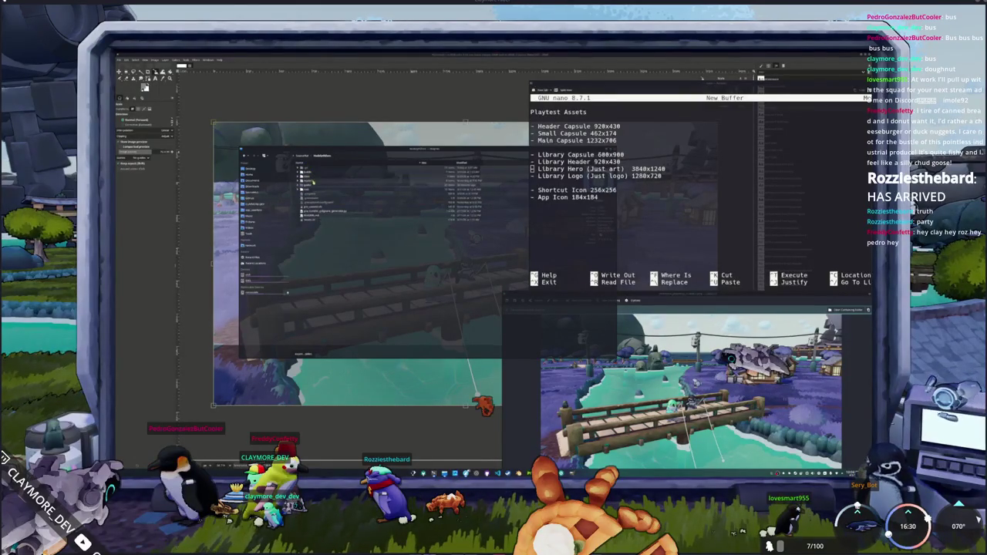
right_click(313, 242)
mouse_move(332, 252)
click(401, 247)
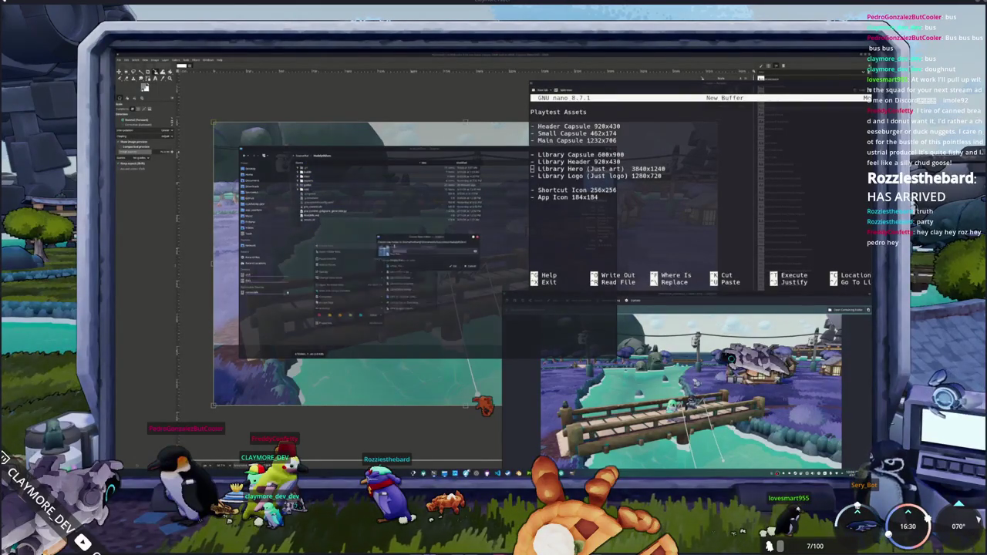
key(Return)
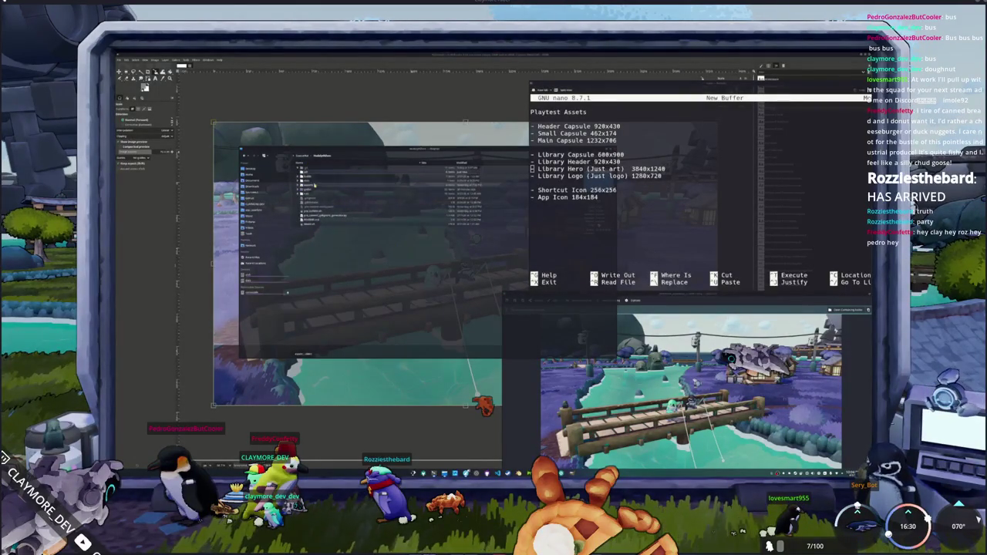
Step: Open the saved screenshot as the image and move the nano notes to the bottom left
double_click(314, 185)
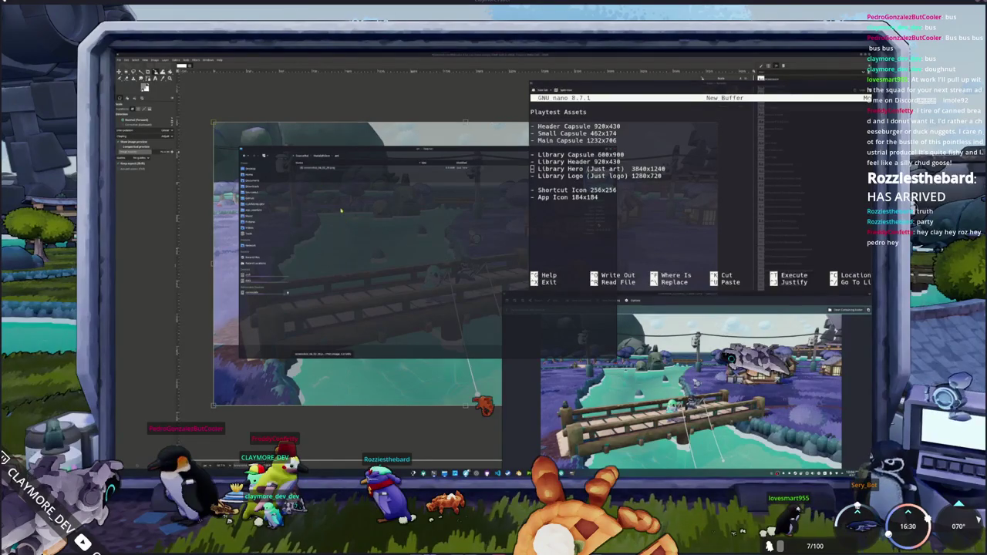
double_click(341, 210)
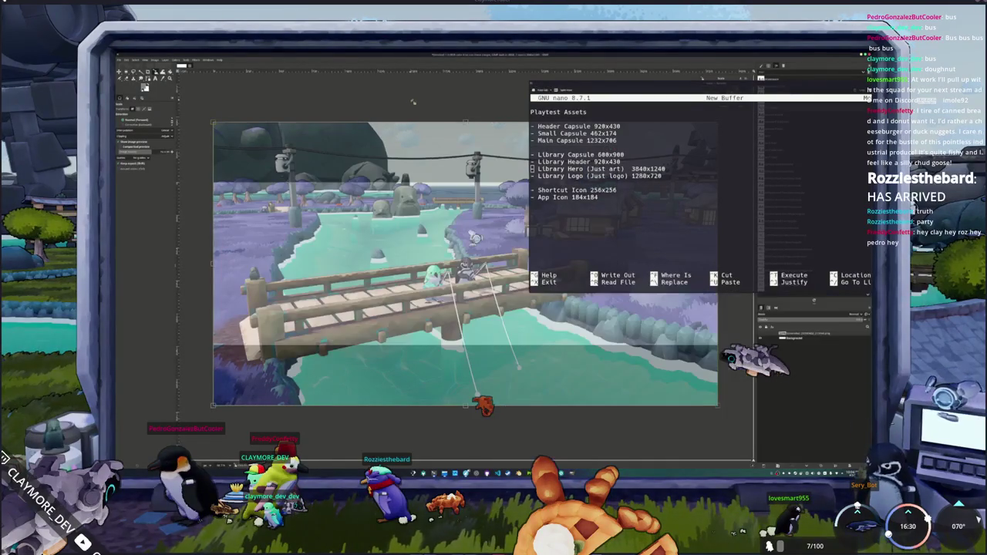
drag(716, 82, 662, 447)
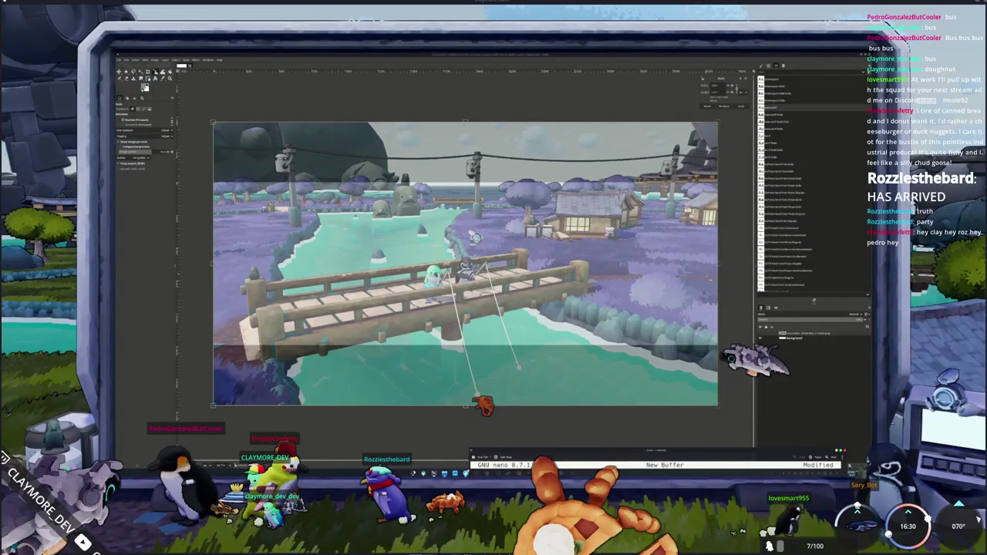
drag(745, 460, 637, 456)
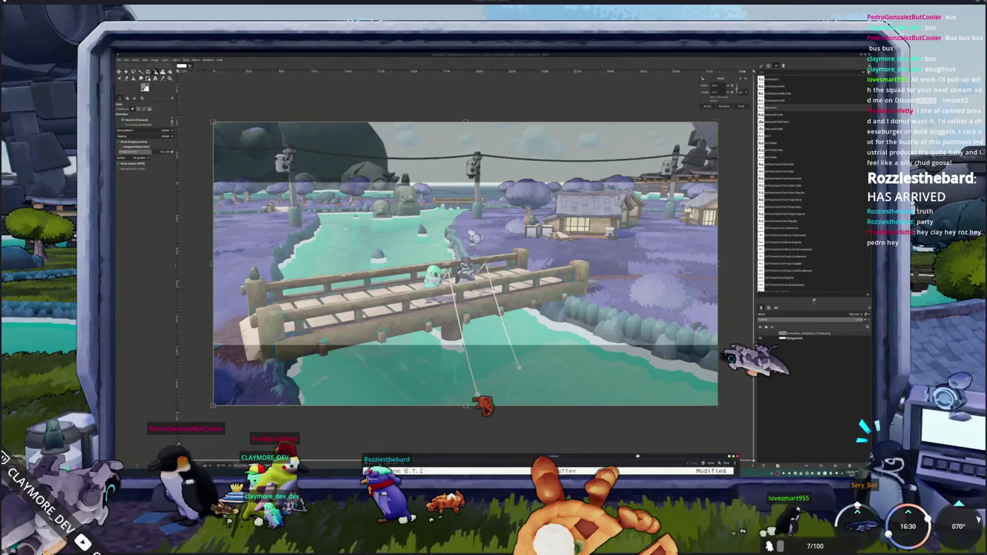
ctrl+scroll(685, 328, down, 1)
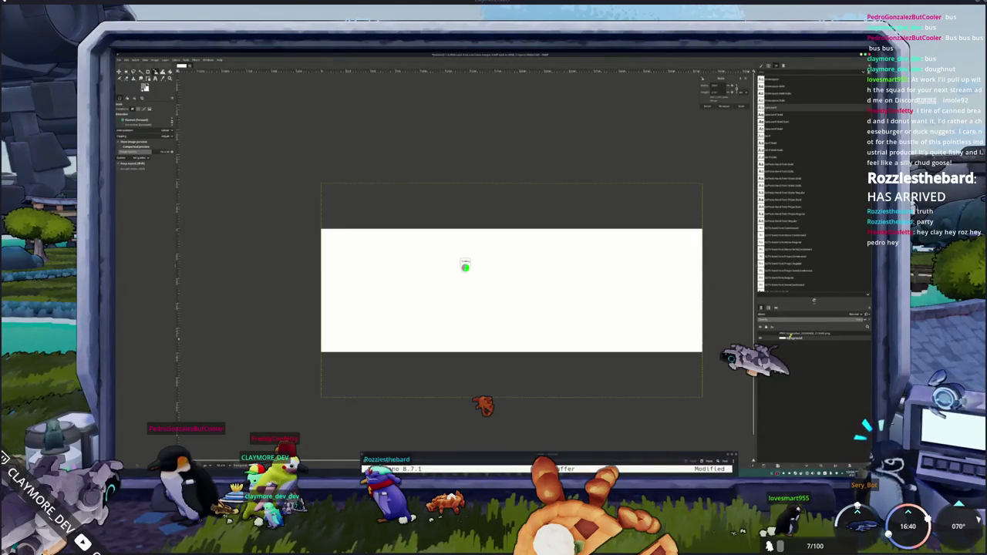
Step: Undo back to the bridge screenshot, then browse Pictures > Screenshots sorted by modified date
key(ctrl+z)
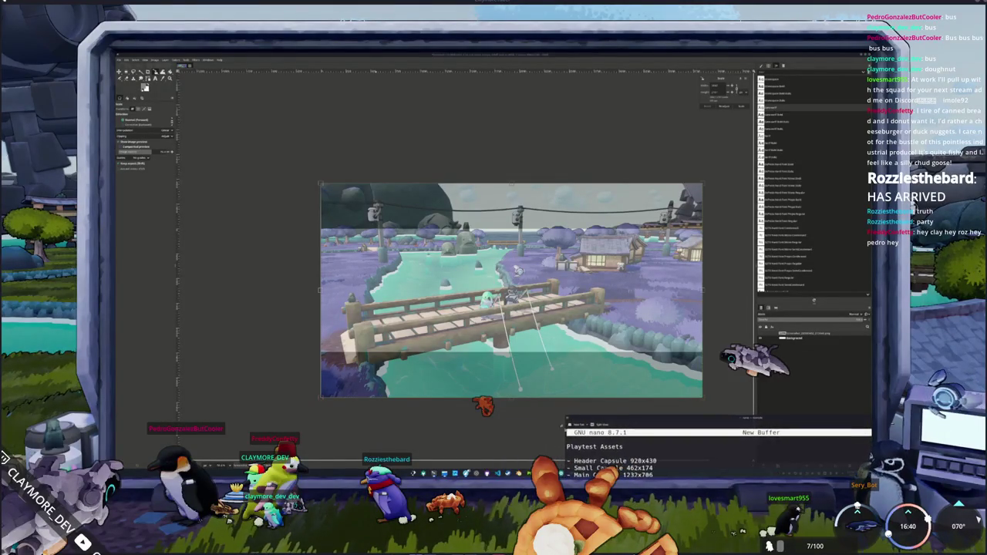
key(ctrl+o)
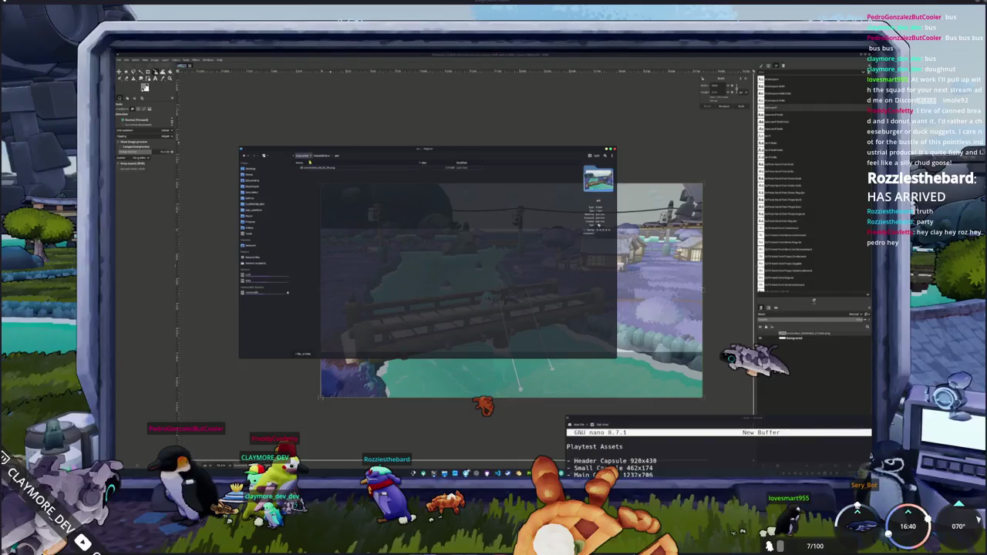
click(257, 223)
double_click(322, 182)
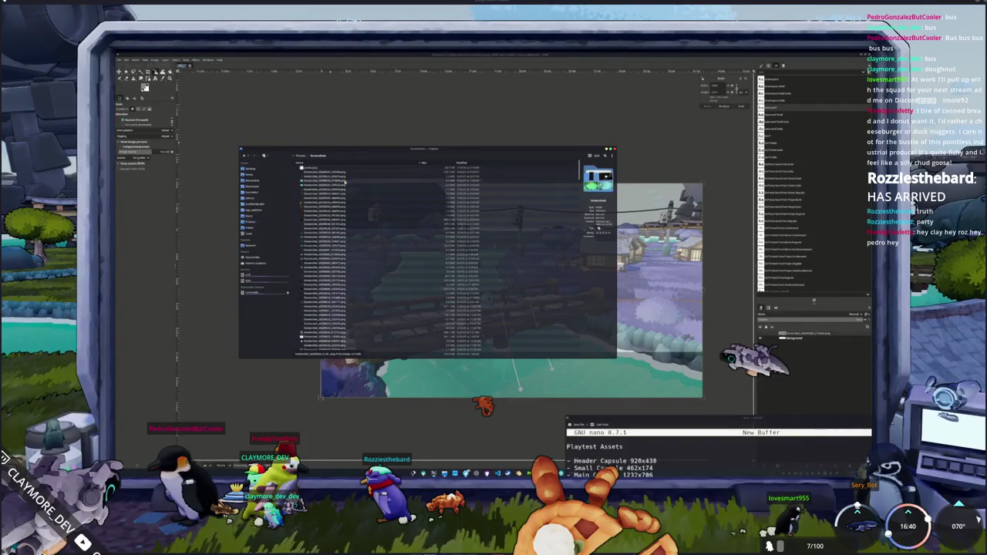
click(465, 163)
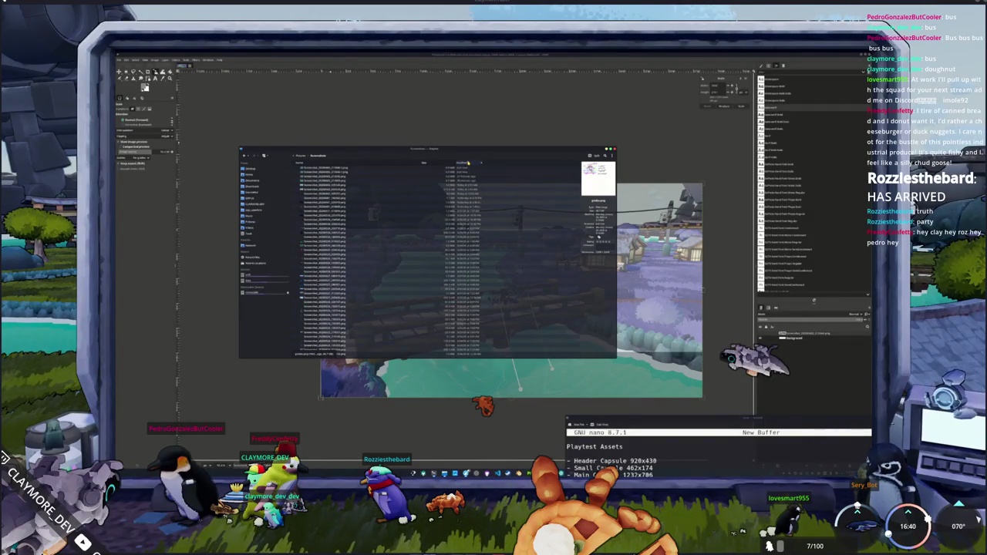
click(360, 182)
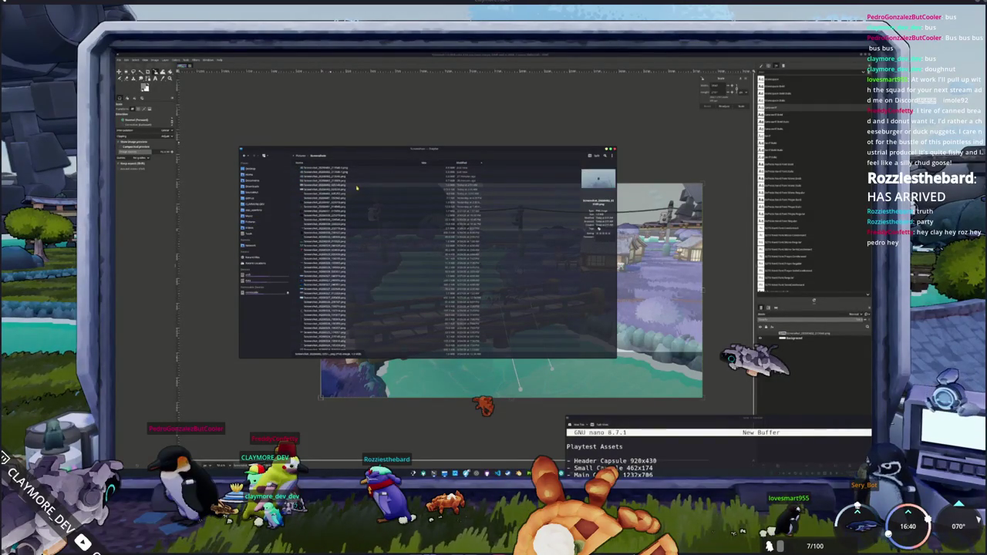
click(349, 181)
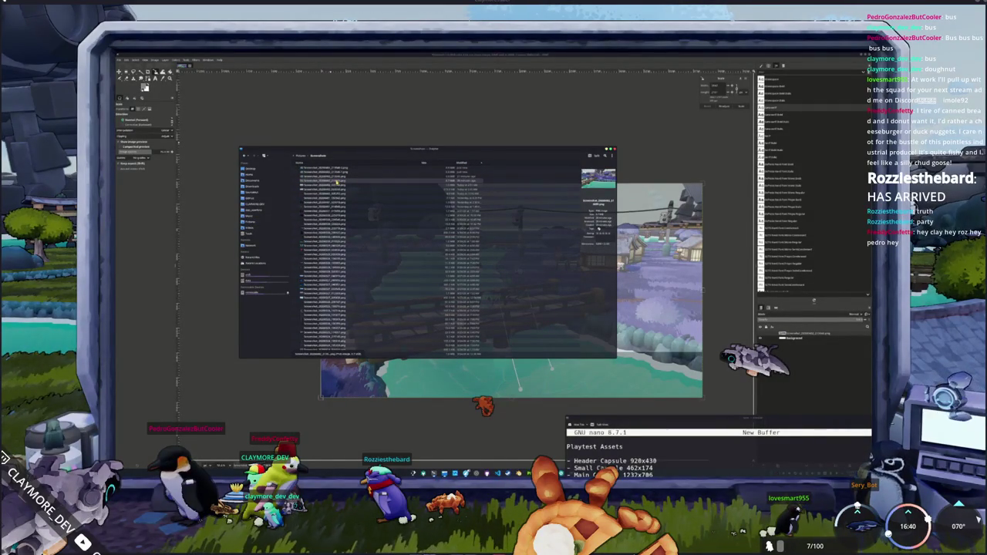
Step: Open the other bridge screenshot PNG from the project's art folder into GIMP
click(256, 187)
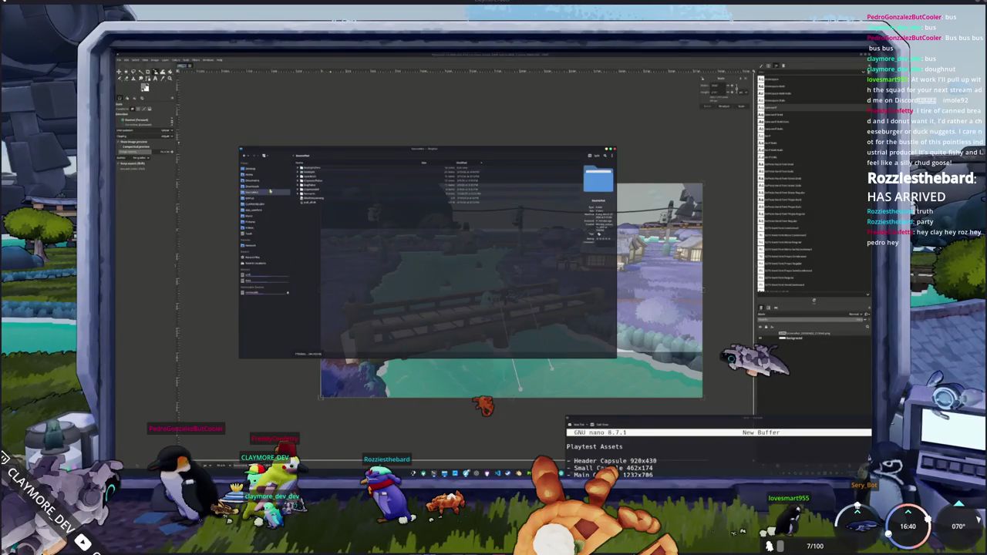
double_click(316, 168)
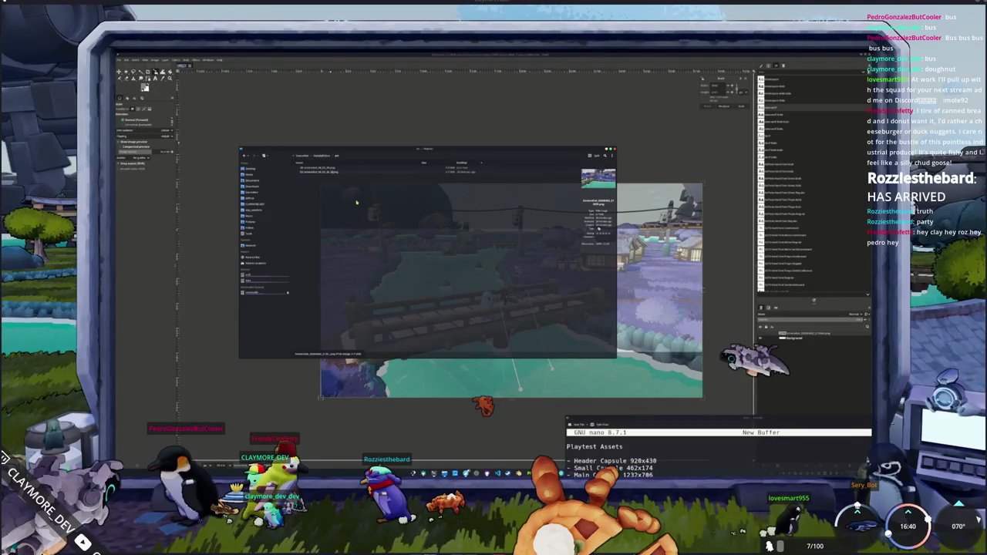
key(Up)
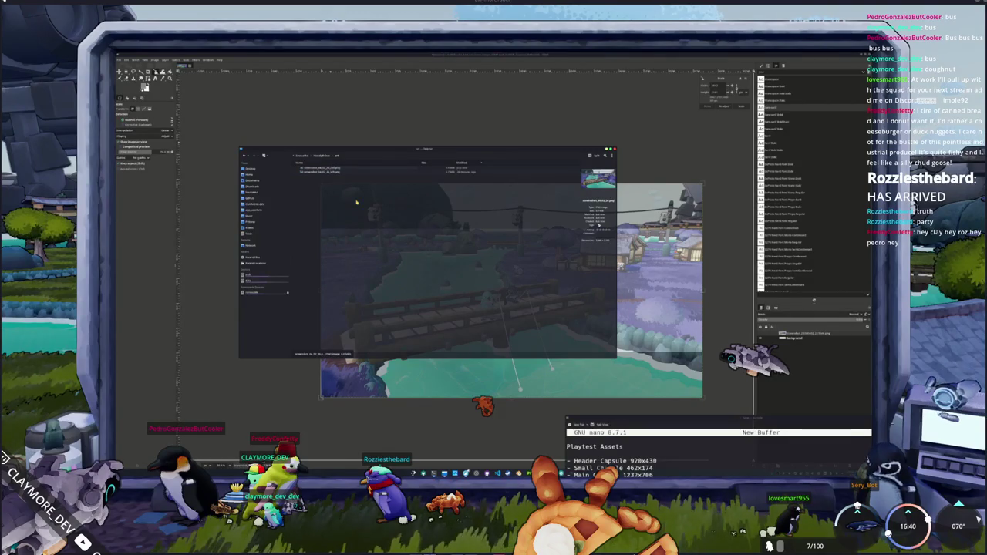
key(Down)
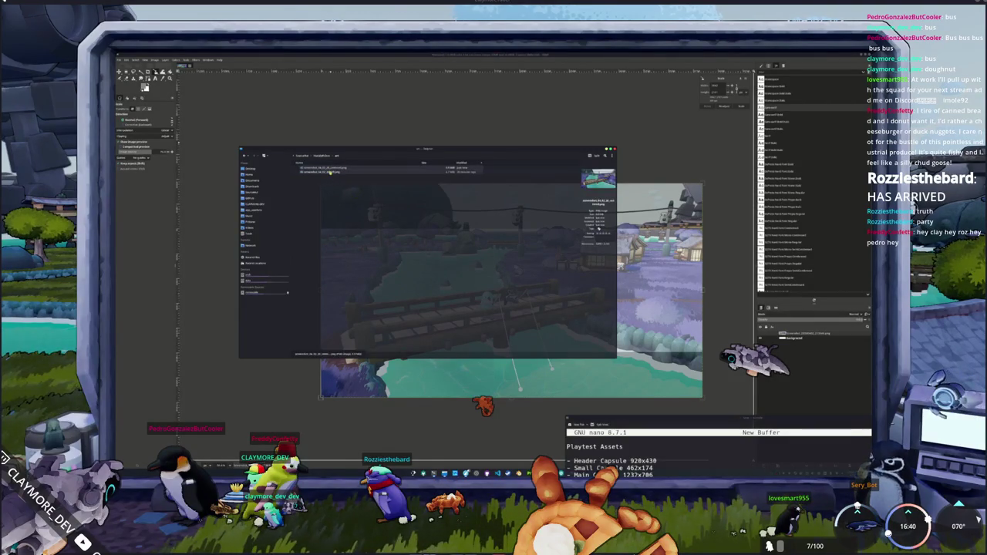
key(Return)
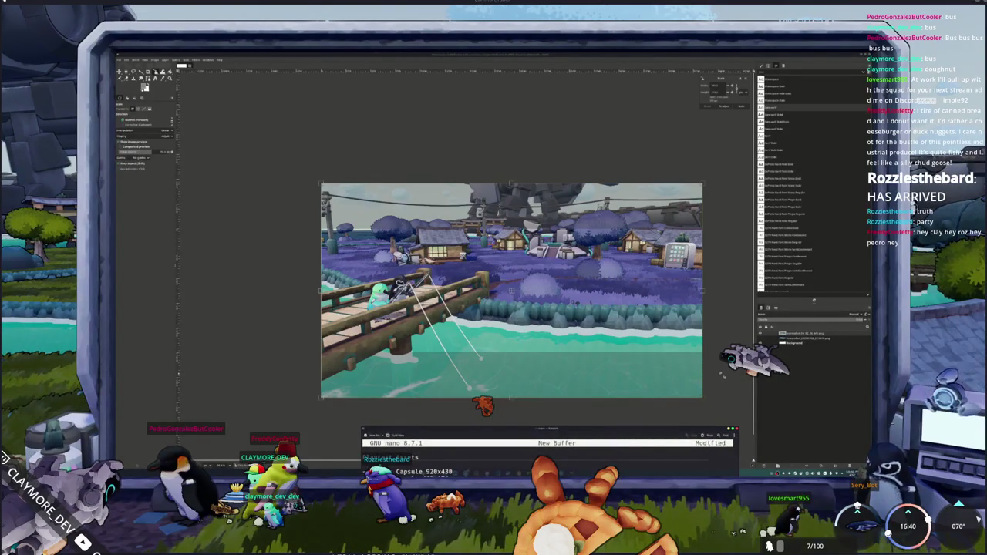
Step: Start File > Export As and browse into the project subfolders under Documents
click(120, 61)
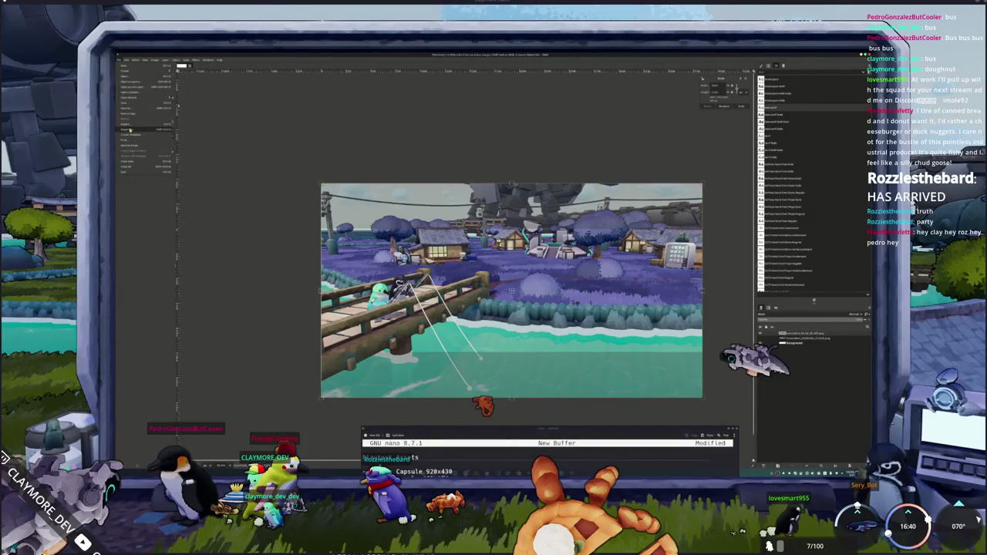
click(136, 131)
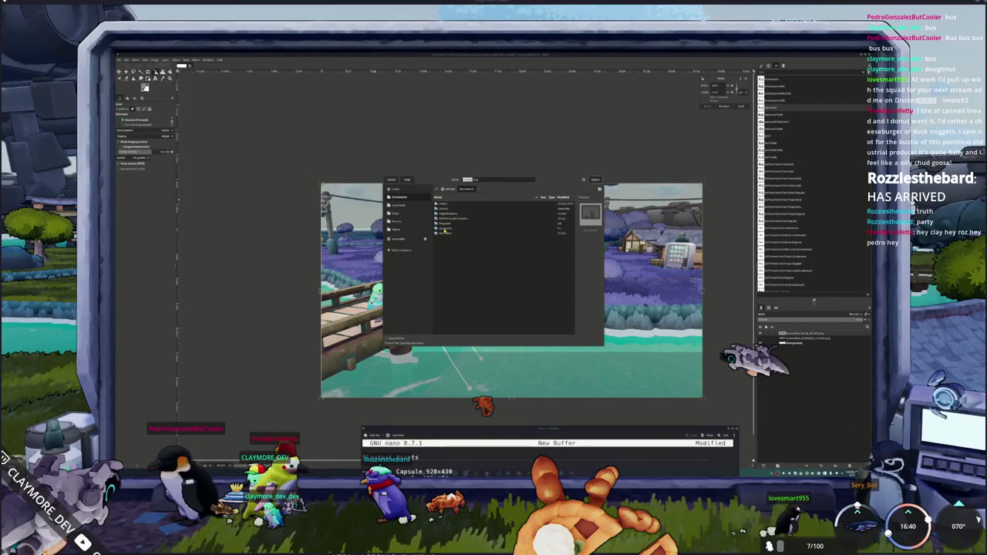
double_click(445, 229)
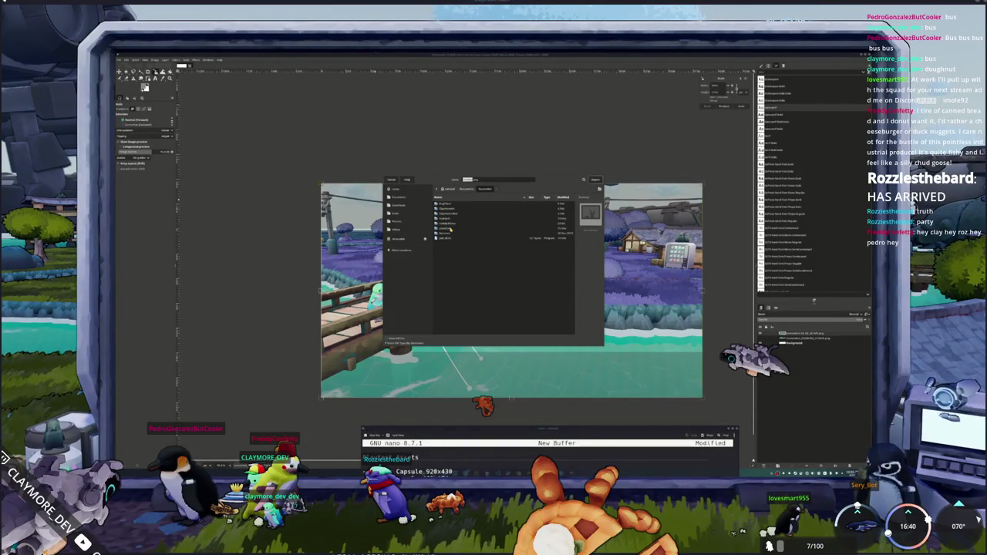
click(452, 223)
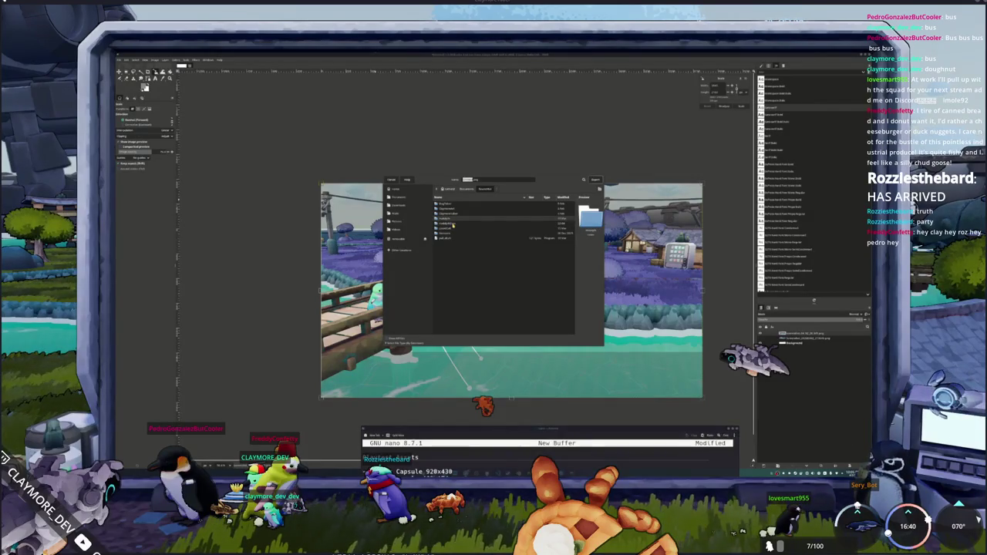
double_click(452, 224)
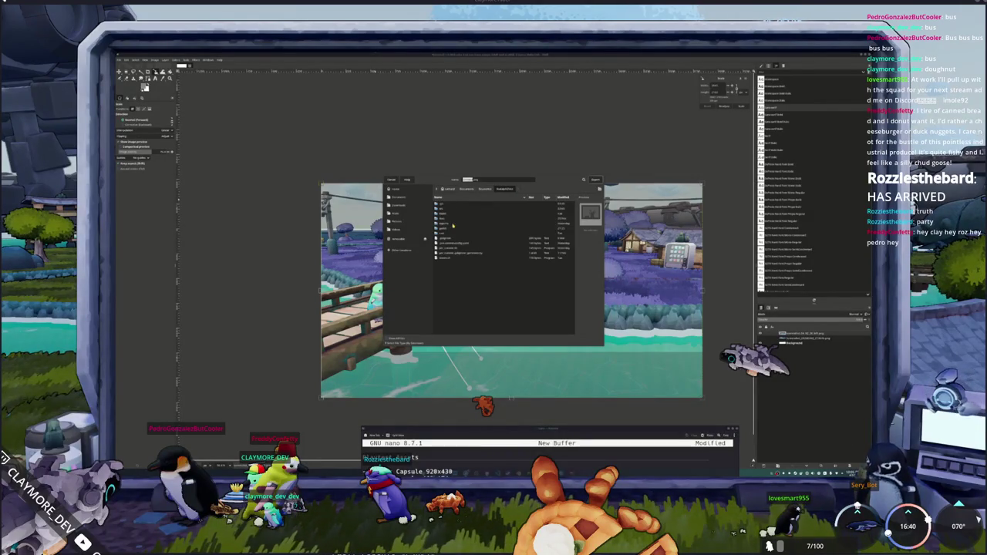
click(446, 214)
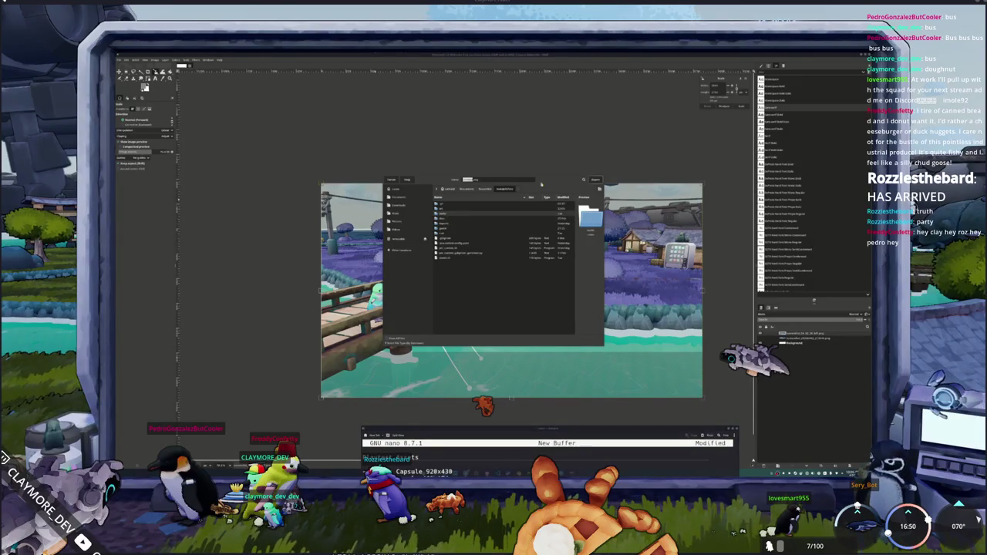
drag(541, 185, 630, 219)
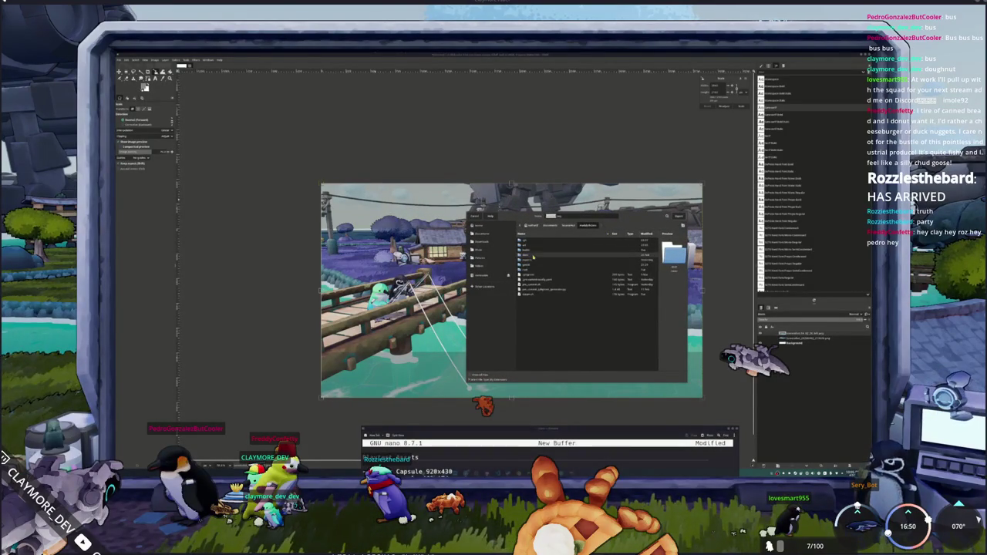
Step: Export the image as a .png into the folder holding the screenshot PNGs, past the warning
double_click(533, 255)
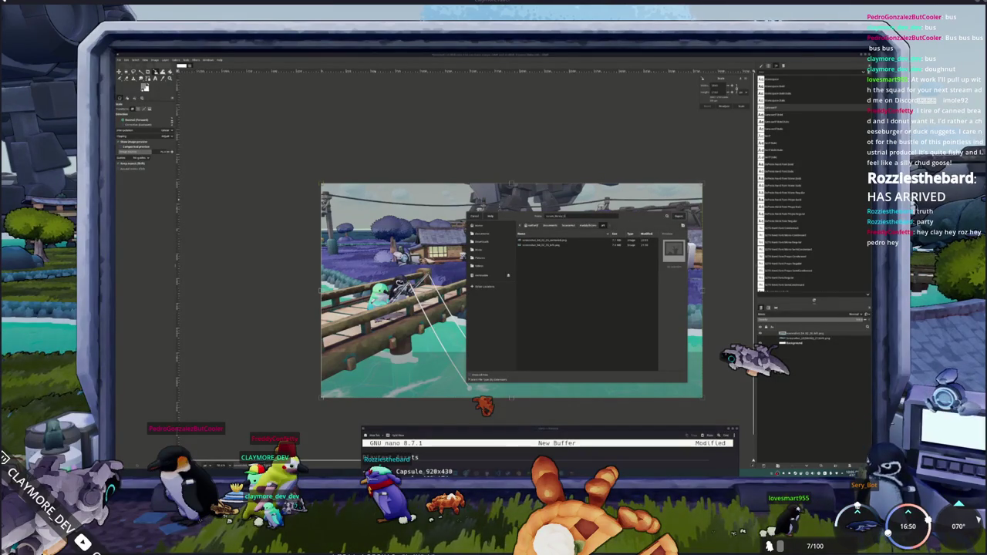
key(Return)
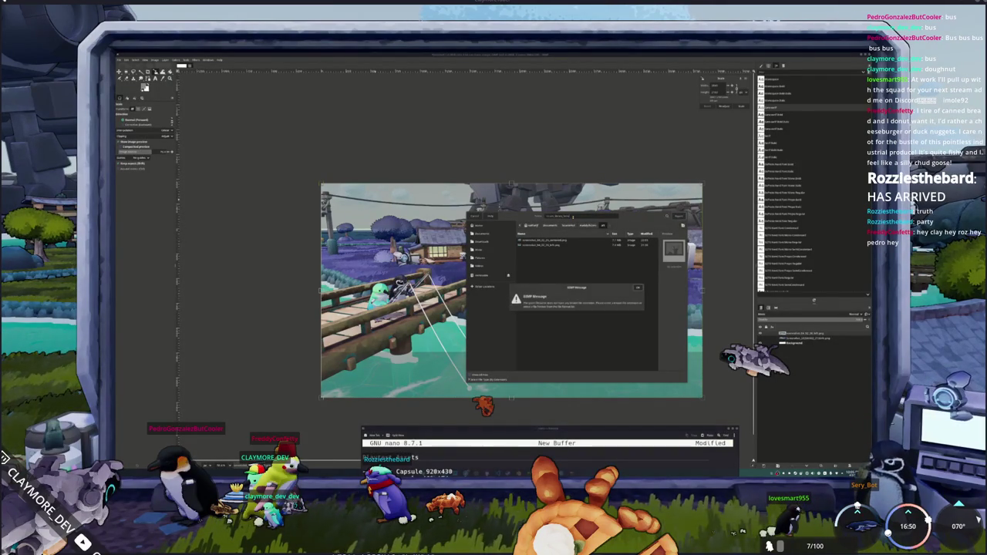
click(638, 288)
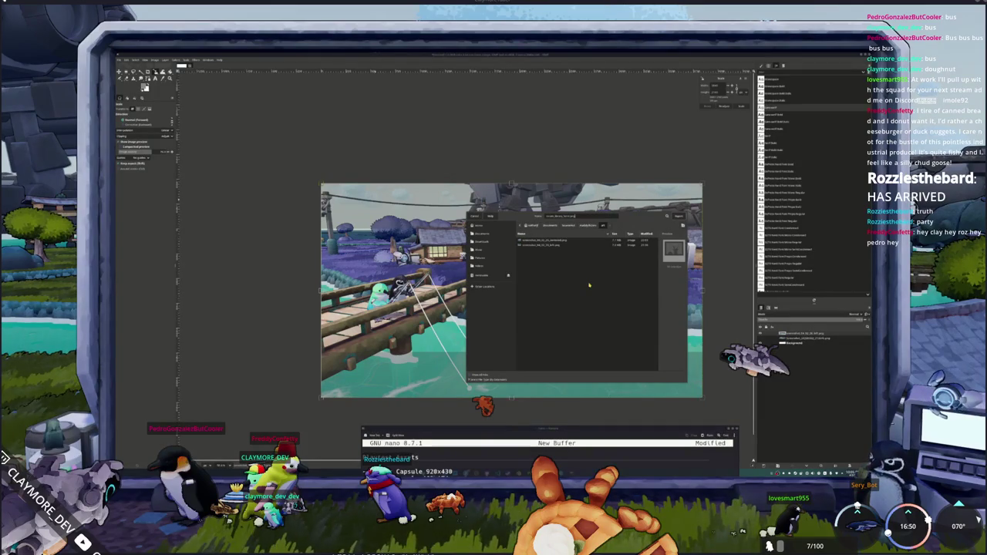
key(Return)
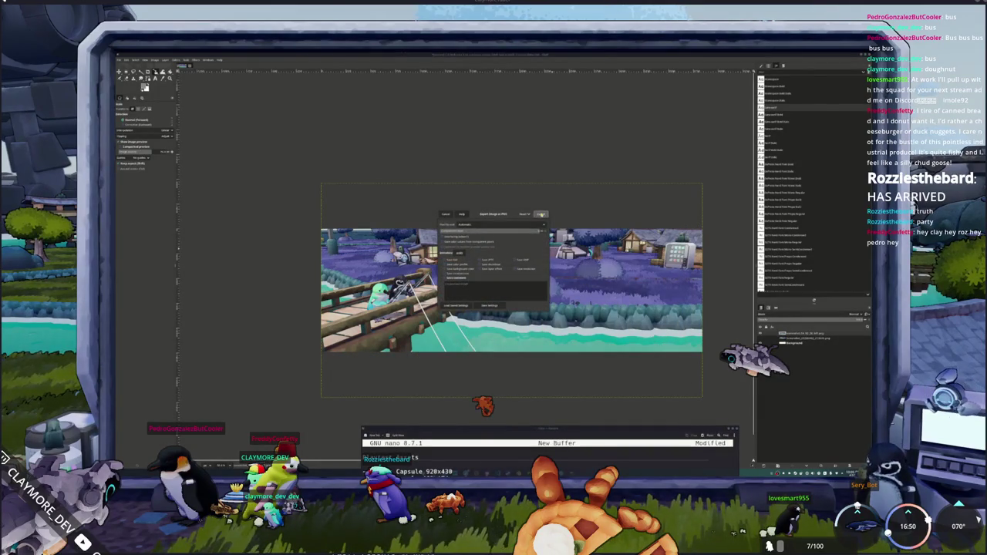
click(541, 214)
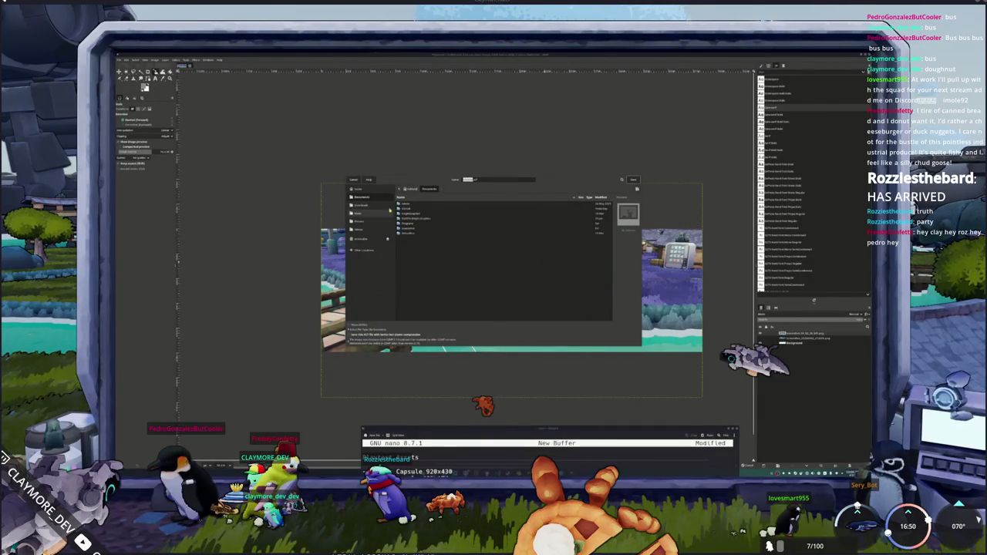
Step: Save the capsule XCF into the empty subfolder under Screenshots, bookmarking it in Places
double_click(406, 229)
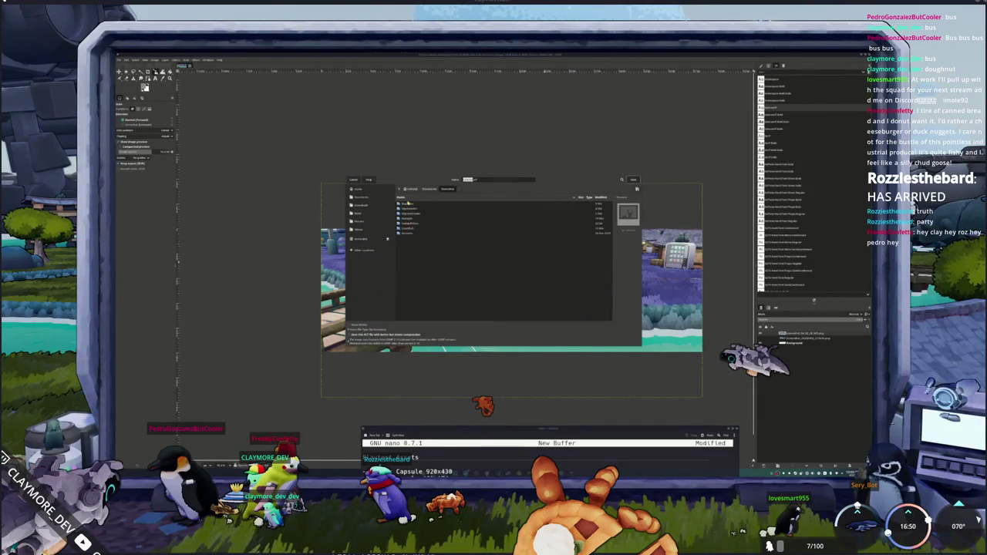
double_click(409, 213)
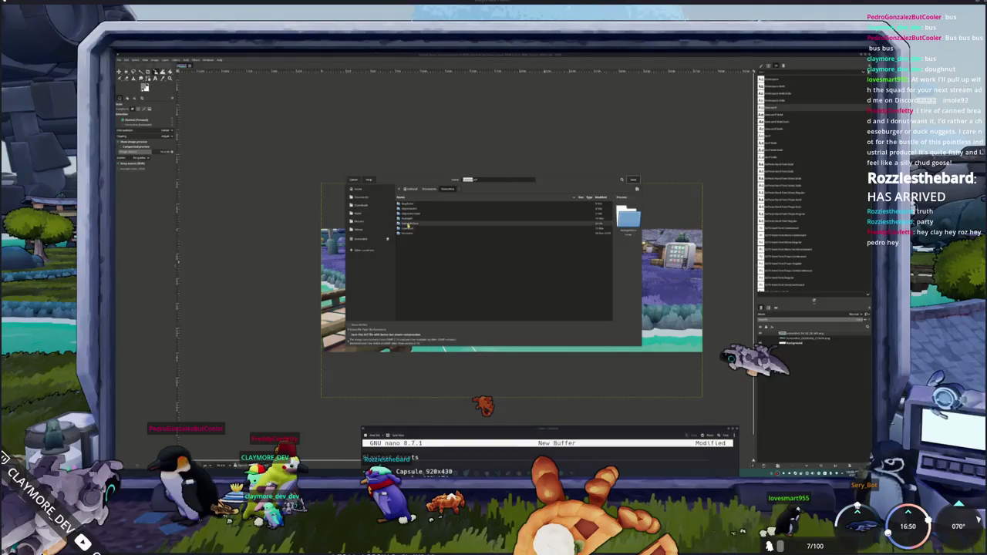
double_click(405, 209)
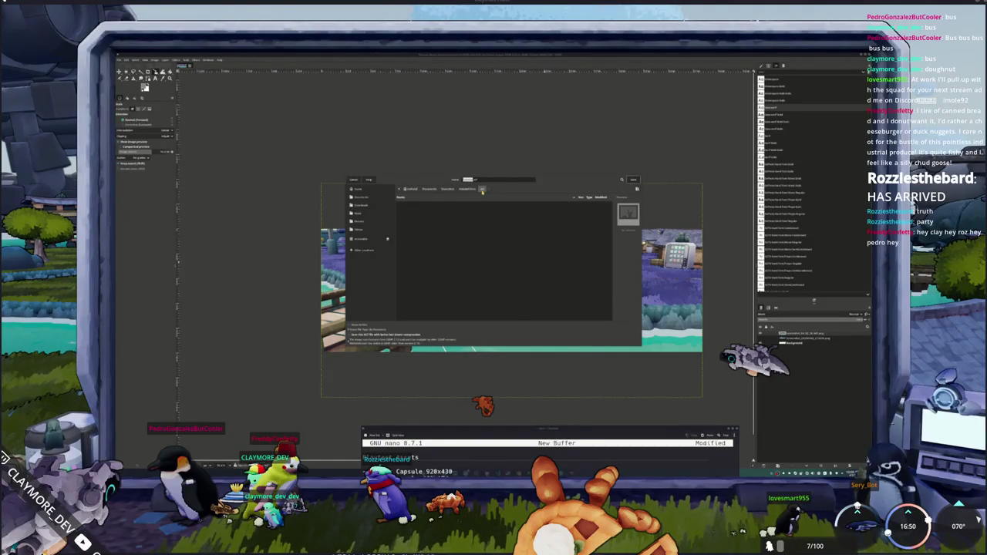
drag(482, 189, 369, 251)
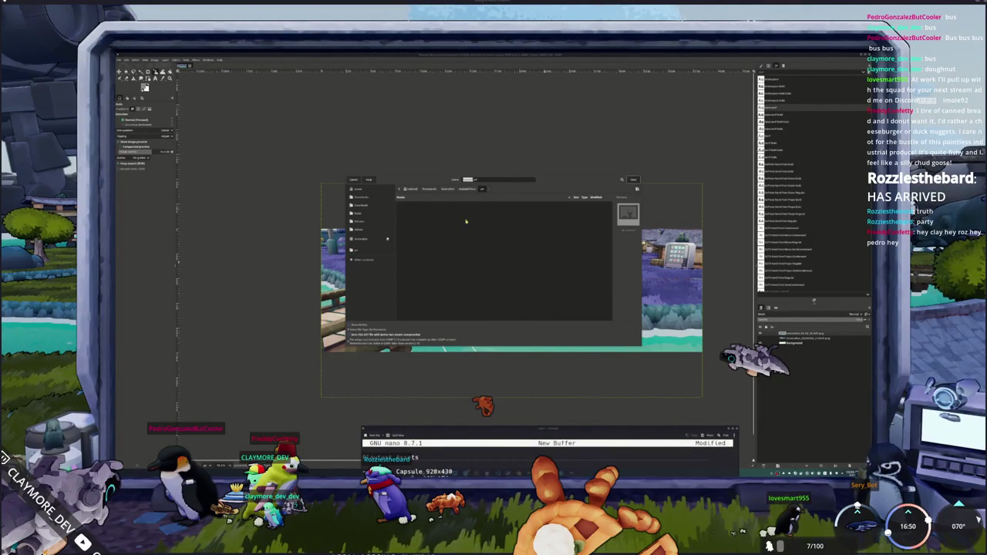
click(472, 190)
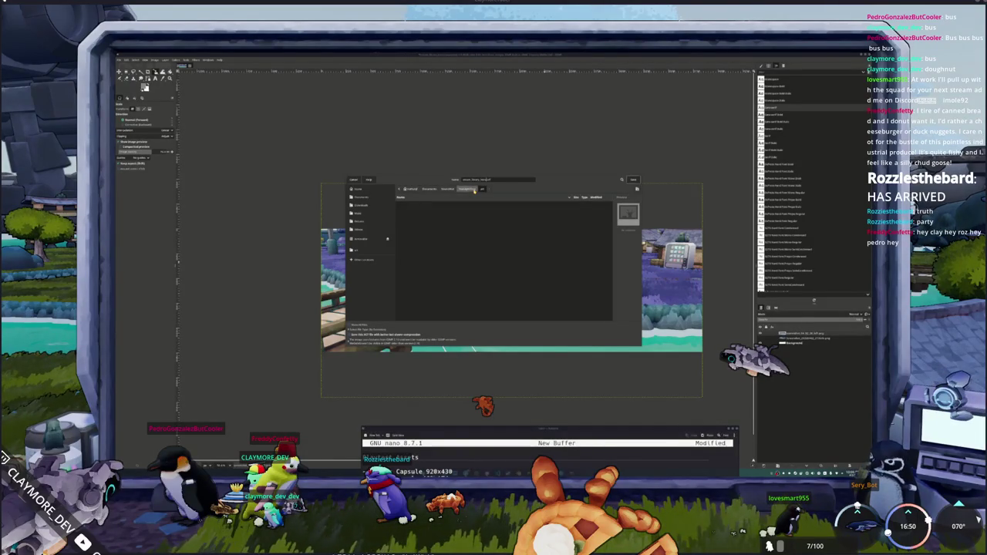
key(Return)
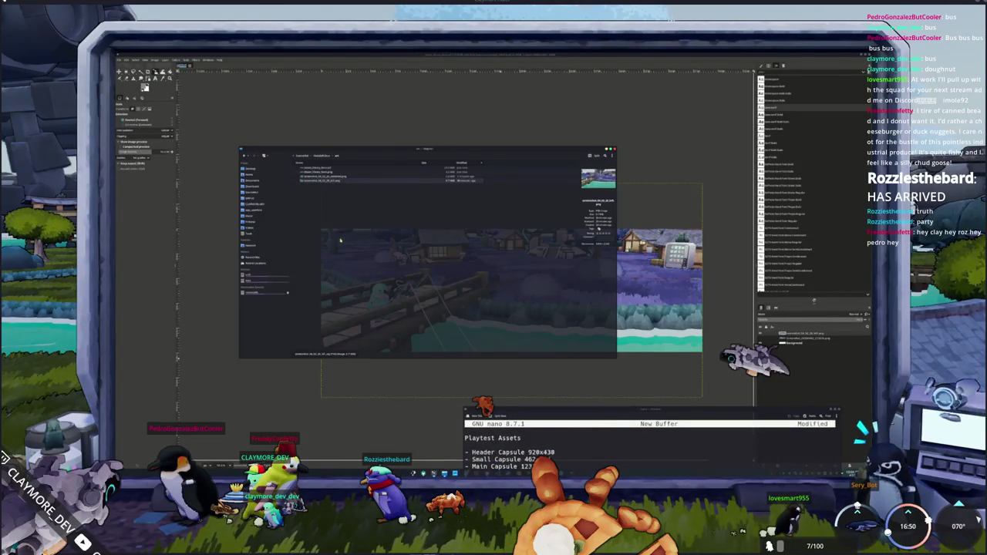
Step: Open steam_library_hero.png in GIMP, close the leftover file chooser, and shift the nano notes right
click(341, 171)
double_click(341, 171)
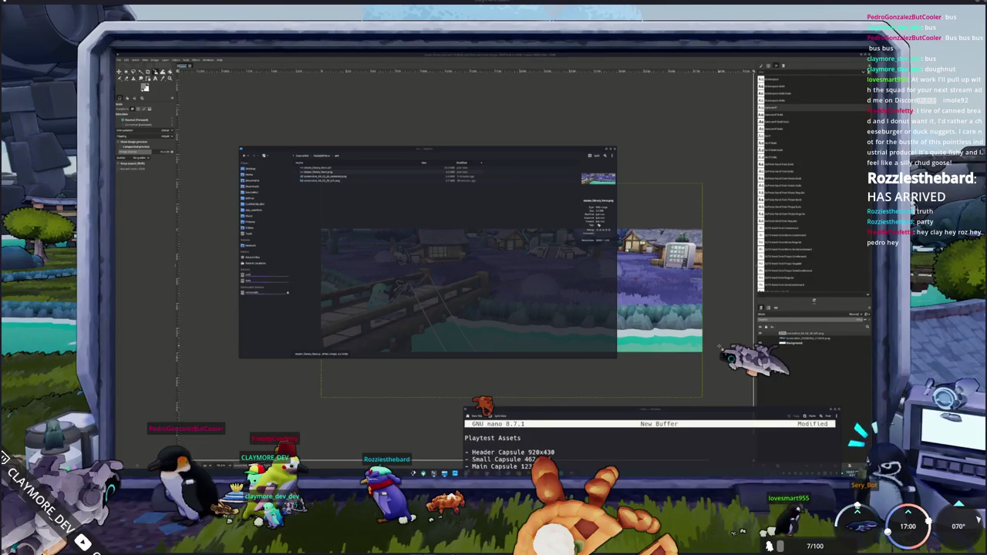
key(Return)
drag(536, 420, 668, 423)
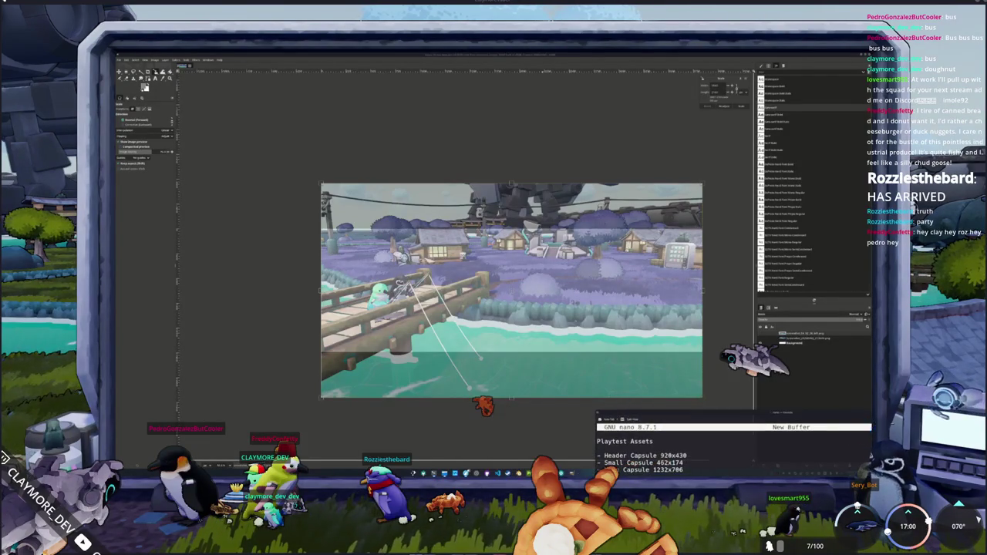
Step: Back in Blender, frame the HADALYTH ZERO title and save changes before opening a recent project
key(alt+Tab)
mouse_move(468, 272)
shift+middle_down()
mouse_move(420, 360)
mouse_move(484, 245)
shift+middle_up()
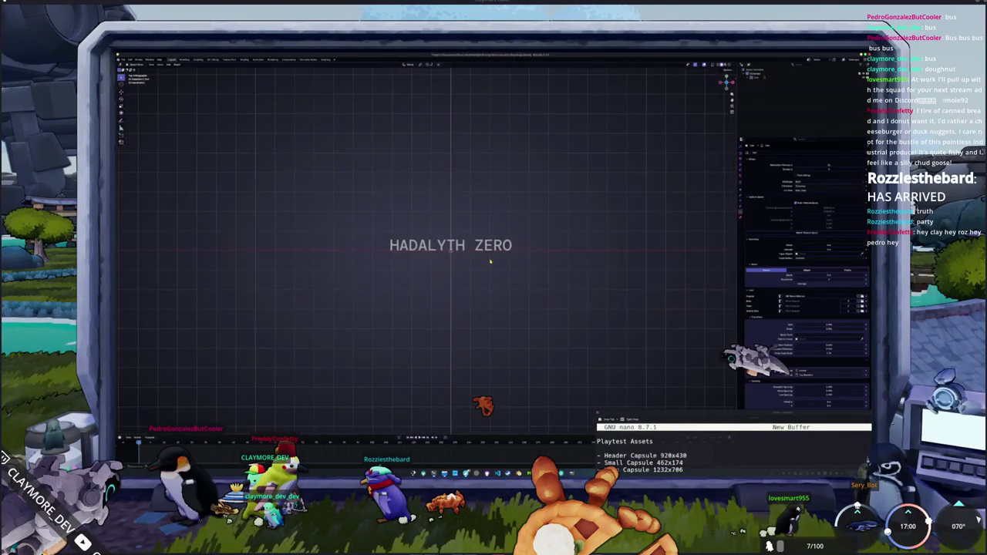
scroll(489, 263, up, 3)
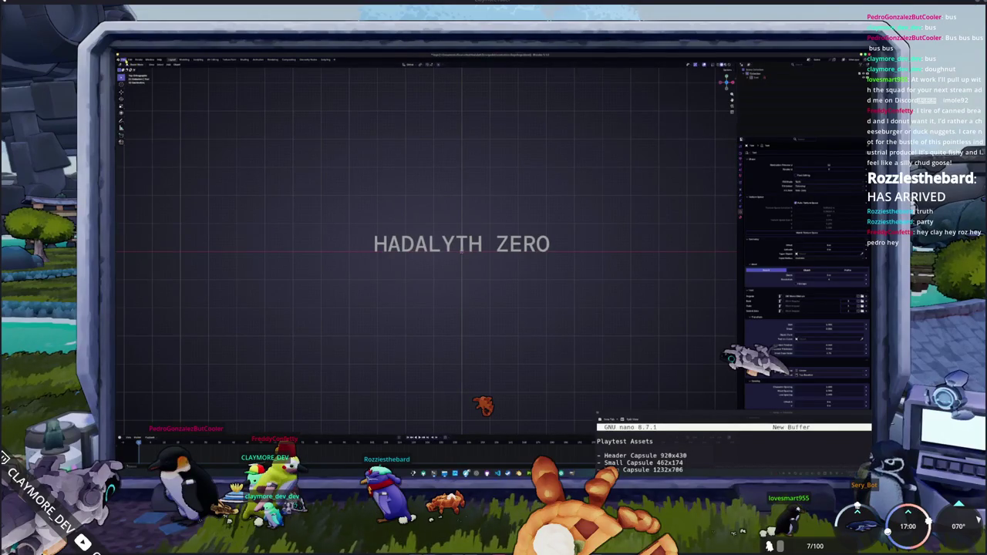
click(124, 60)
mouse_move(132, 75)
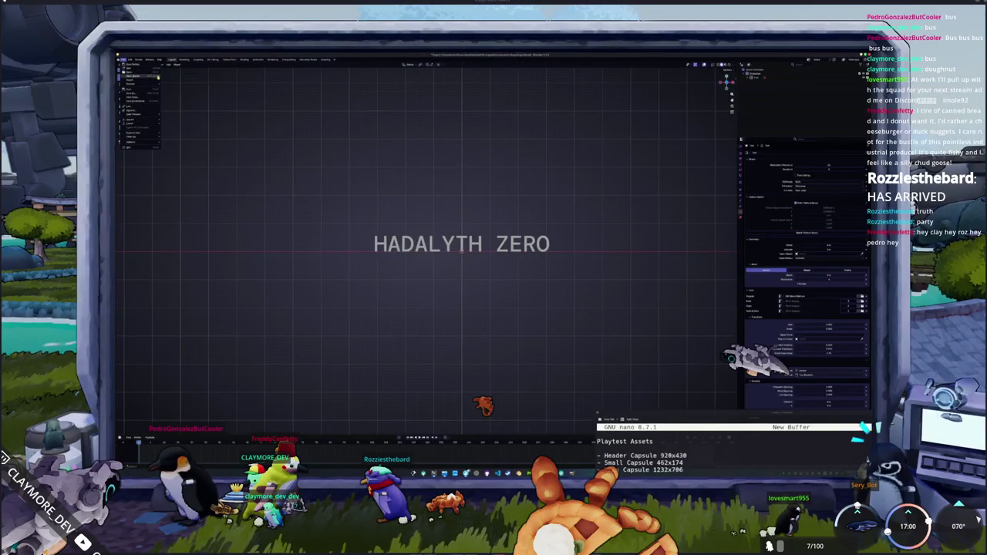
click(185, 142)
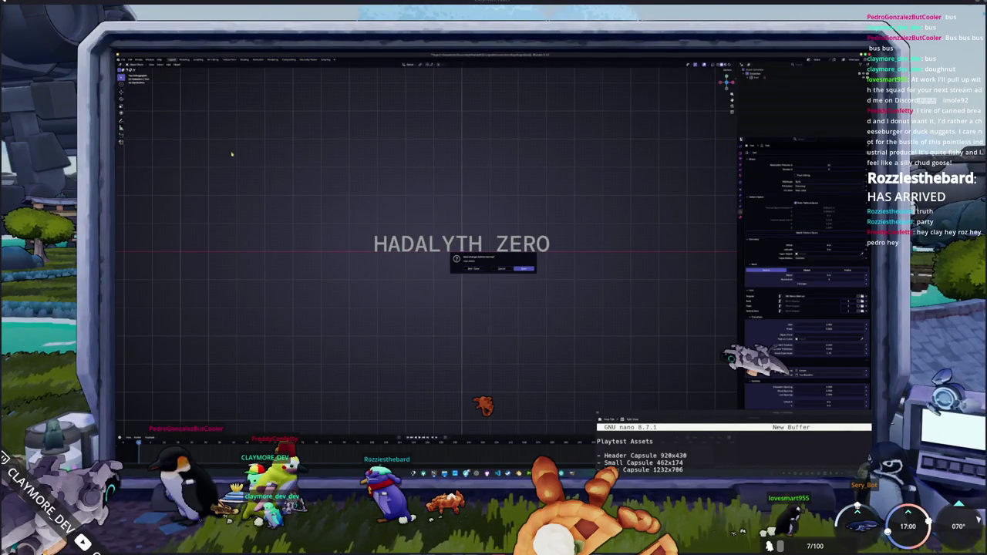
click(523, 268)
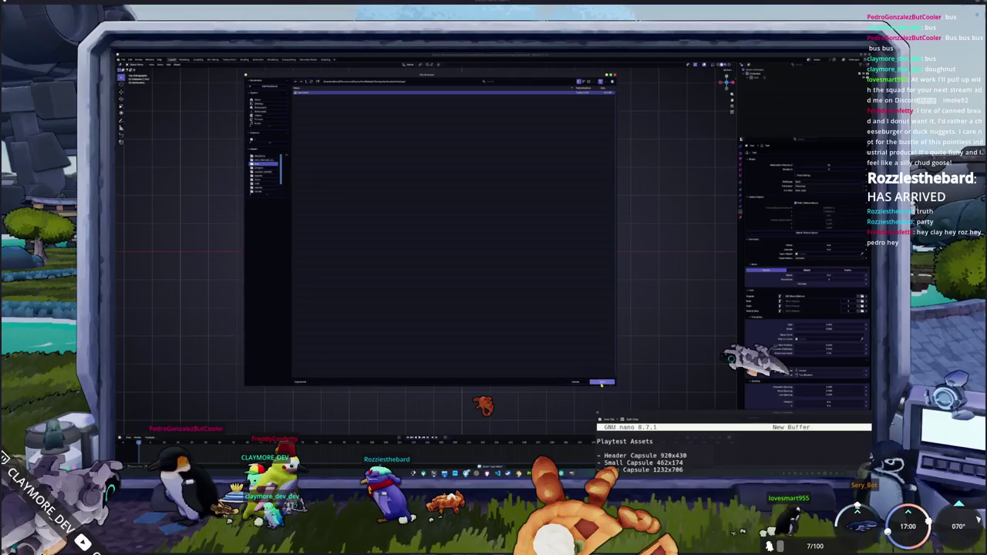
Step: Browse the project folders into the logo folder and load the HADALYTH title model file
click(337, 105)
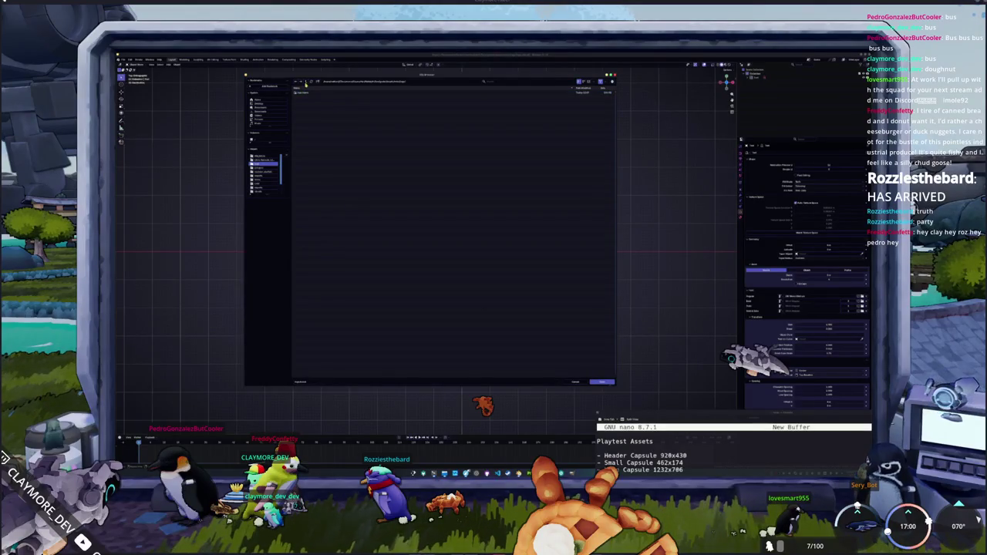
click(307, 83)
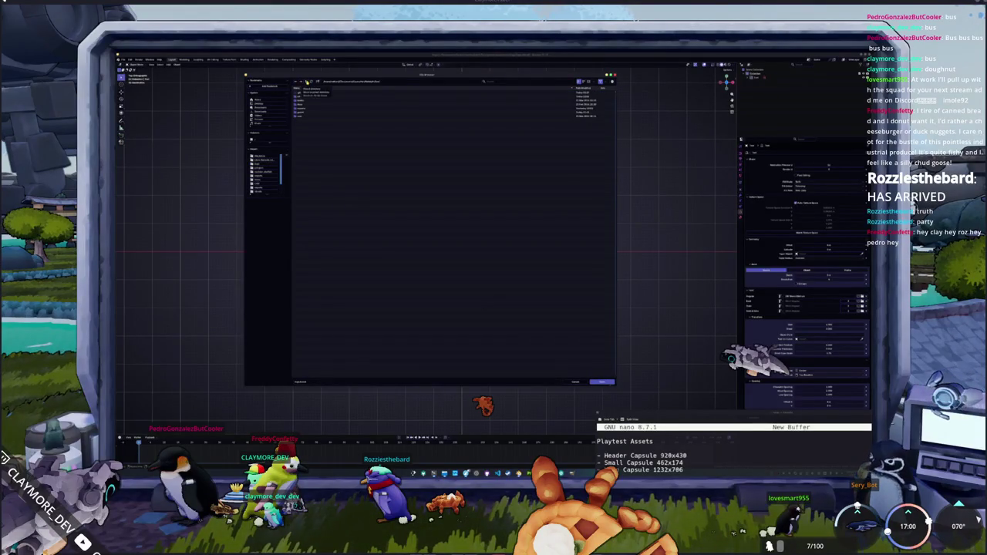
click(307, 81)
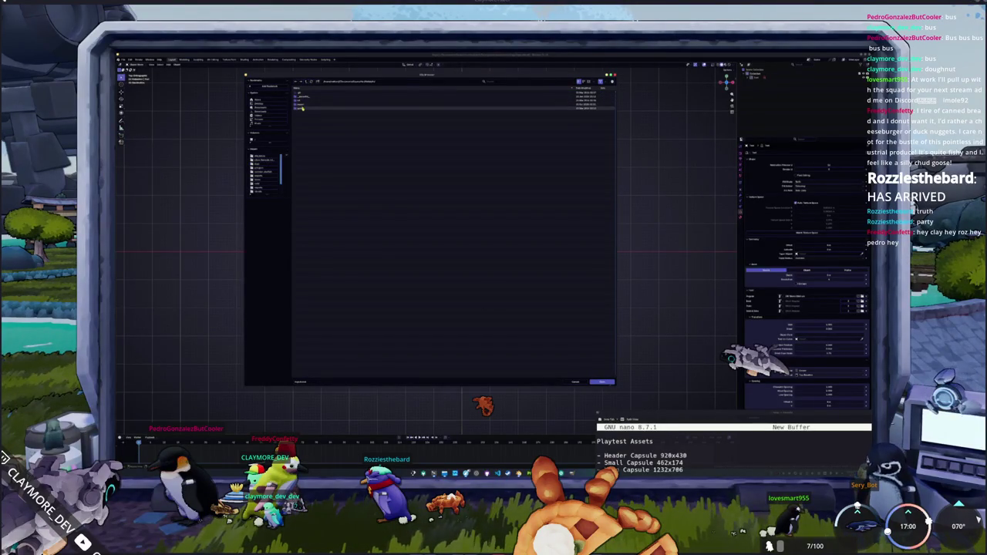
double_click(302, 109)
double_click(303, 106)
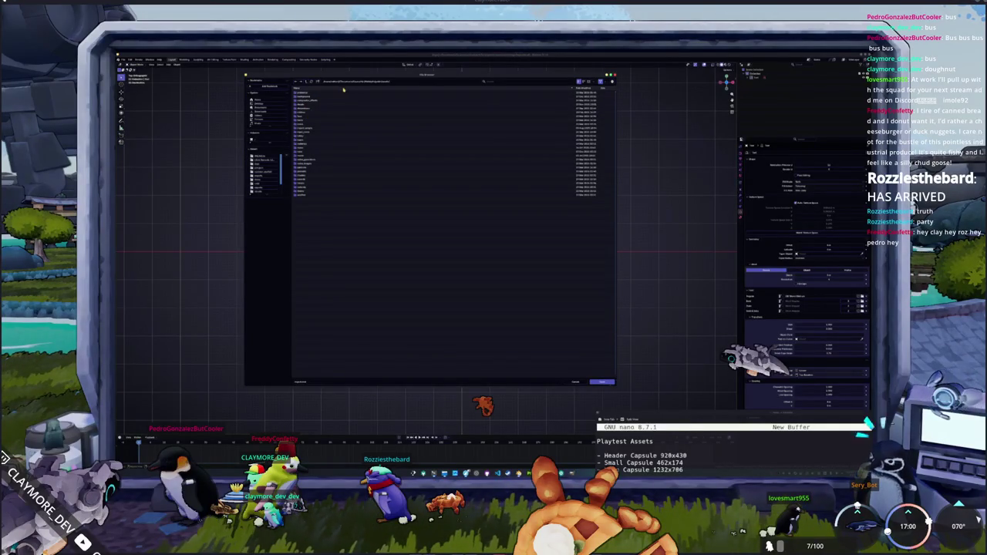
double_click(307, 138)
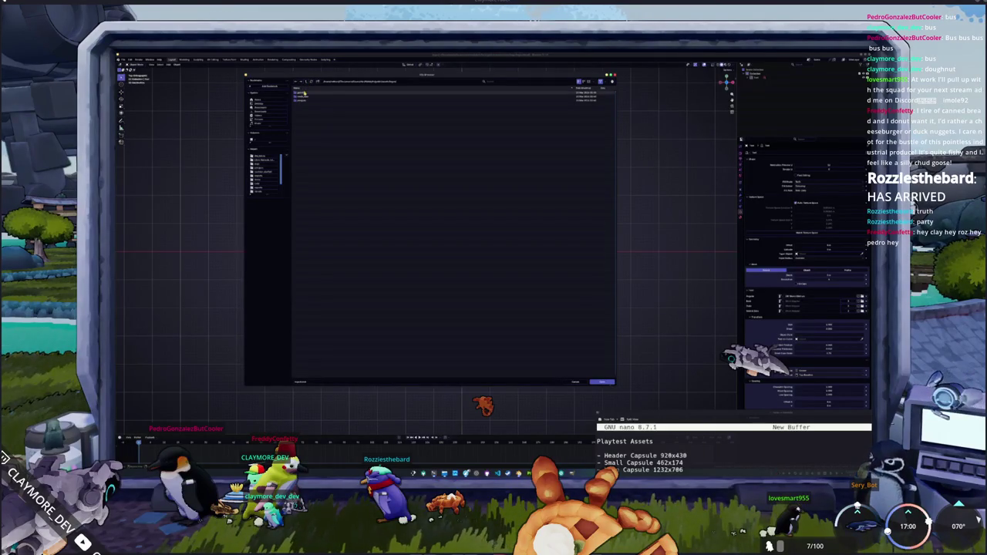
double_click(306, 92)
click(306, 82)
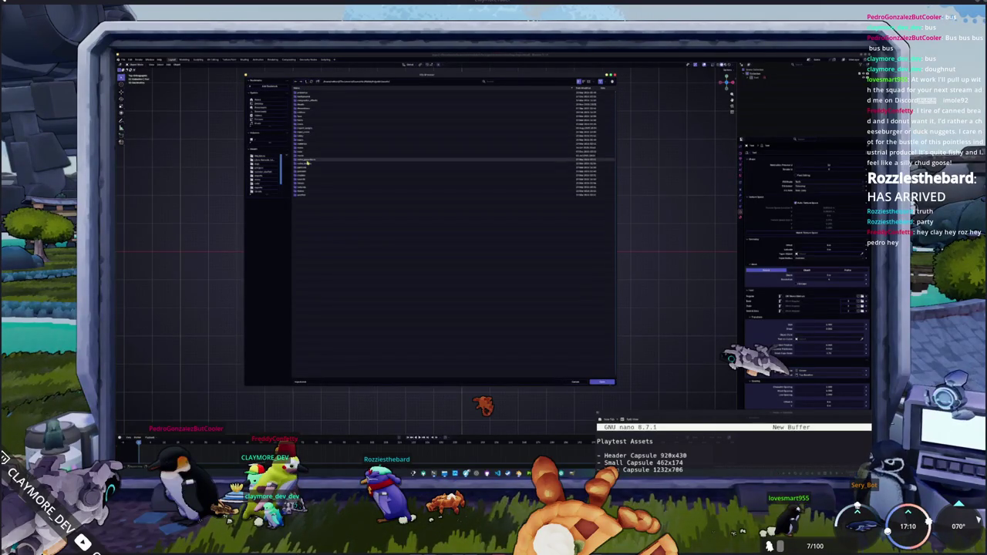
double_click(303, 147)
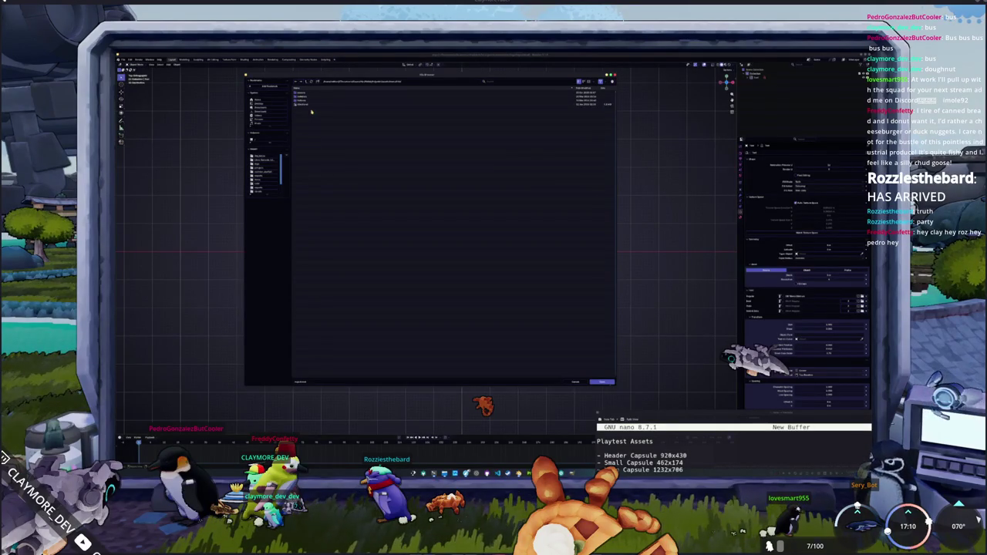
double_click(309, 106)
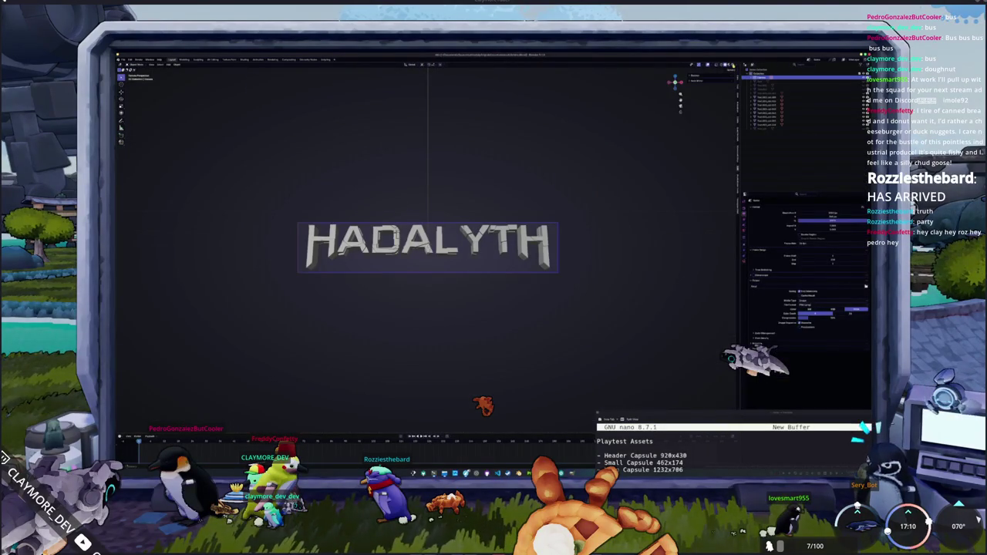
Step: Zoom around the extruded title and select the letter A, starting then cancelling a move
scroll(570, 184, up, 2)
scroll(571, 184, up, 2)
scroll(571, 184, up, 2)
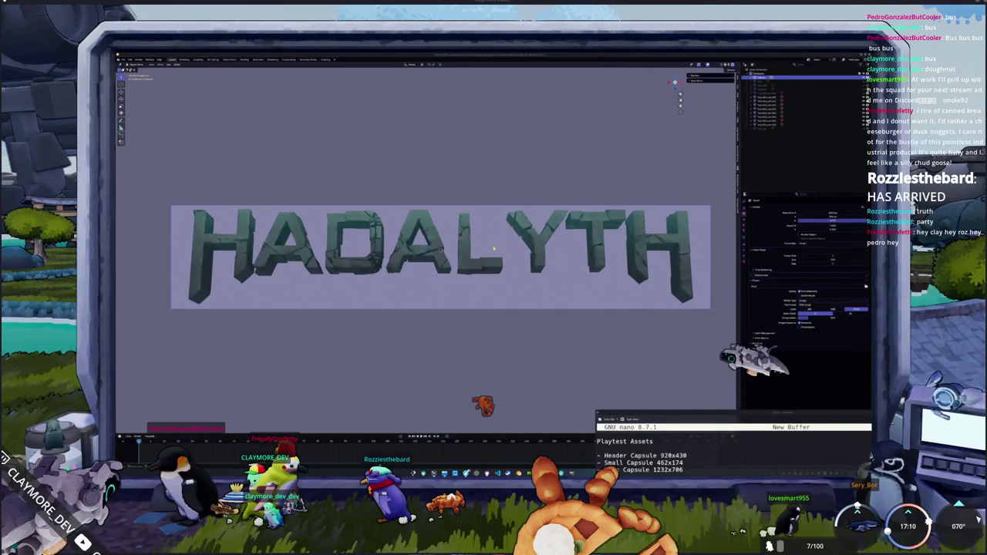
scroll(494, 248, down, 2)
scroll(484, 252, down, 1)
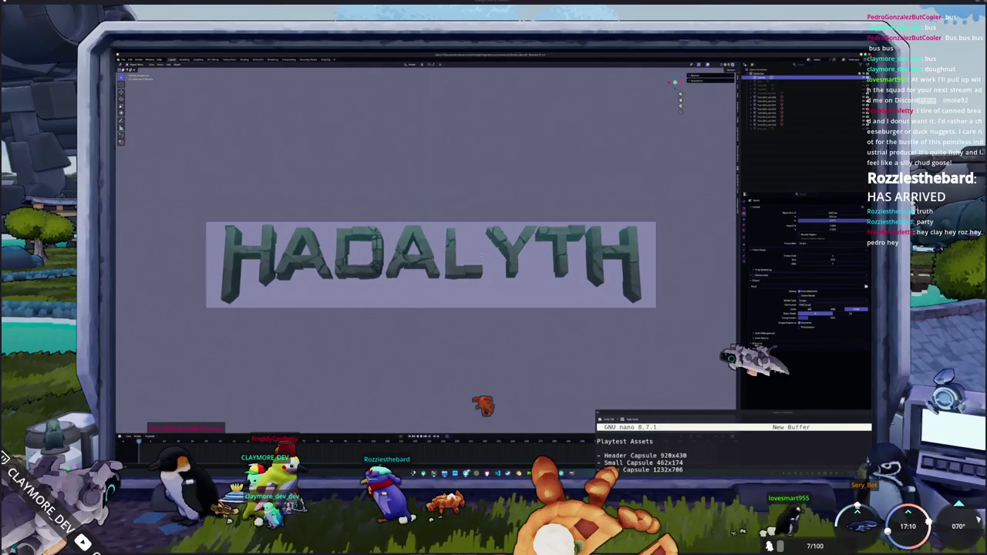
click(447, 278)
click(434, 272)
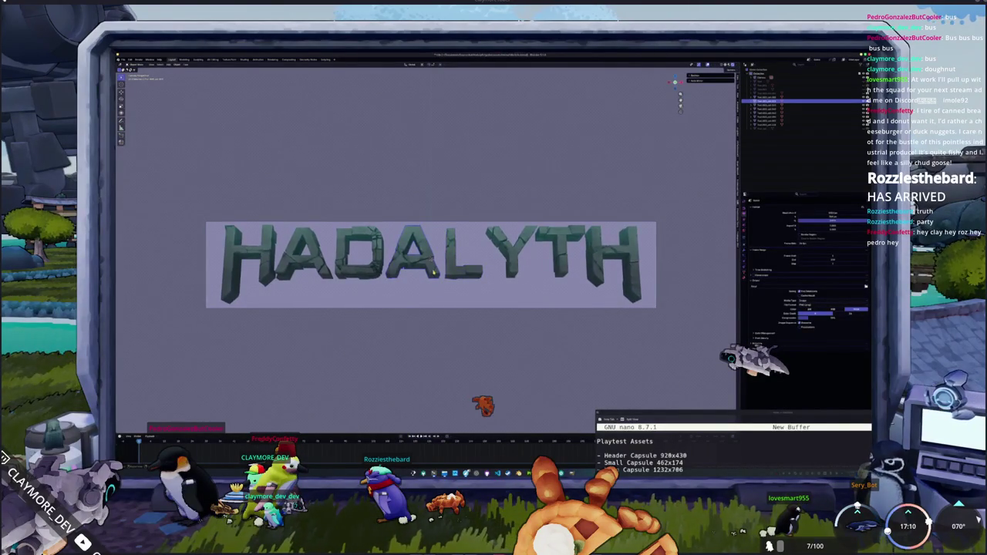
key(g)
key(Escape)
Step: Select the other title objects one by one from the scene list
scroll(424, 269, down, 3)
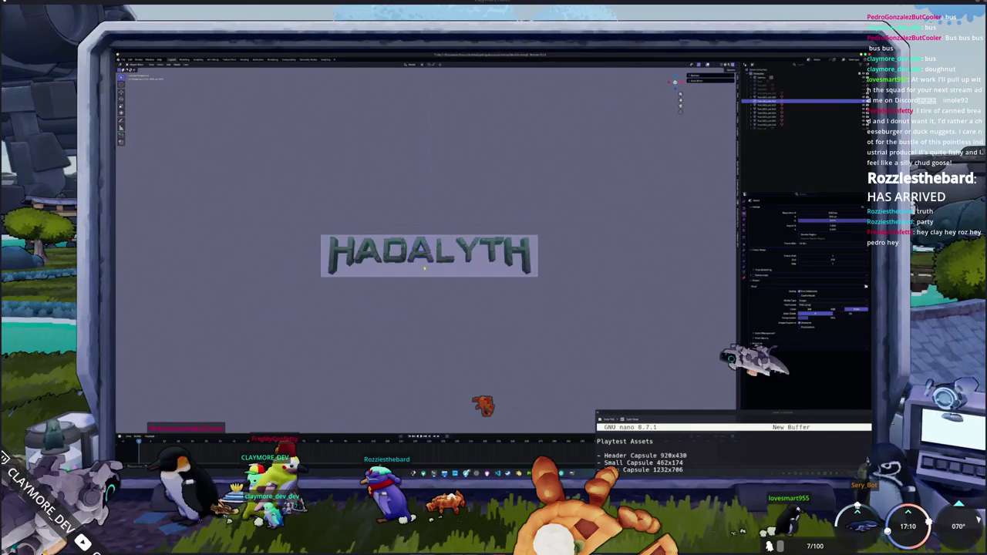
click(411, 300)
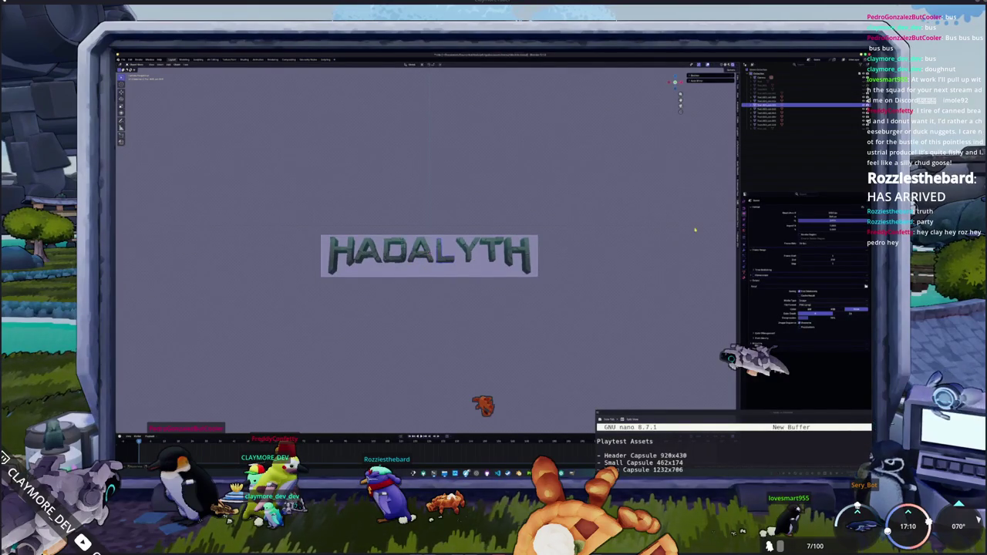
click(761, 92)
click(772, 130)
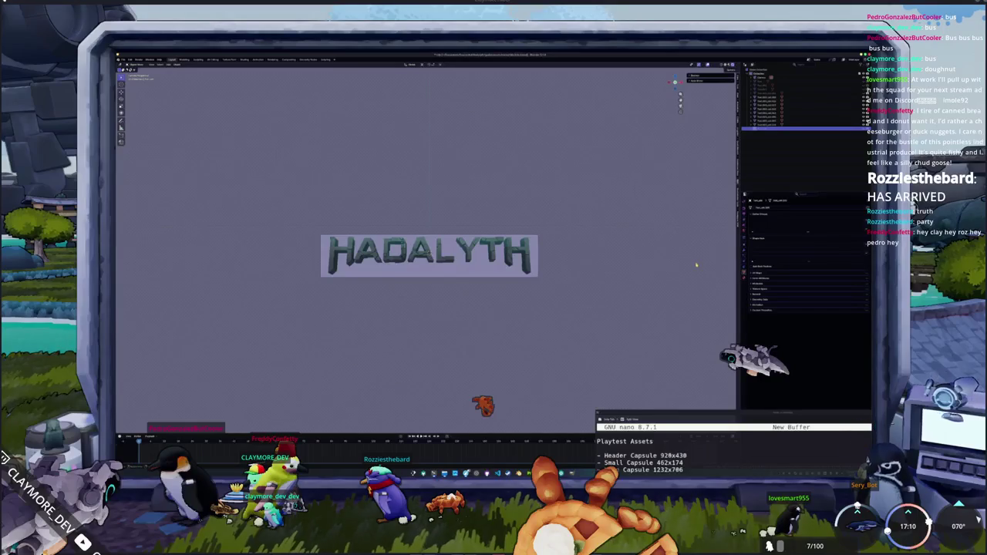
Step: Add a Text object and delete it, then open the File menu
key(shift+a)
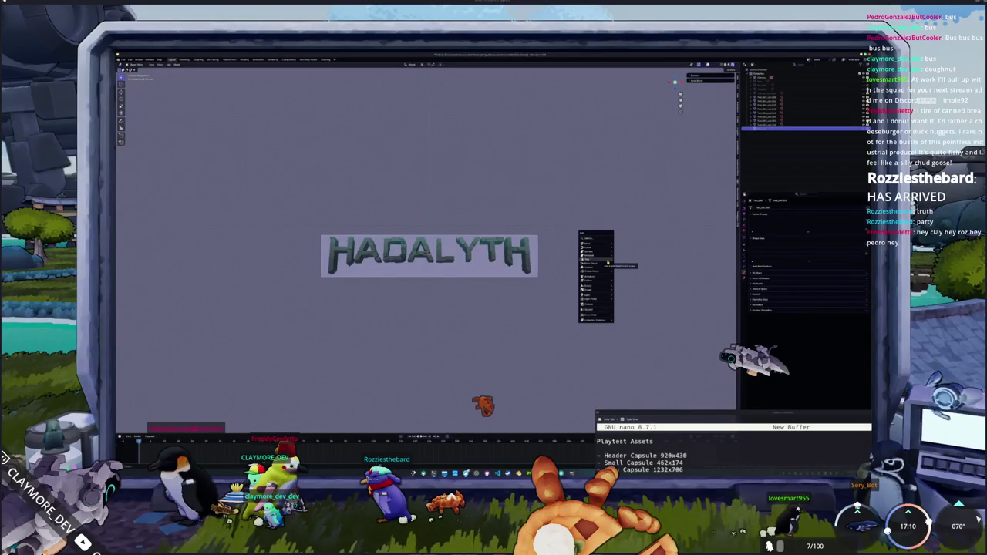
click(608, 264)
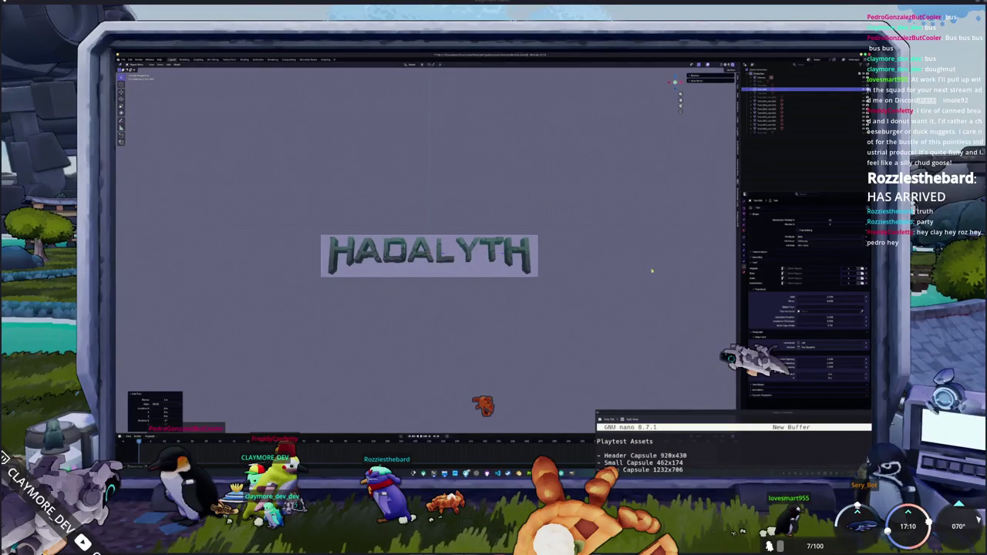
key(x)
click(637, 266)
click(130, 59)
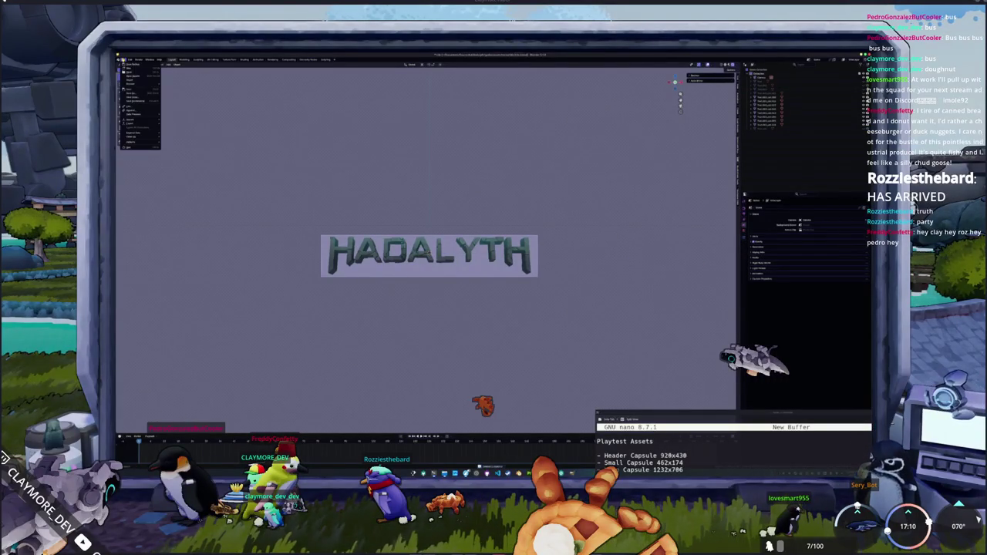
Step: Discard unsaved changes and reopen the recent HADALYTH ZERO flat-title file without saving
click(138, 76)
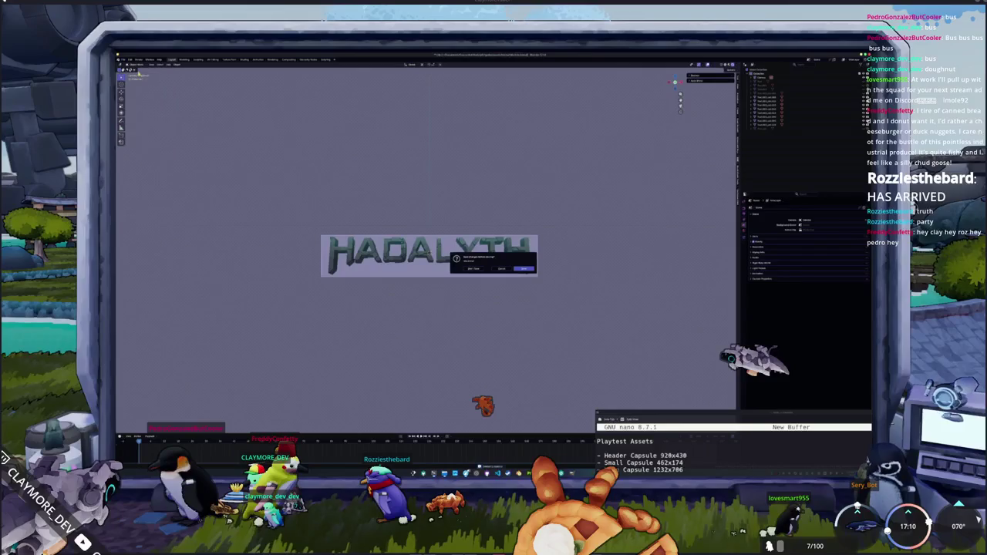
click(477, 270)
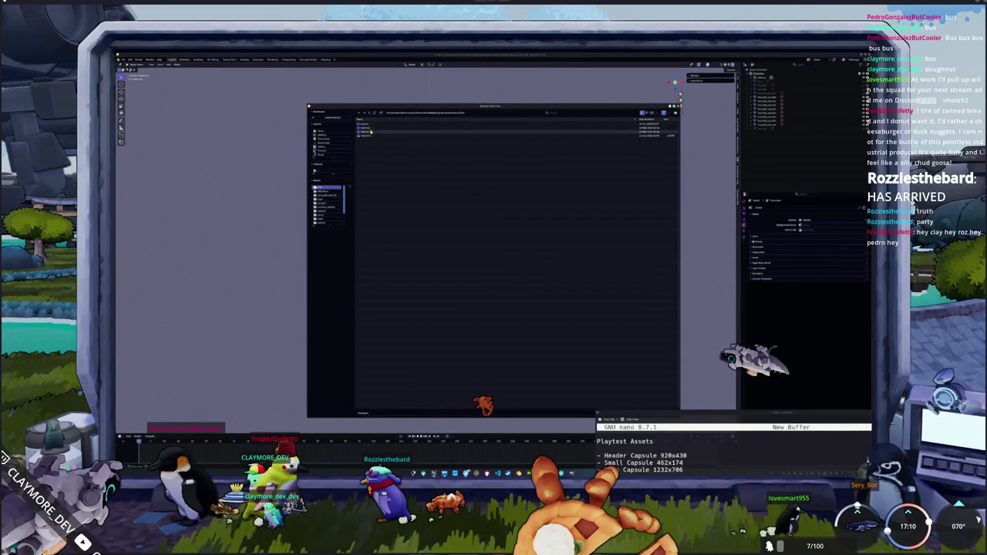
click(371, 132)
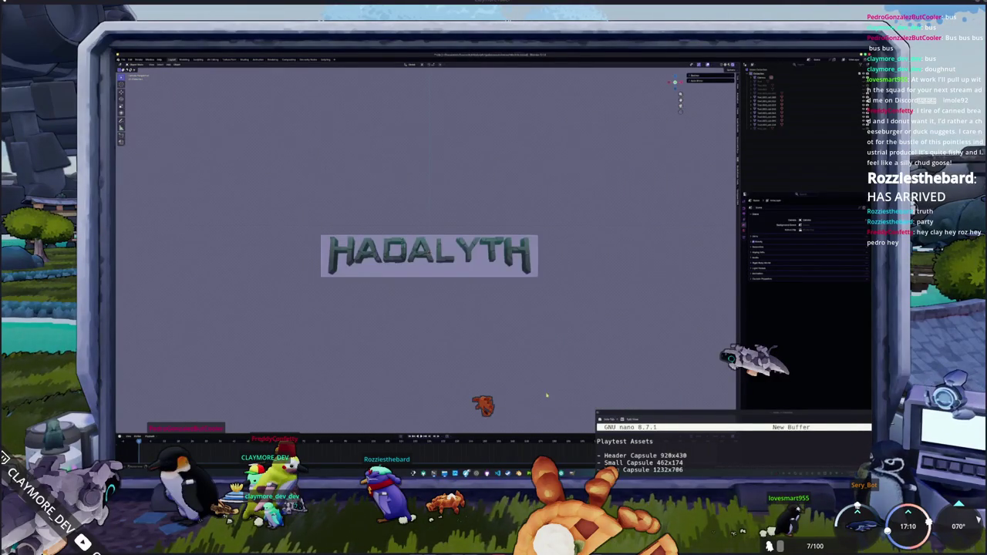
click(124, 59)
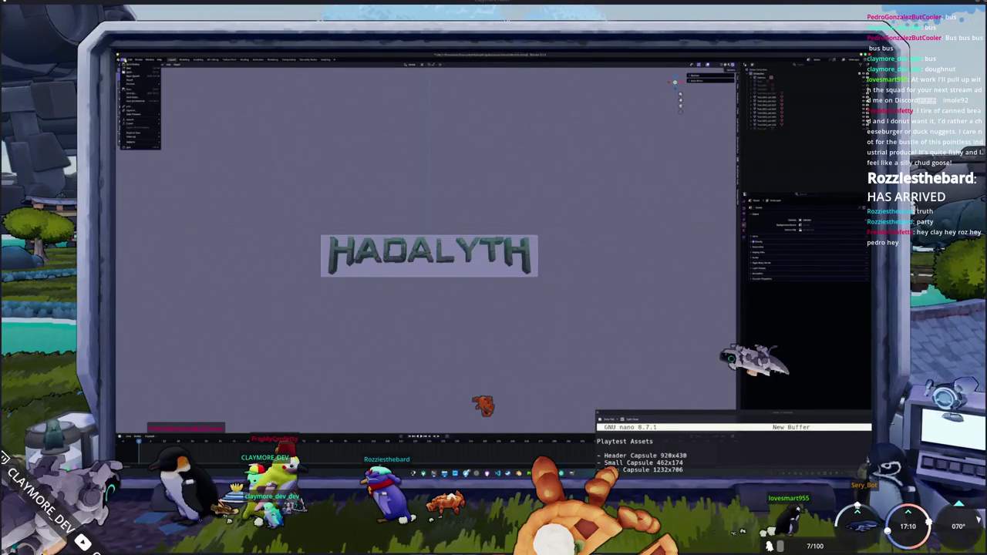
mouse_move(135, 84)
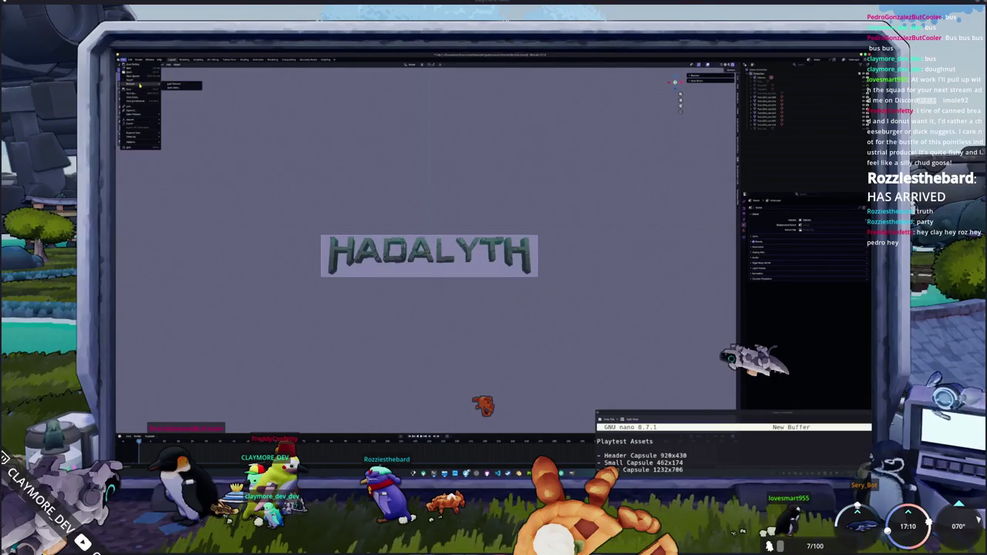
click(179, 80)
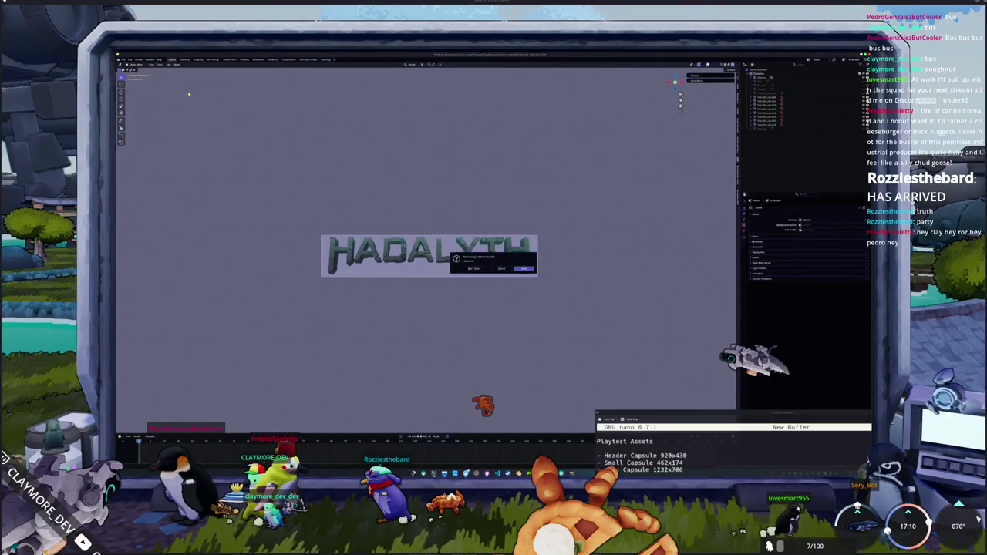
click(527, 268)
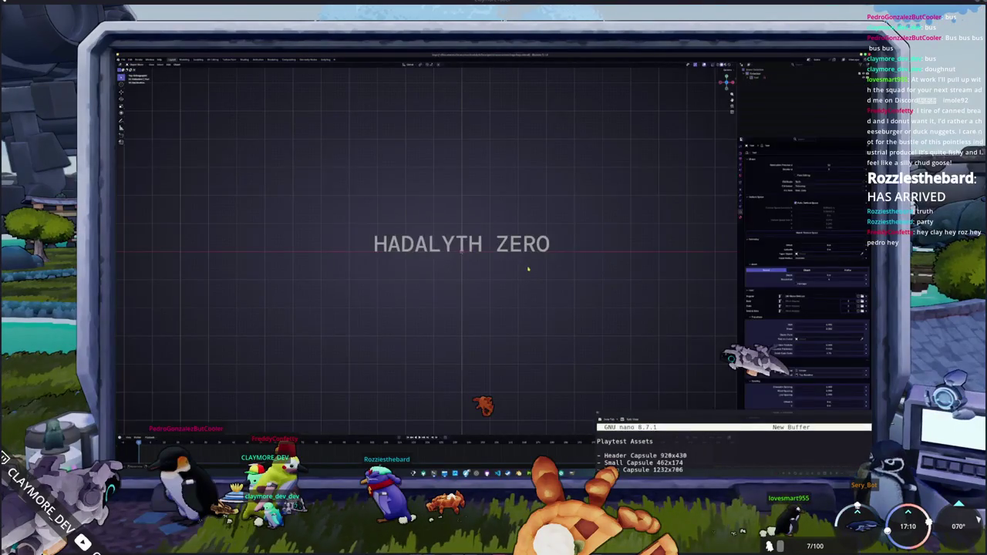
Step: Select all the HADALYTH ZERO text and apply the Libre Barcode font from the barcode font folder
scroll(517, 256, down, 2)
key(Tab)
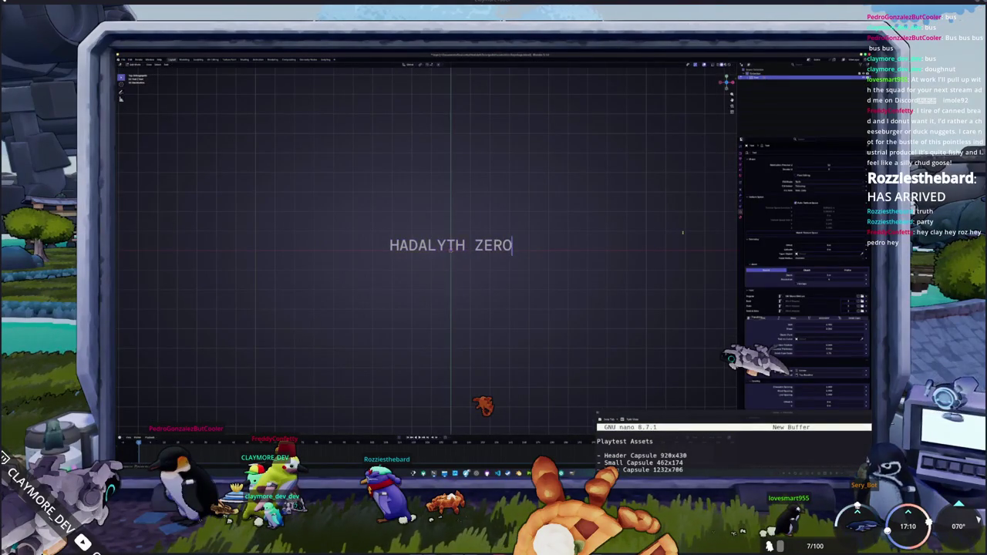
key(ctrl+a)
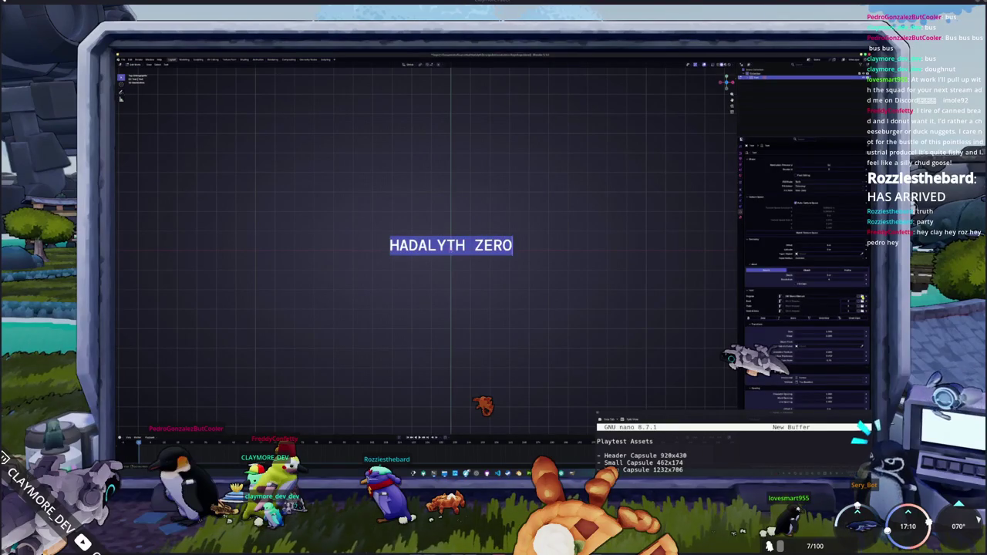
click(847, 299)
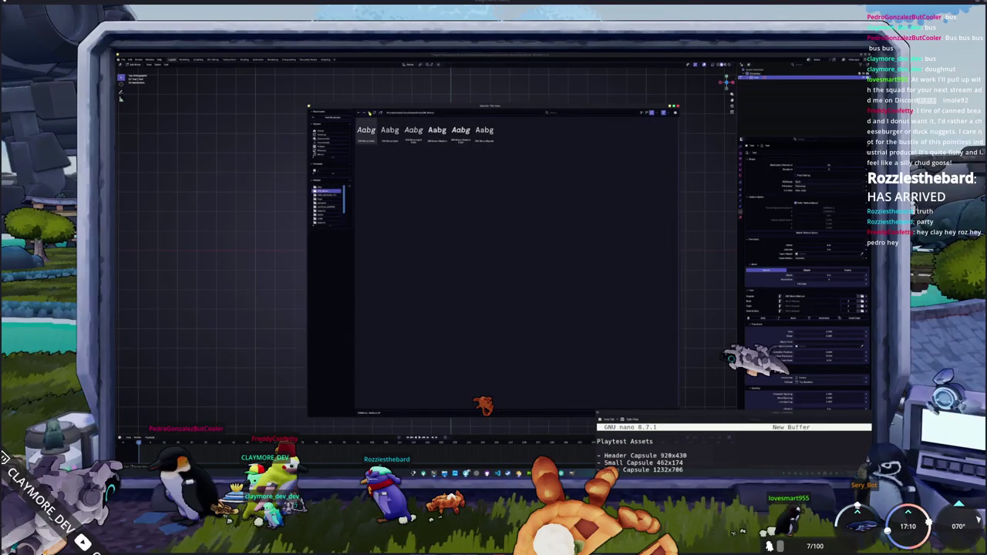
key(BackSpace)
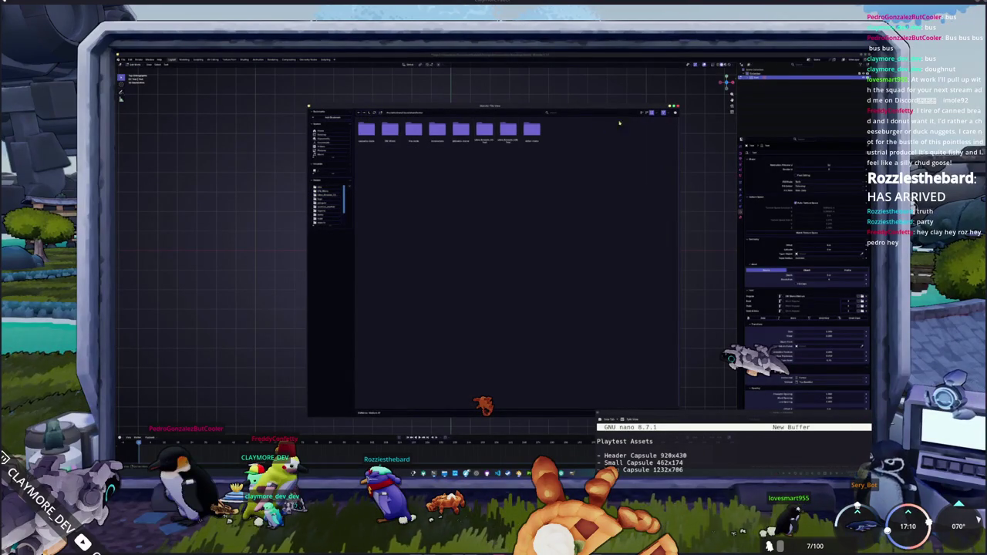
click(642, 113)
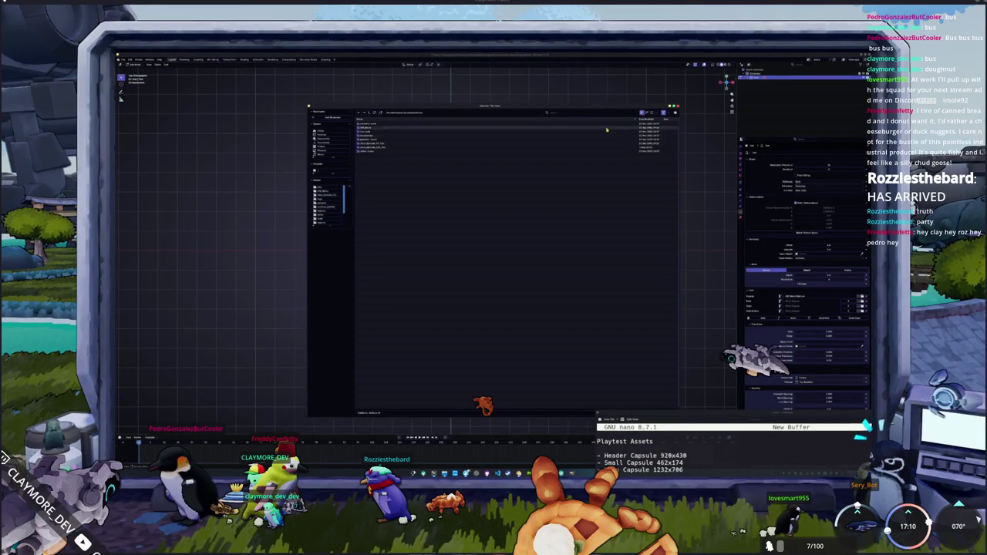
double_click(382, 149)
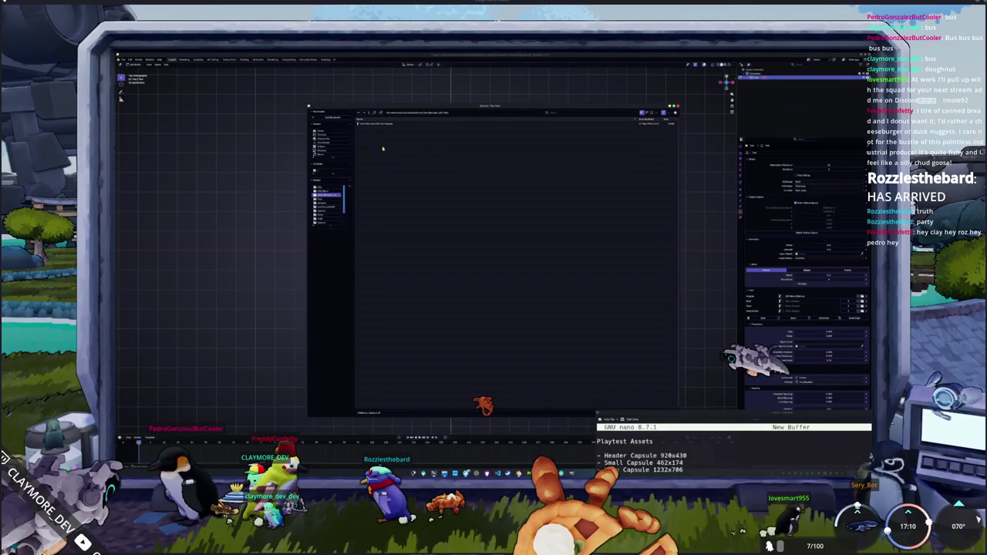
double_click(387, 124)
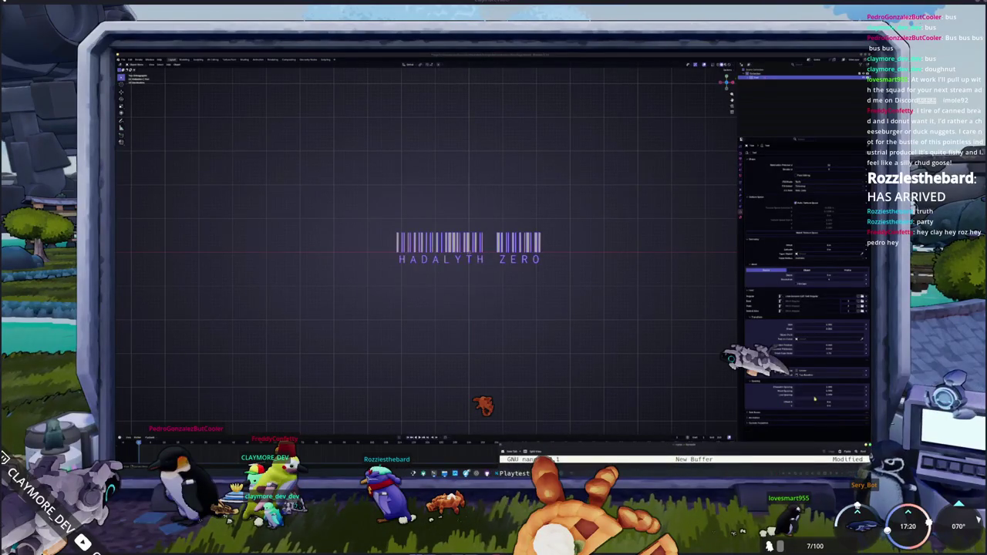
Step: Try widening the barcode title's Character Spacing, then cancel the edit
drag(818, 391, 802, 401)
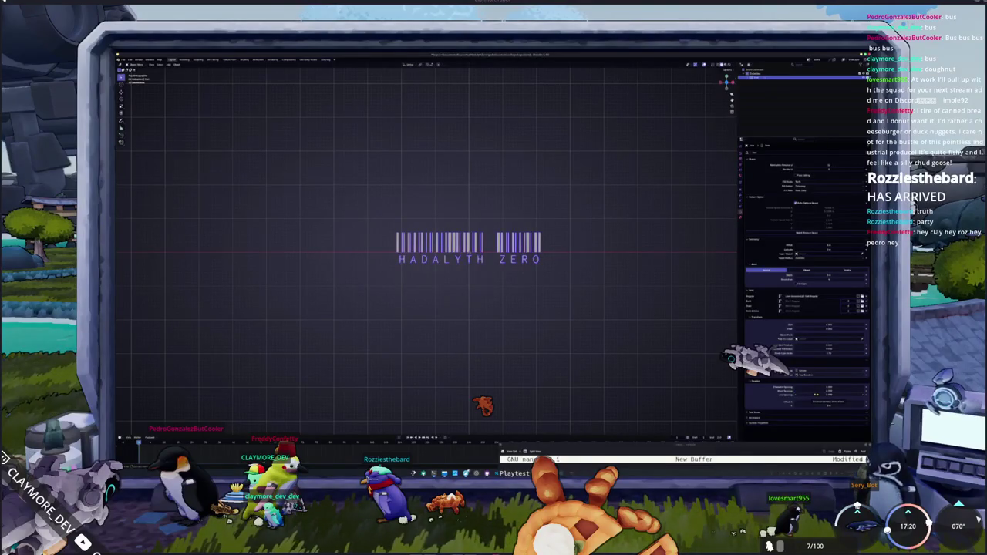
click(816, 395)
key(Escape)
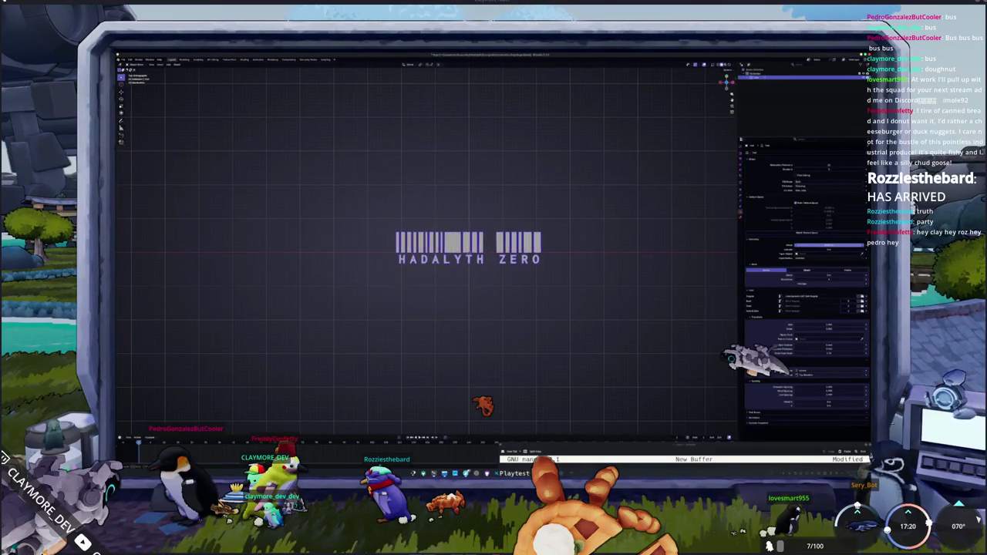
Step: Reapply the barcode font and place a duplicate of the title above the original
key(Home)
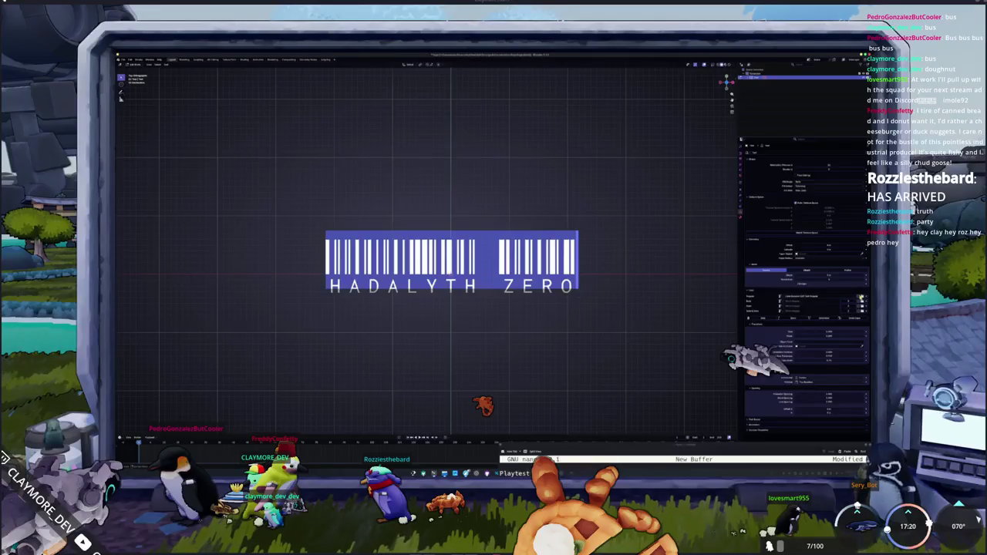
key(alt+o)
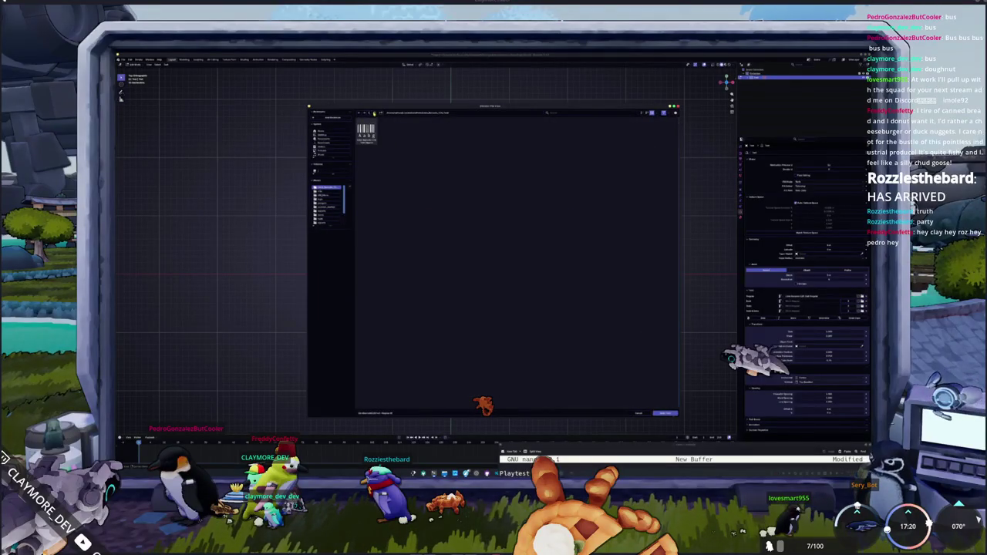
double_click(368, 131)
scroll(511, 261, down, 3)
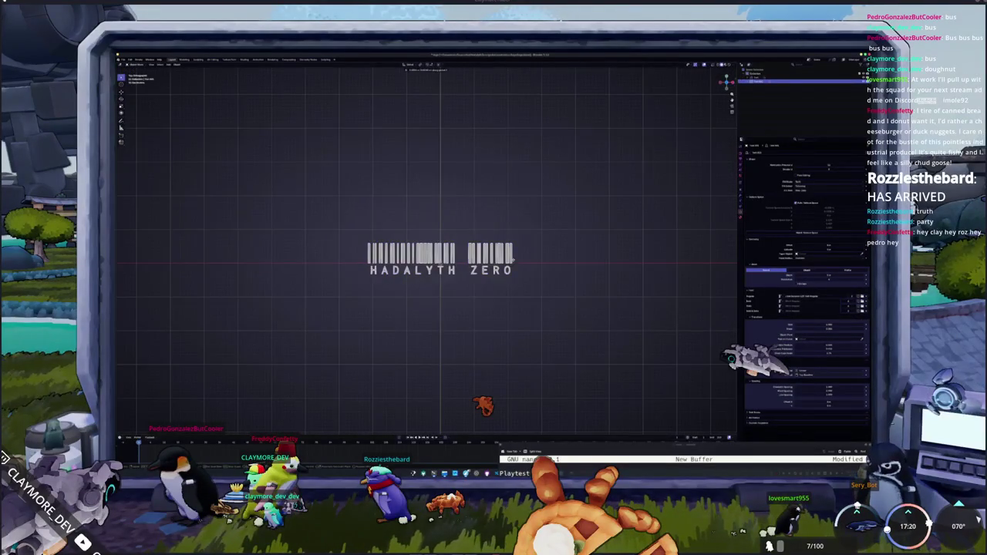
key(shift+d)
click(507, 222)
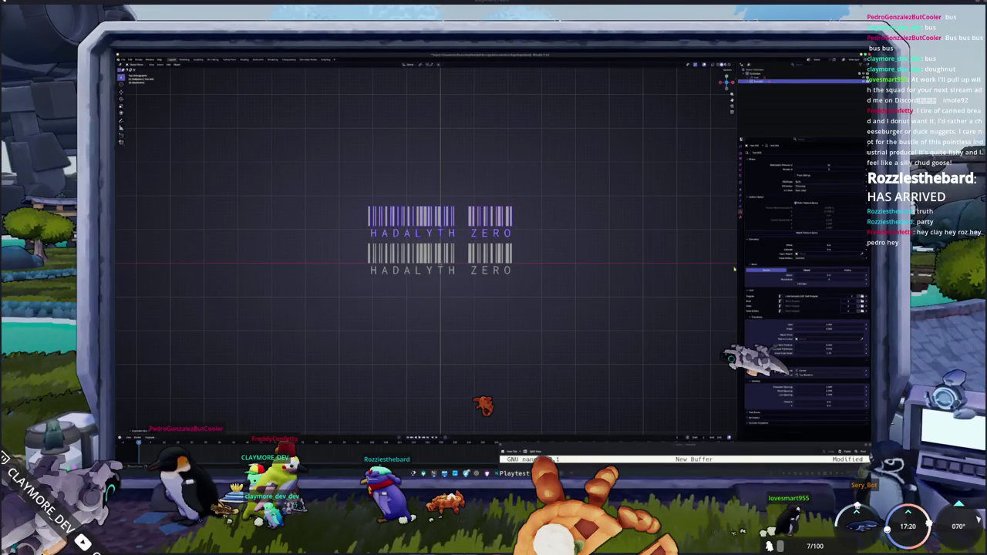
Step: Give the upper copy a sans font, nudge it down, and widen the barcode lettering's spacing
key(shift+a)
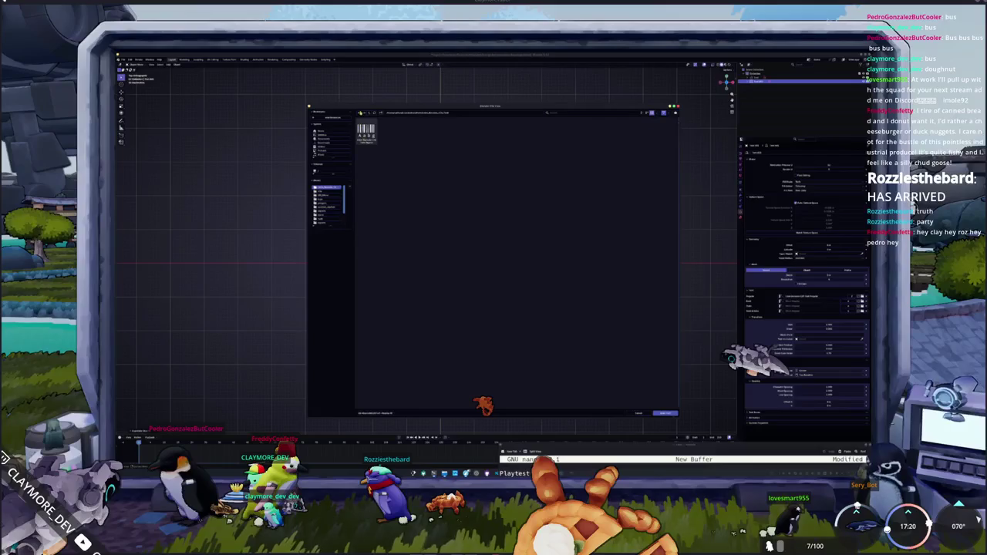
click(368, 114)
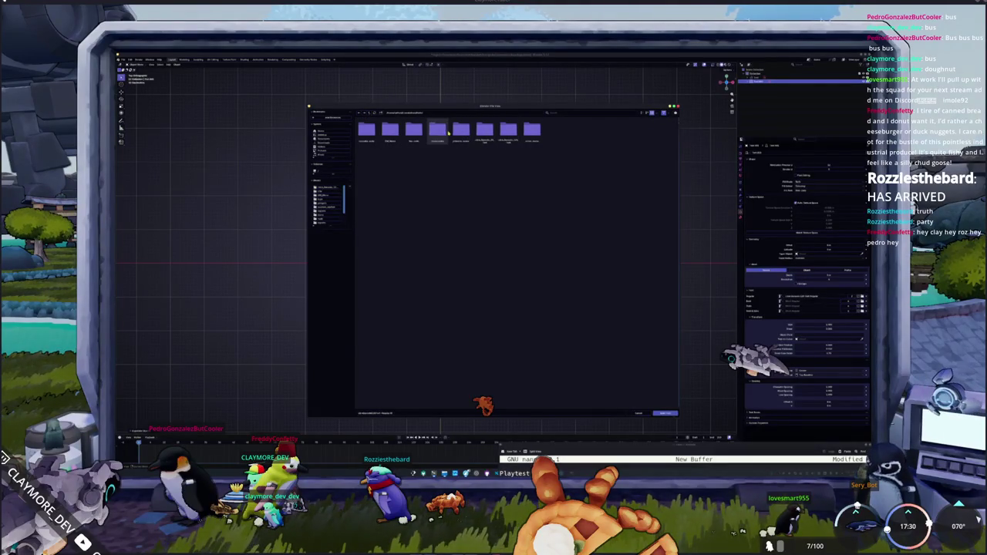
double_click(389, 131)
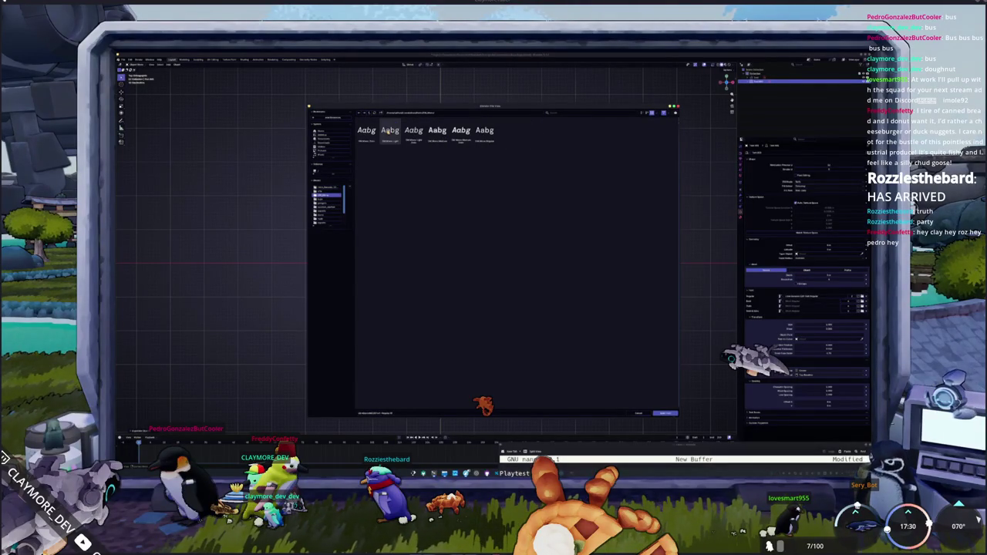
double_click(438, 132)
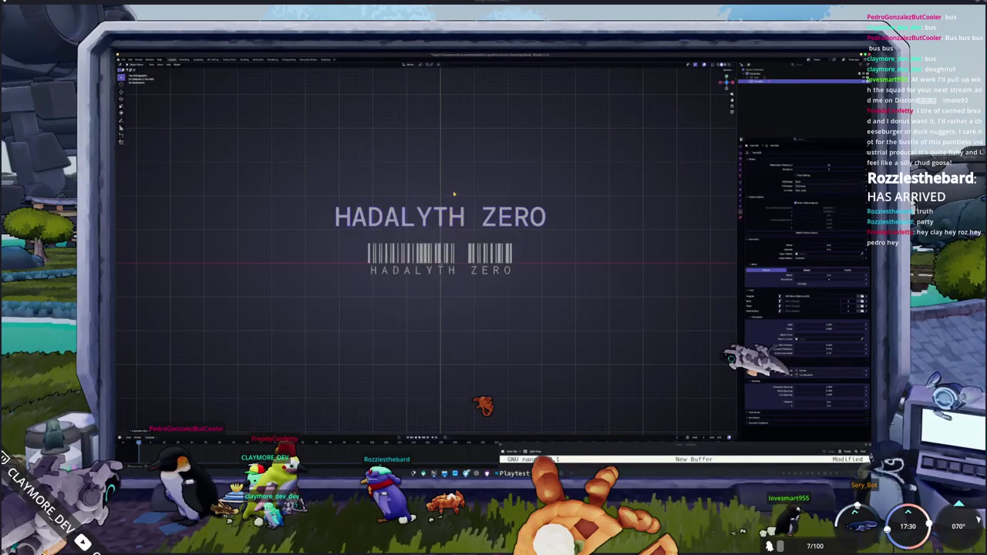
drag(492, 220, 490, 246)
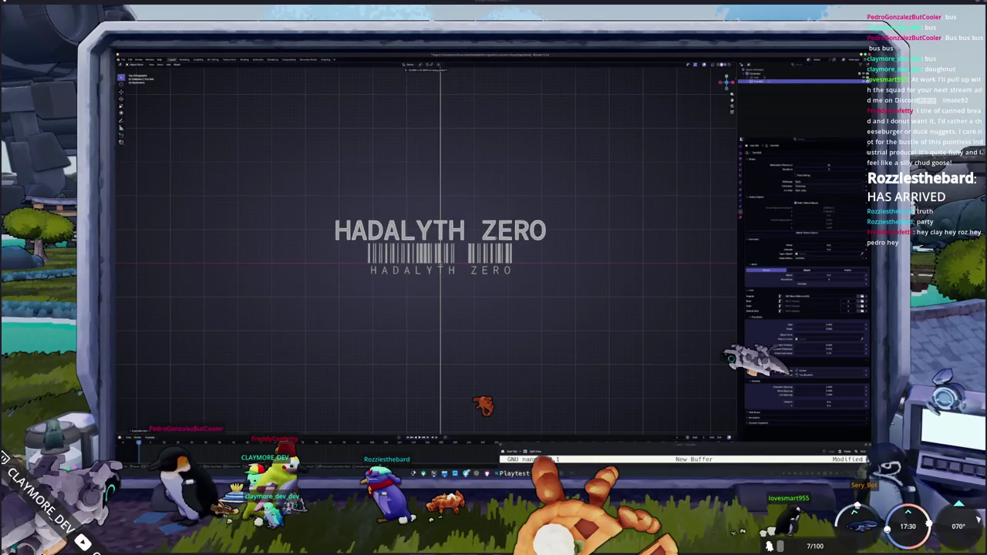
click(475, 258)
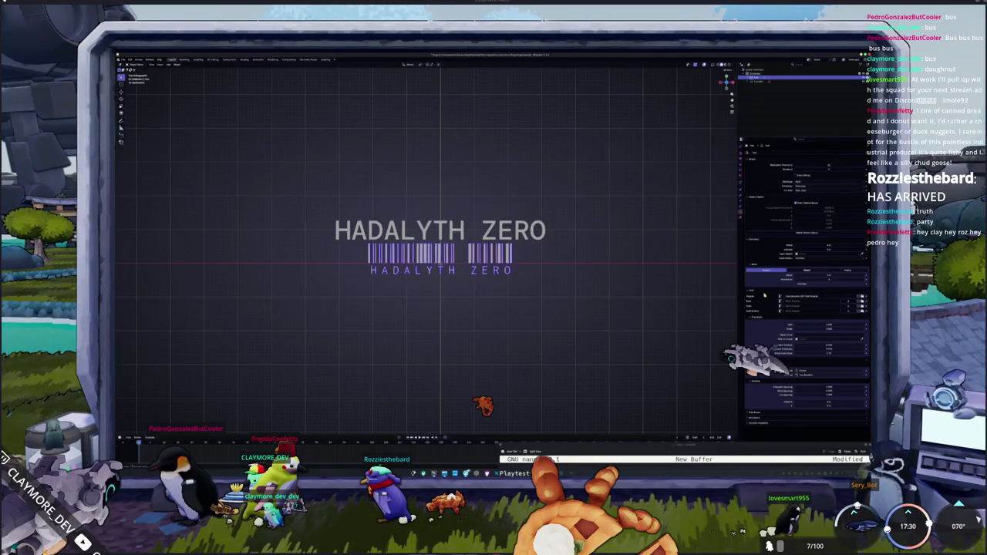
mouse_move(810, 386)
mouse_down()
mouse_move(857, 386)
mouse_move(817, 387)
mouse_move(840, 386)
mouse_move(829, 387)
mouse_up()
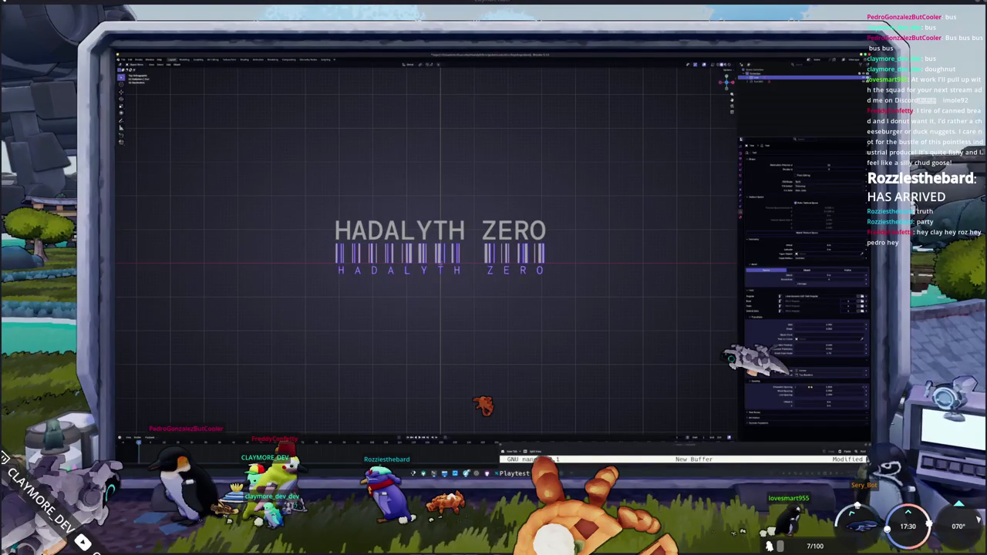
Step: Zoom in on the title's first letters and set a new Character Spacing for the barcode lettering
scroll(332, 276, up, 5)
mouse_move(332, 275)
shift+middle_down()
mouse_move(568, 296)
mouse_move(419, 267)
shift+middle_up()
scroll(568, 295, up, 3)
scroll(516, 286, up, 1)
scroll(677, 364, up, 2)
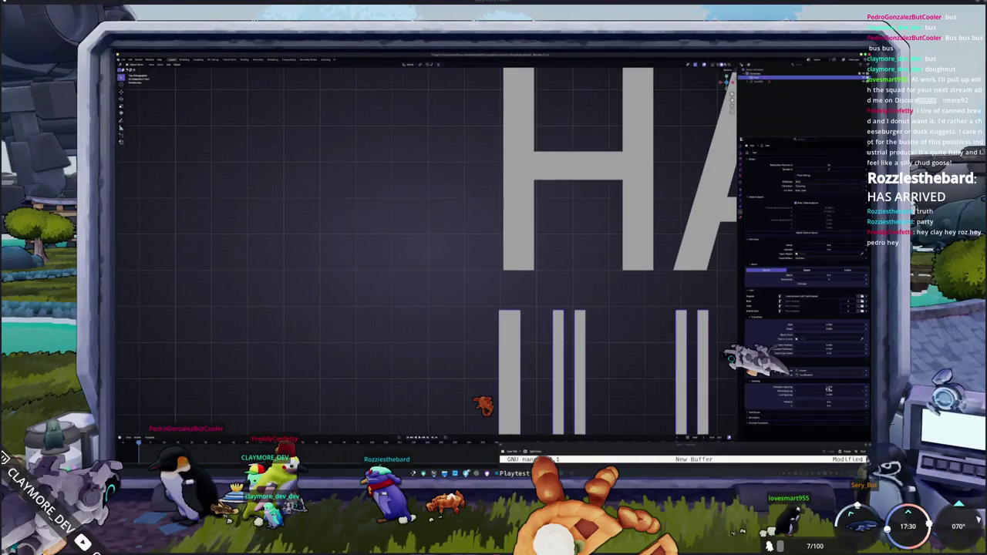
mouse_move(829, 387)
mouse_down()
mouse_move(848, 387)
mouse_move(829, 388)
mouse_up()
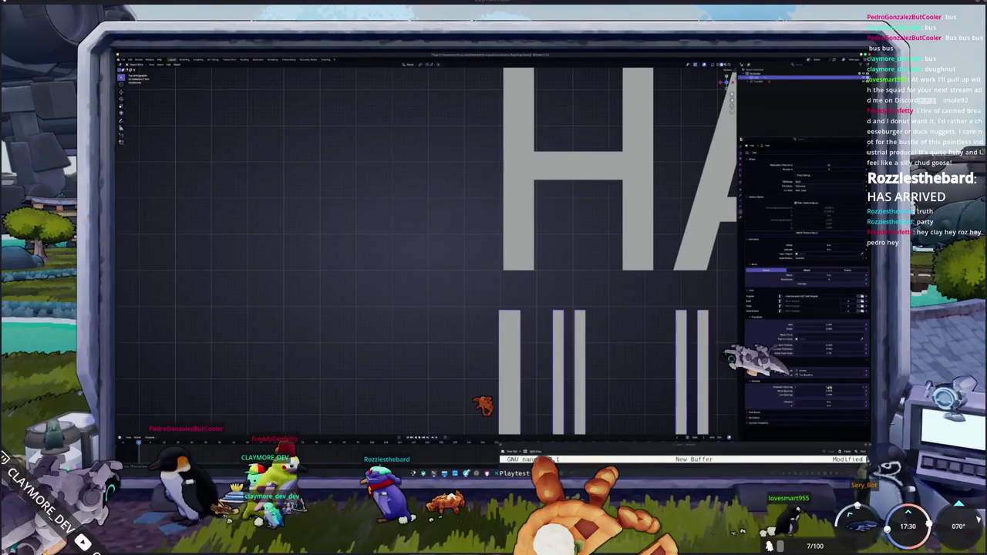
click(820, 388)
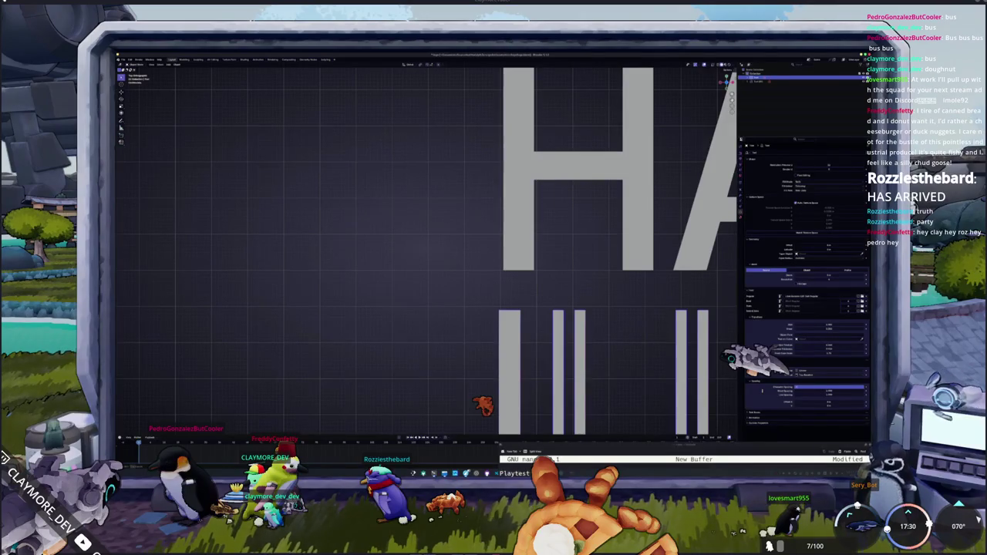
key(Return)
Step: Refine the barcode Character Spacing again so it lines up beneath the title, then zoom out
click(826, 387)
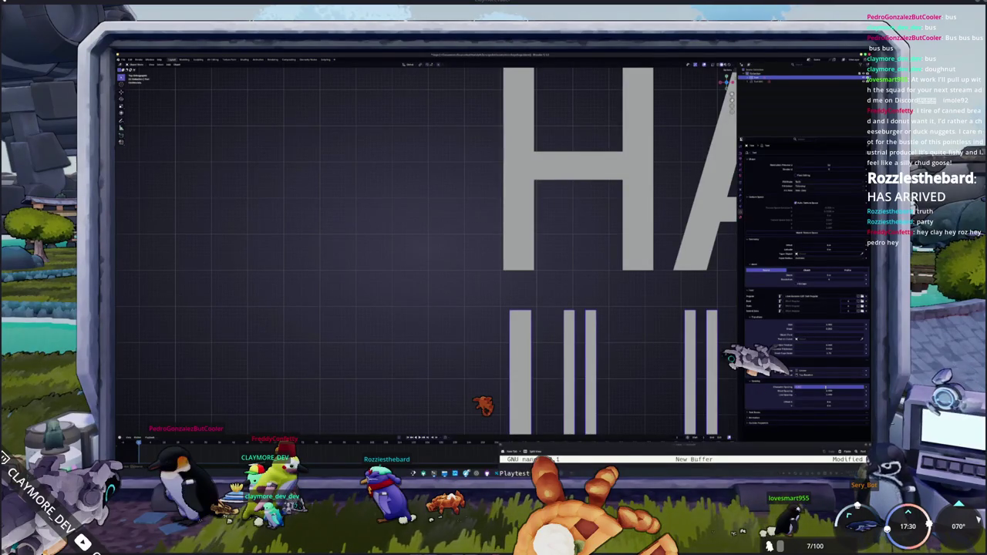
key(Return)
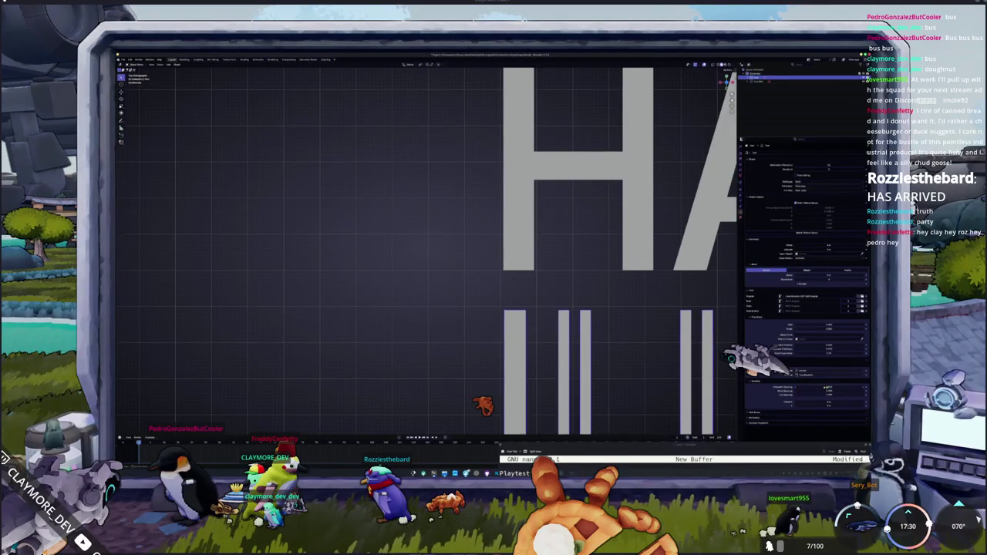
scroll(623, 319, down, 6)
scroll(623, 320, down, 4)
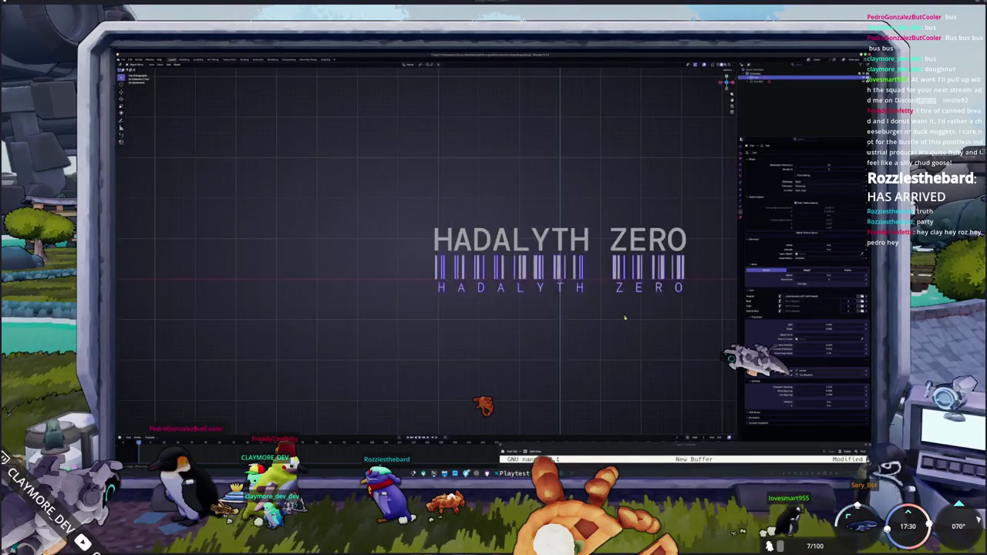
mouse_move(623, 320)
shift+middle_down()
mouse_move(496, 333)
mouse_move(557, 332)
mouse_move(586, 304)
shift+middle_up()
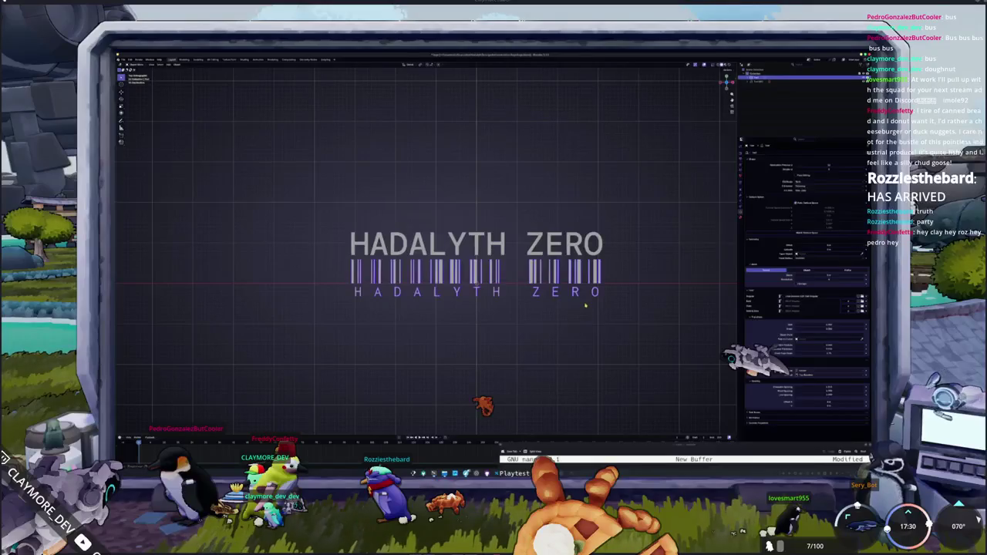
key(shift+a)
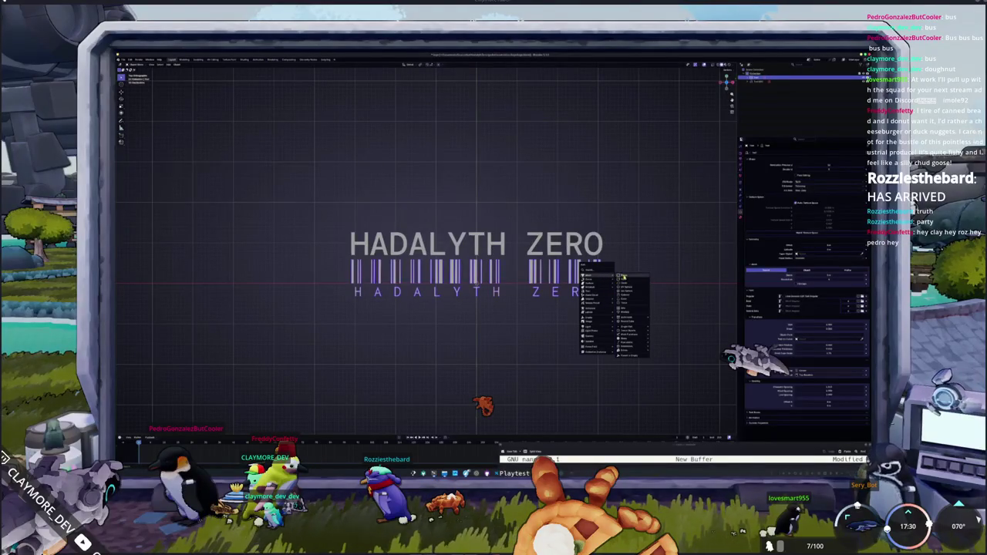
Step: Add a plane and move and stretch it into a wide bar below the barcode lettering
click(626, 277)
key(g)
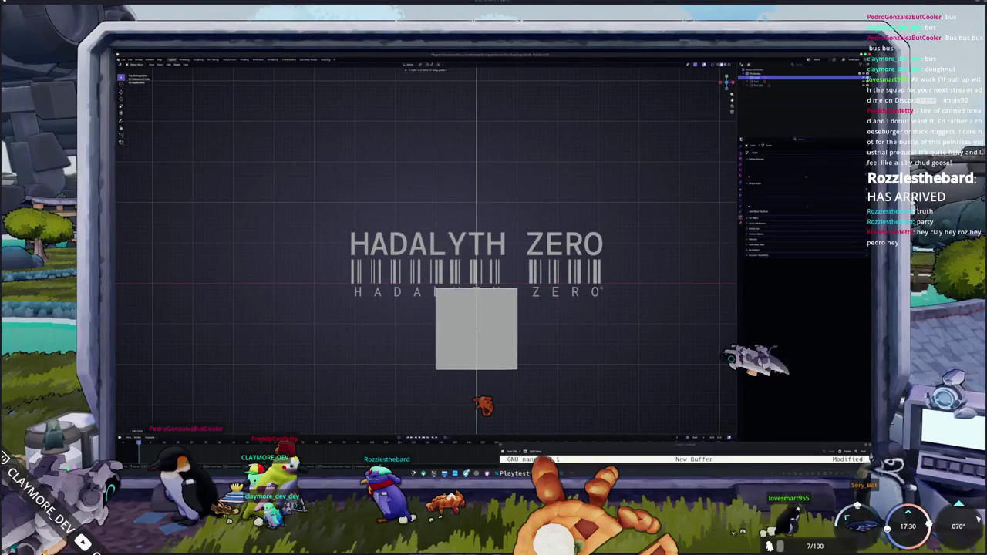
click(288, 297)
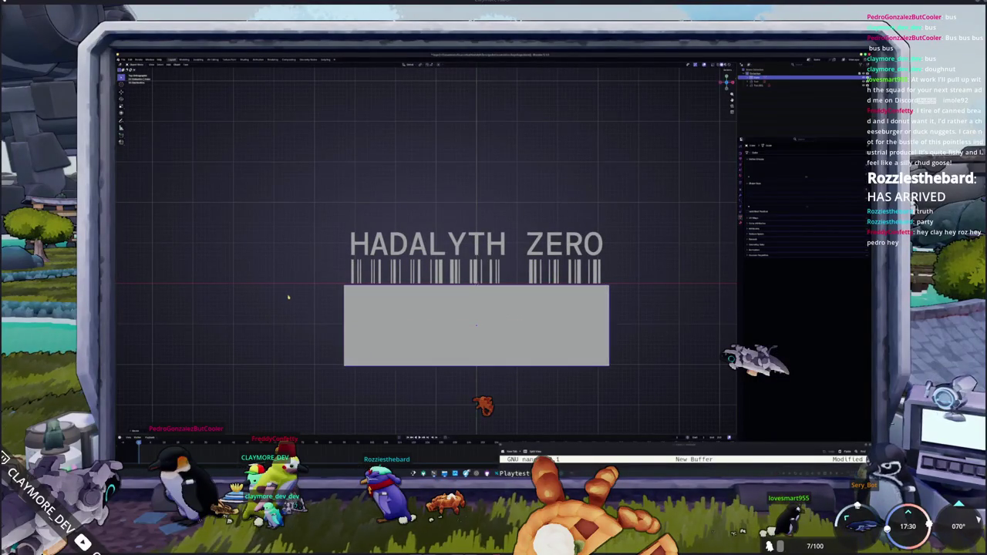
click(577, 280)
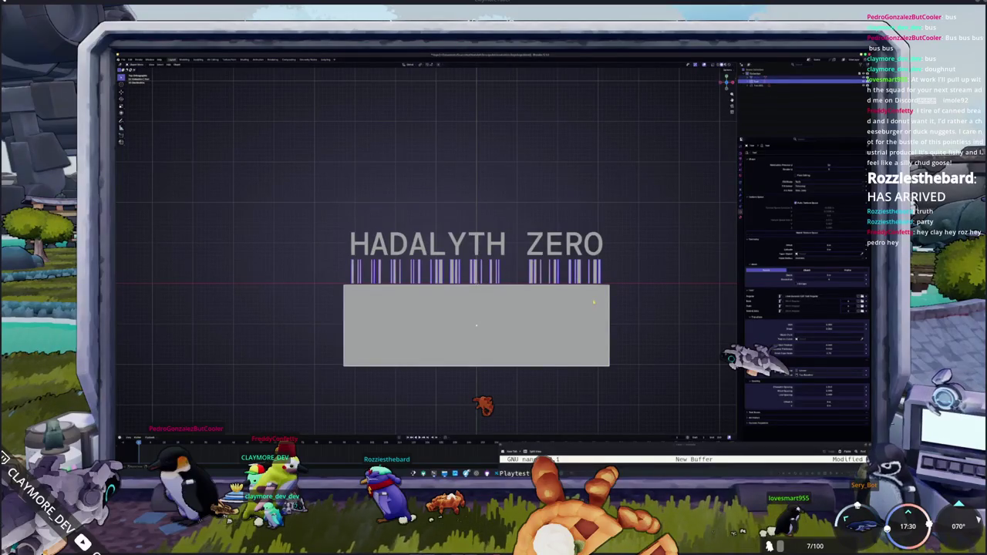
Step: Convert the barcode text object to a mesh via its context menu
right_click(622, 296)
mouse_move(607, 303)
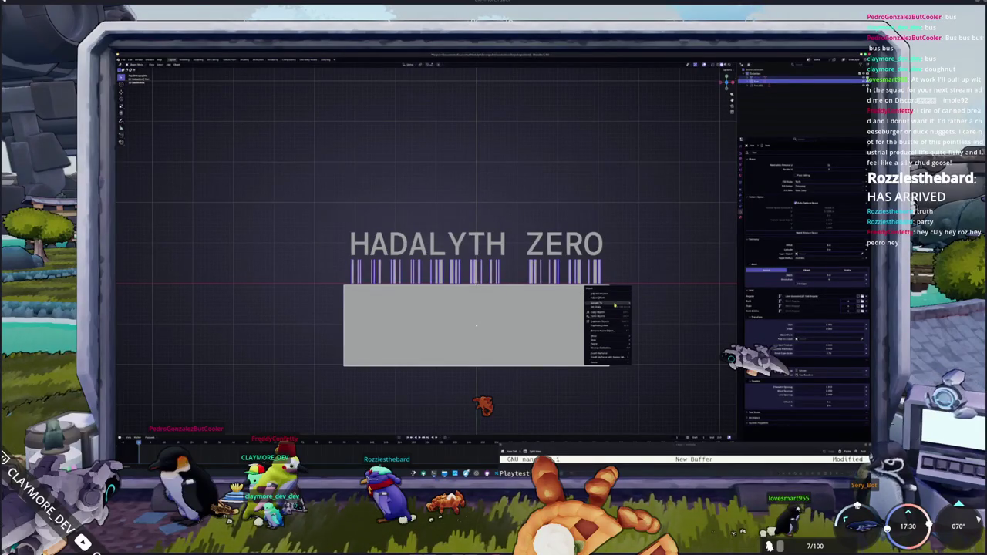
click(646, 304)
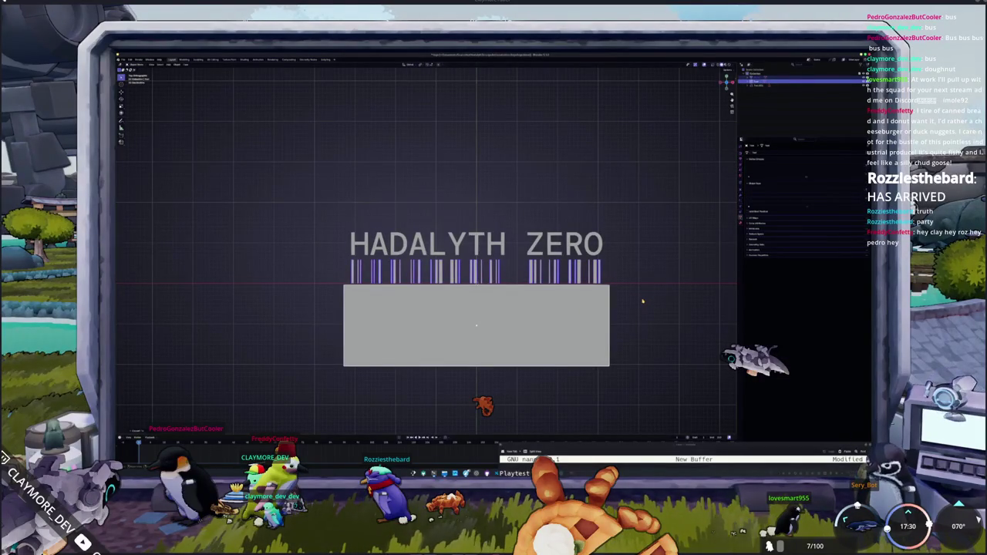
click(655, 297)
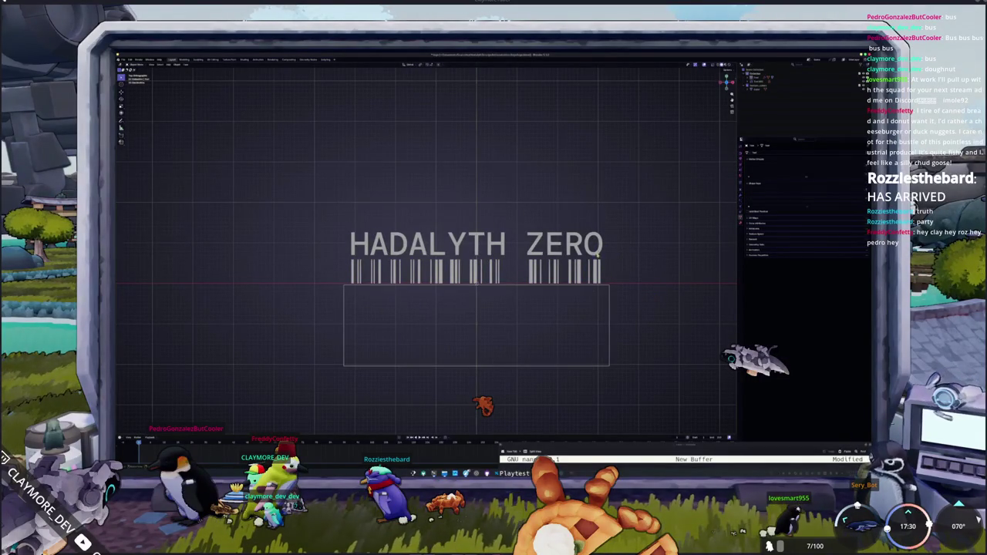
click(599, 256)
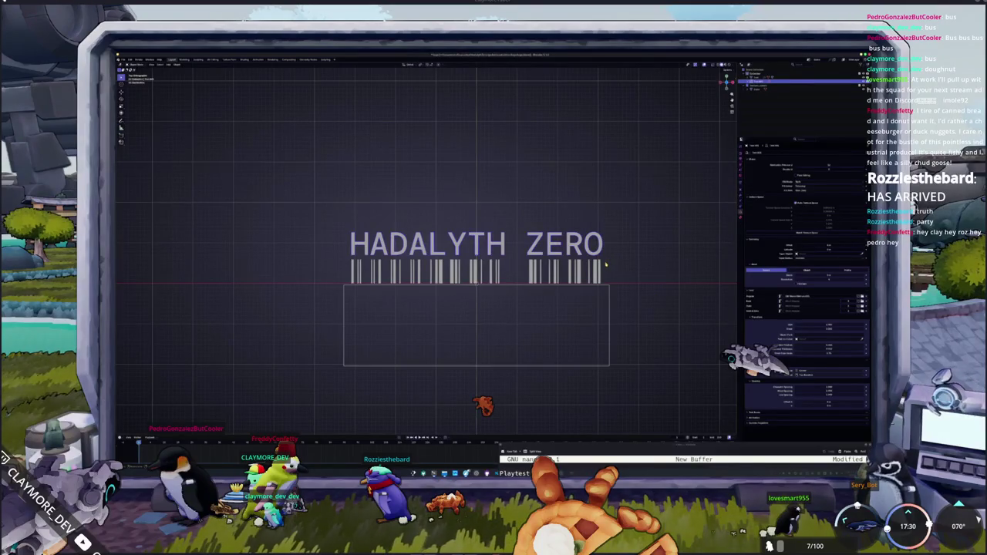
shift+middle_drag(606, 265, 625, 260)
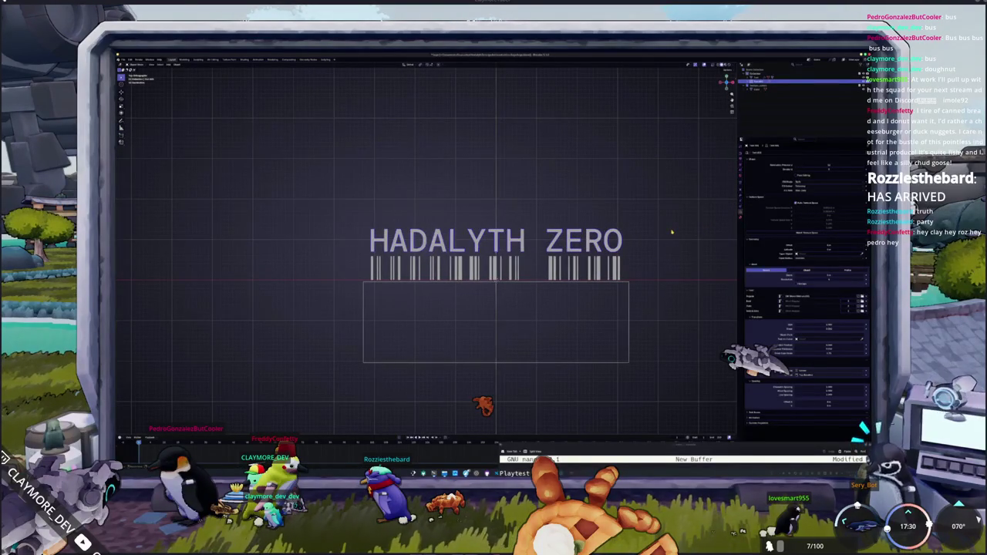
right_click(672, 231)
click(690, 232)
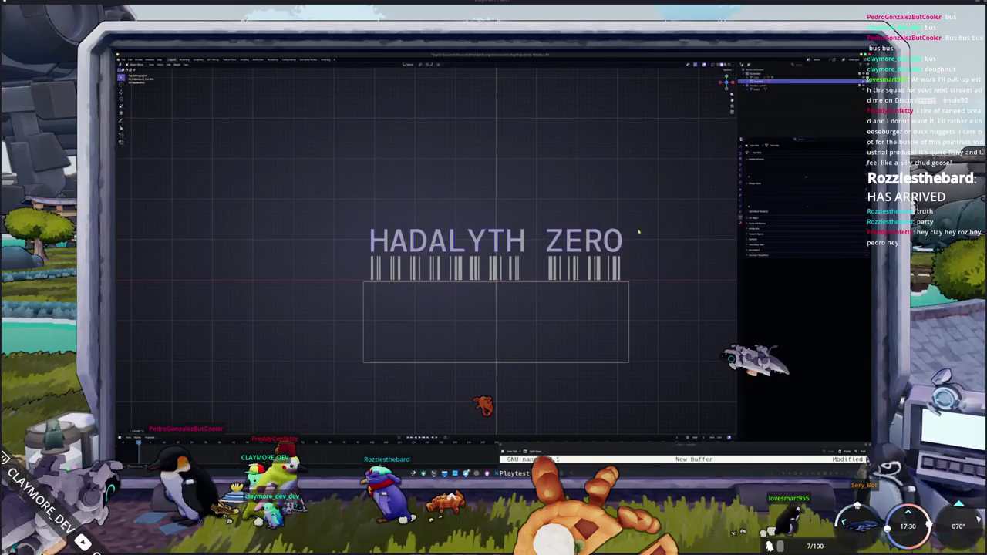
Step: Select the HADALYTH ZERO title and scale it along the Y axis
key(a)
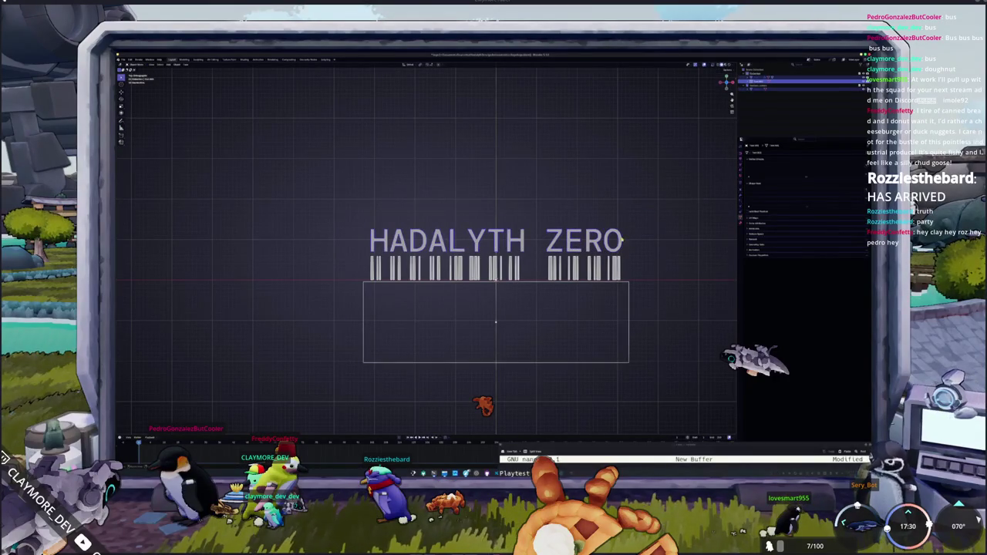
click(623, 240)
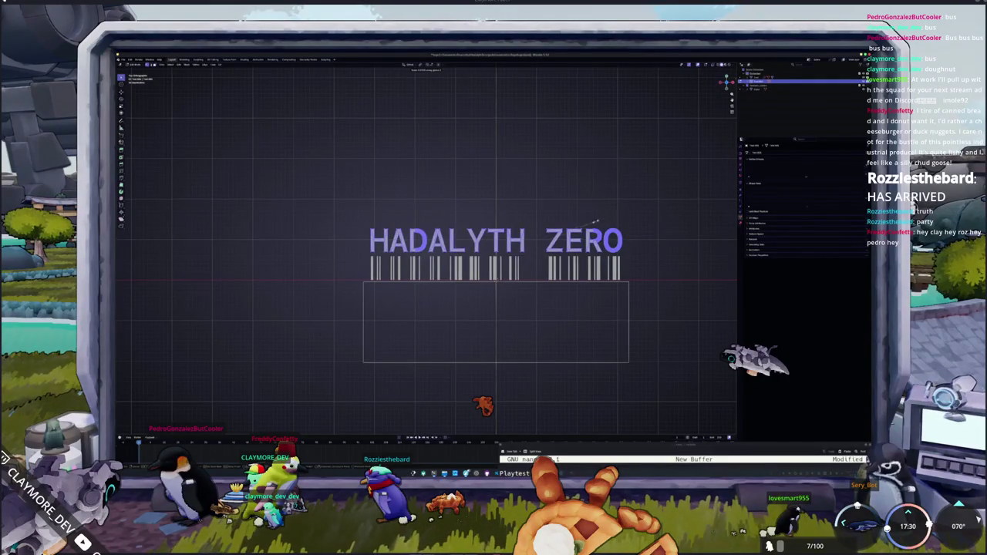
key(s)
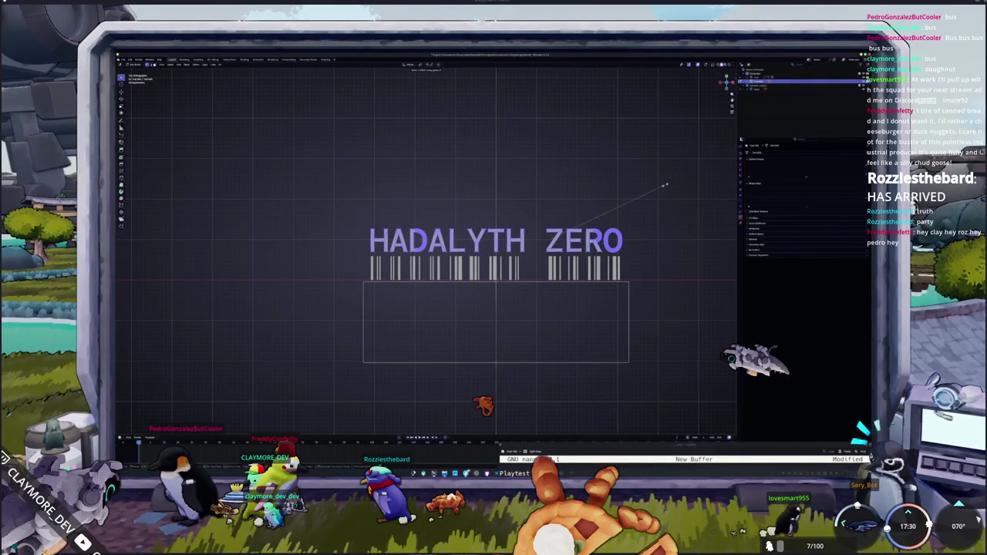
key(Escape)
key(s)
key(y)
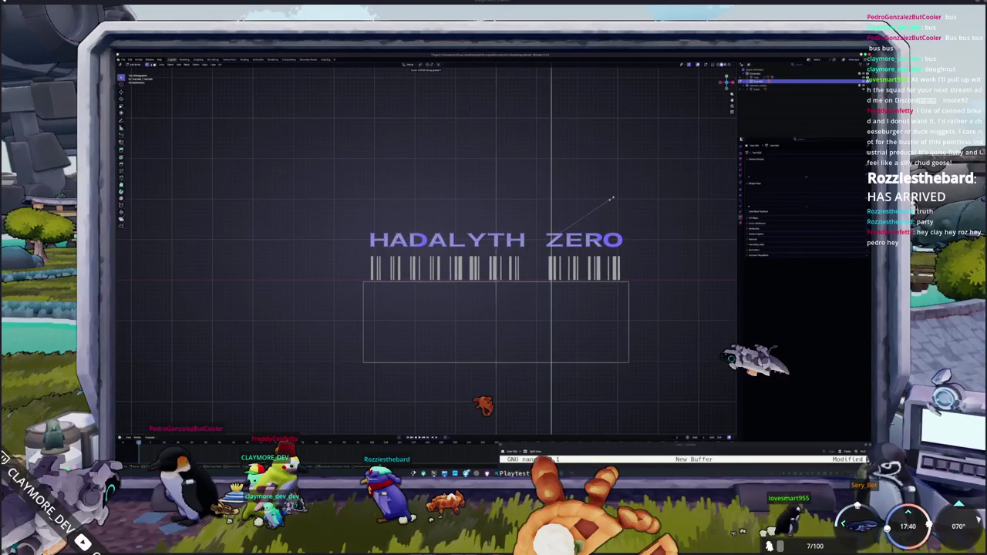
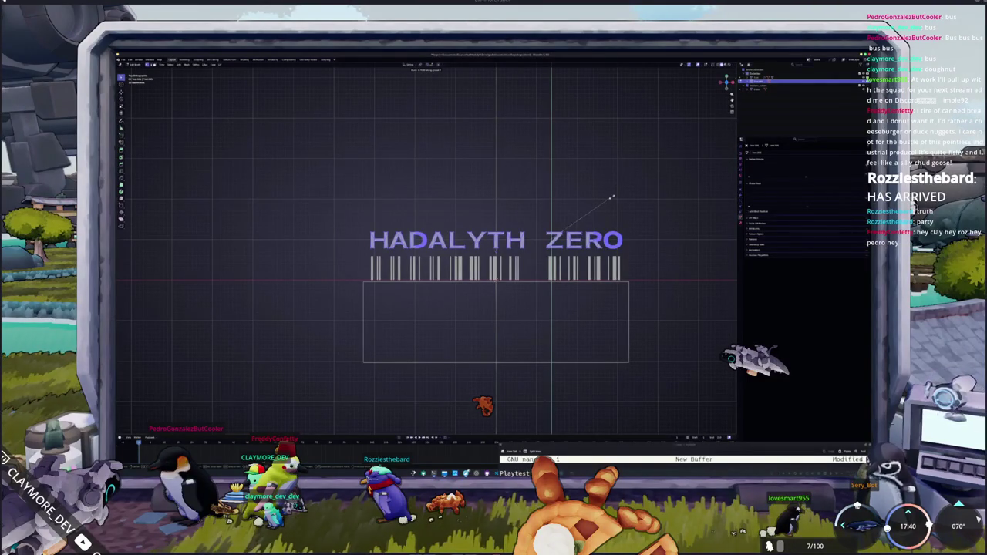
Step: Move the HADALYTH ZERO title down along the vertical axis
click(612, 198)
scroll(612, 206, up, 1)
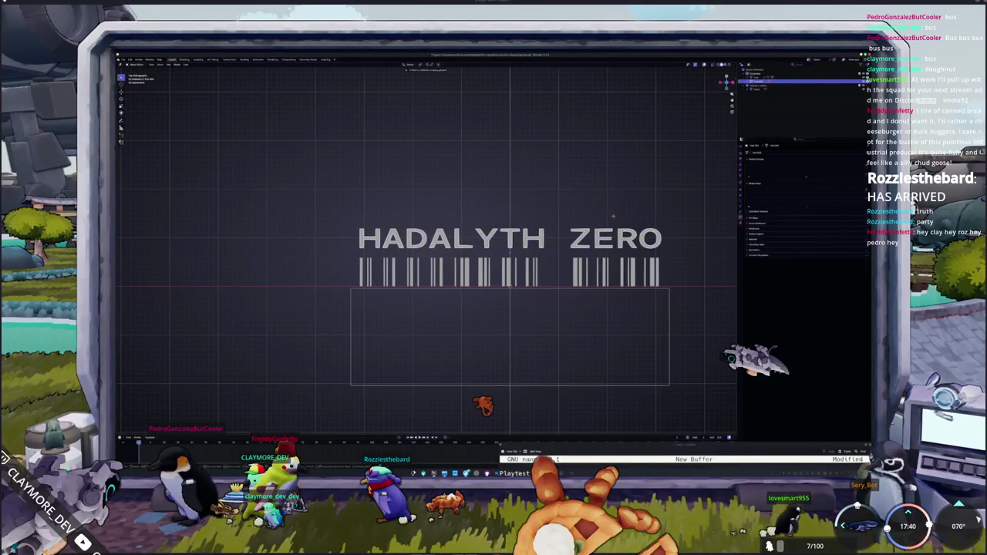
key(g)
key(y)
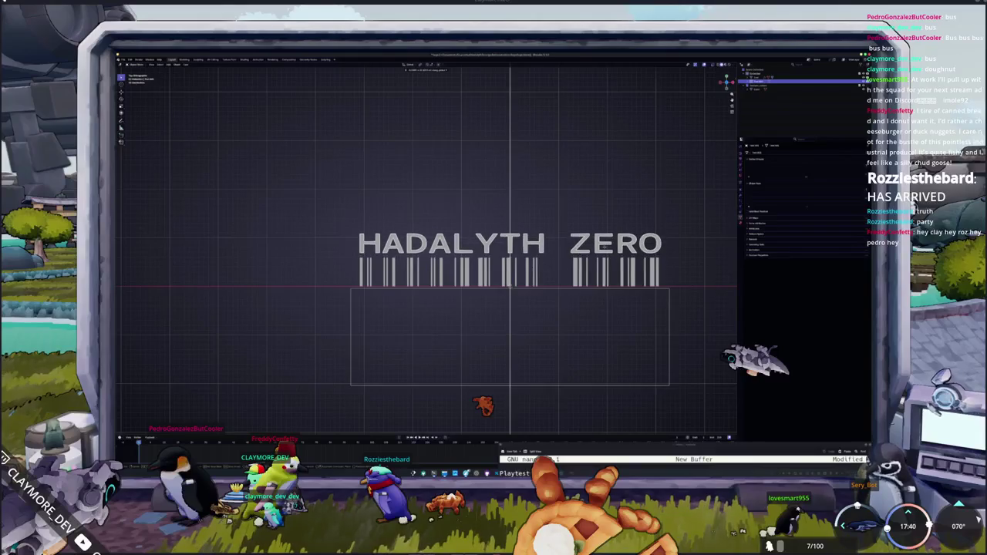
click(584, 266)
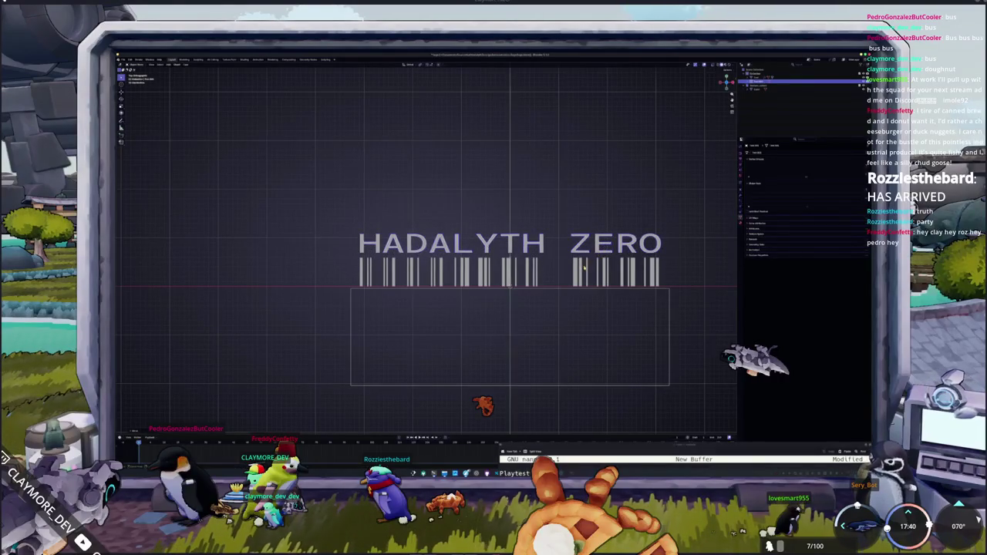
Step: Scale the barcode along Z to make its bars shorter
click(617, 263)
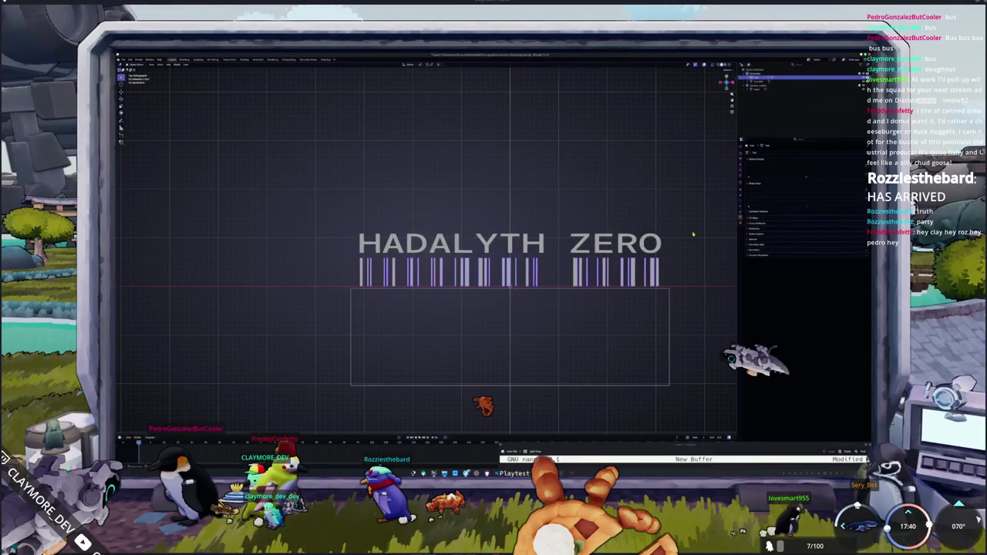
key(s)
key(z)
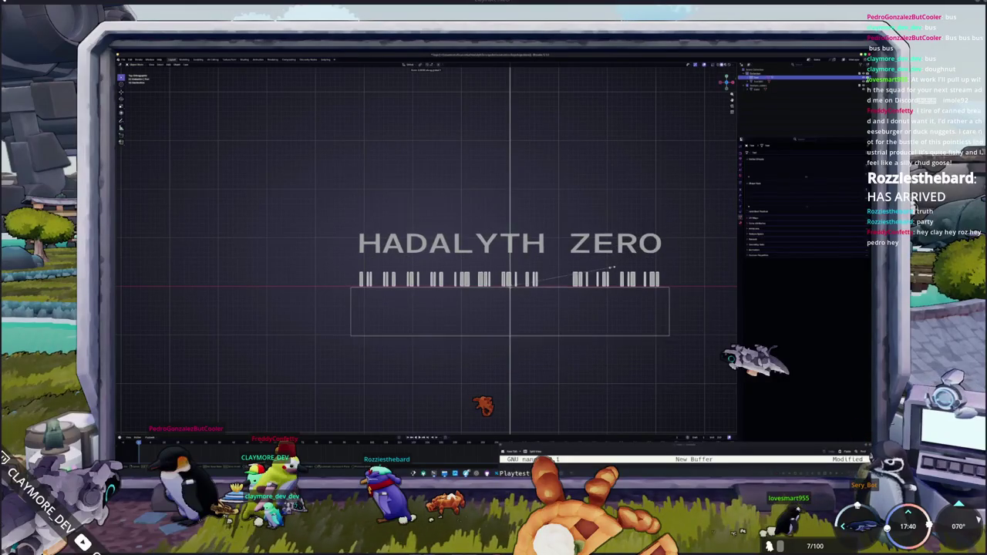
click(649, 253)
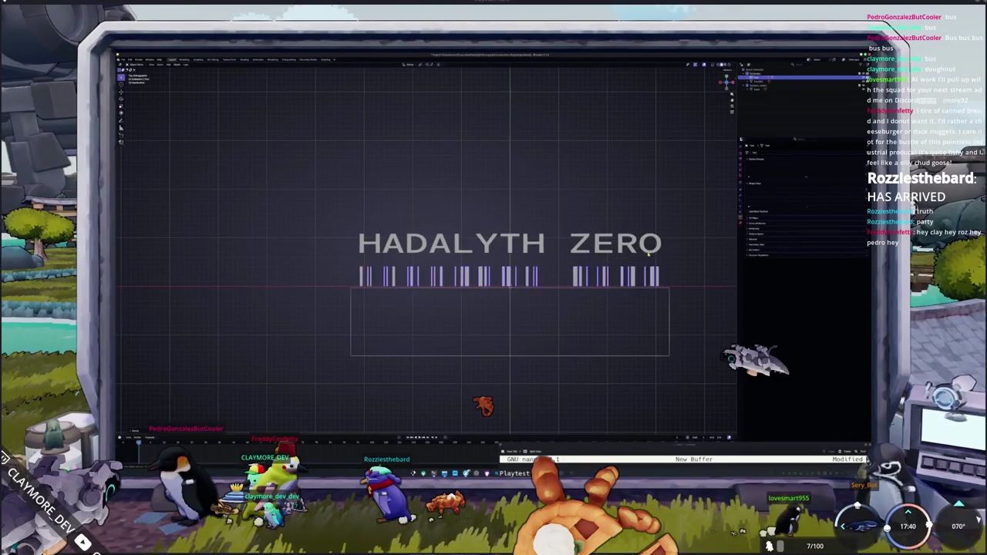
Step: Lower the title again so it sits right above the shortened barcode
click(631, 247)
key(g)
key(y)
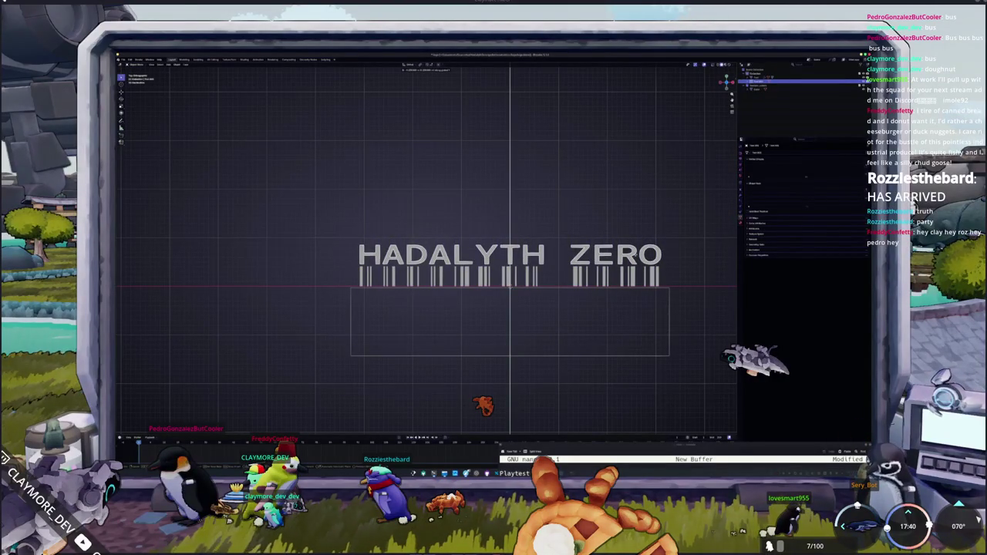
click(638, 254)
click(650, 277)
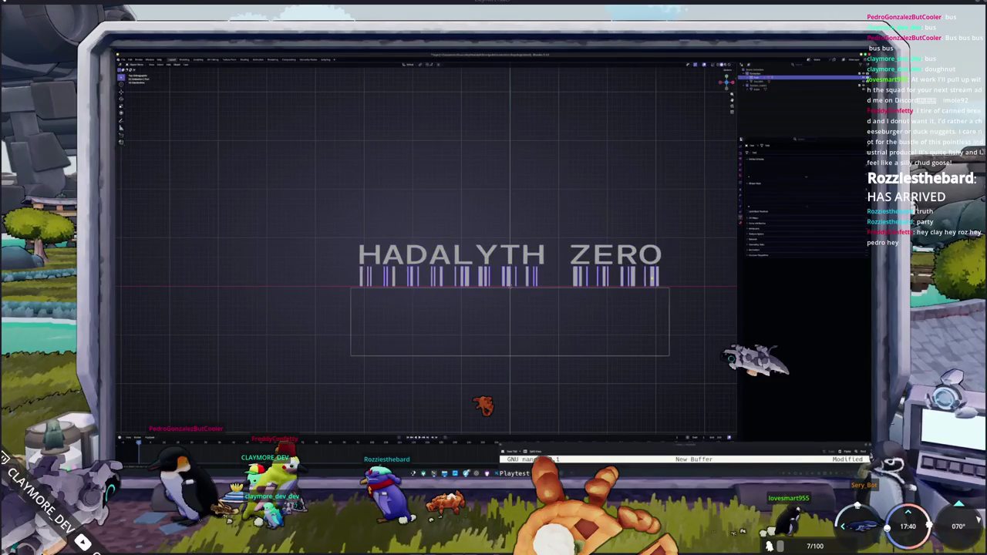
click(677, 266)
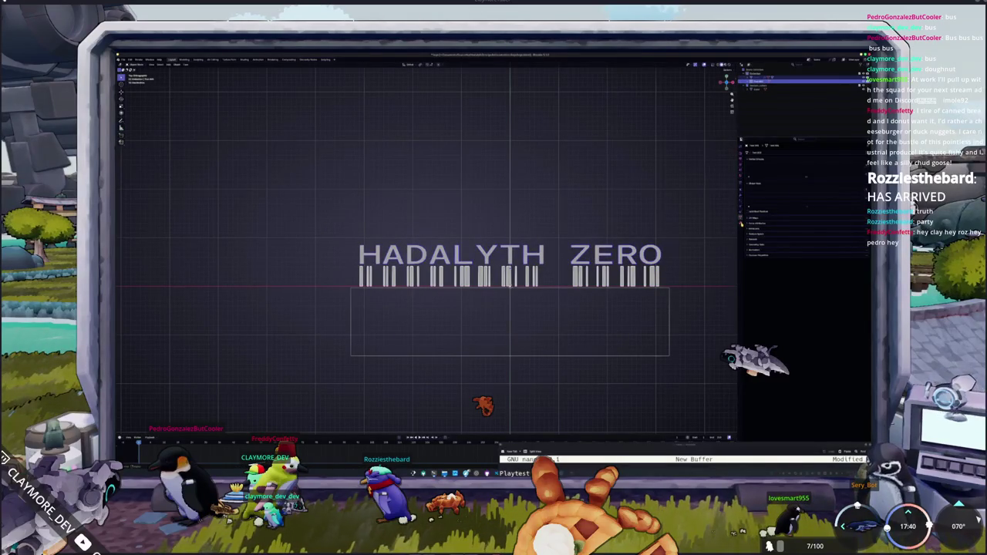
scroll(695, 238, down, 3)
scroll(654, 248, up, 2)
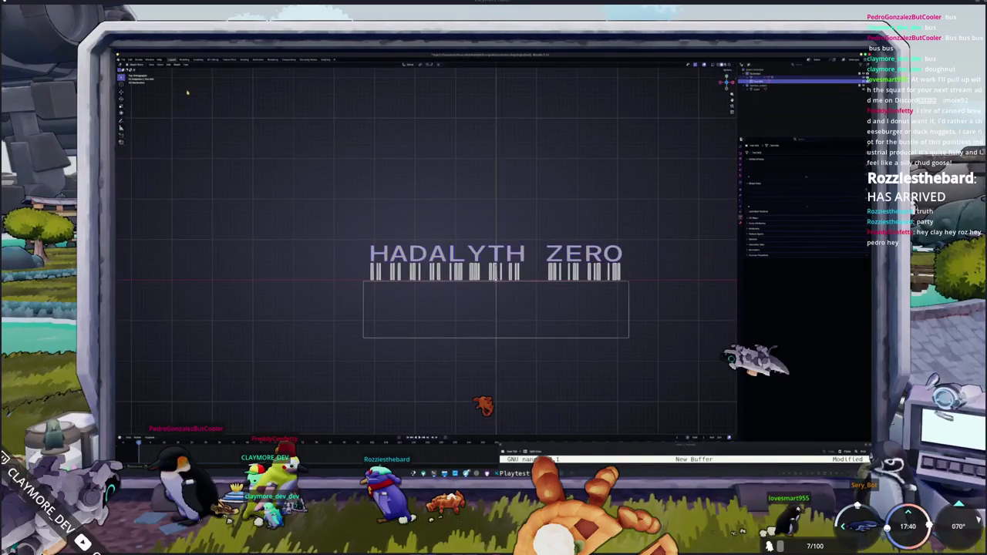
click(244, 60)
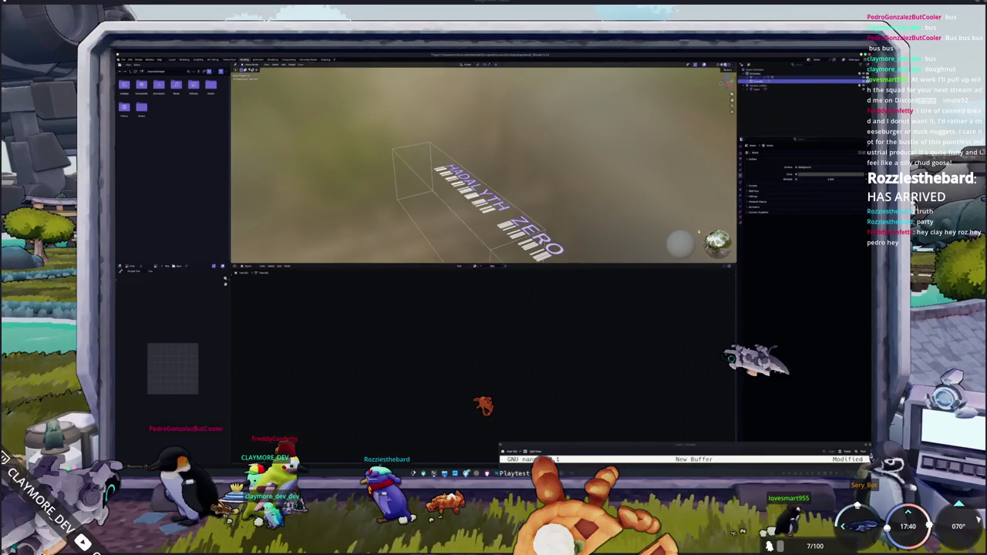
Step: Give the barcode a new material with a colour input, then view from the front
click(487, 266)
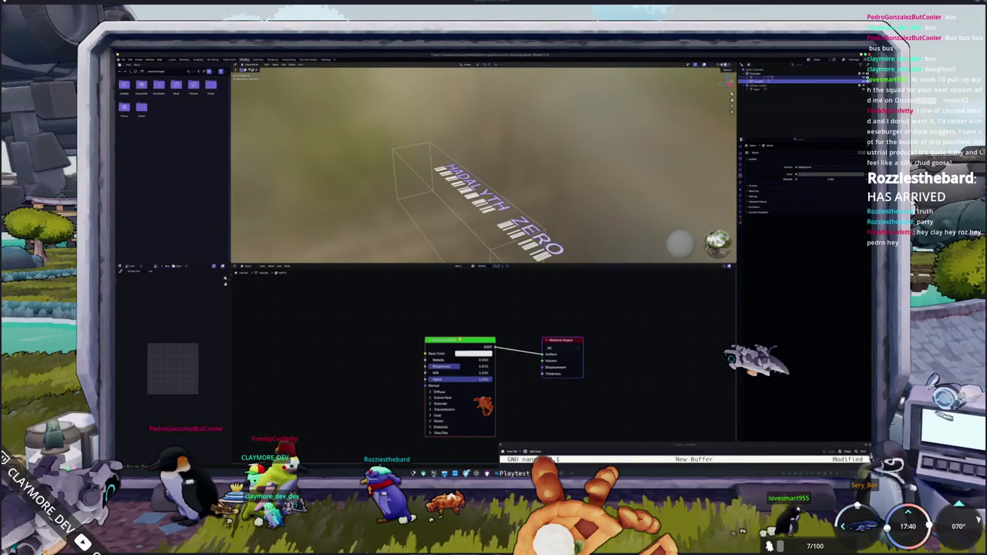
click(474, 354)
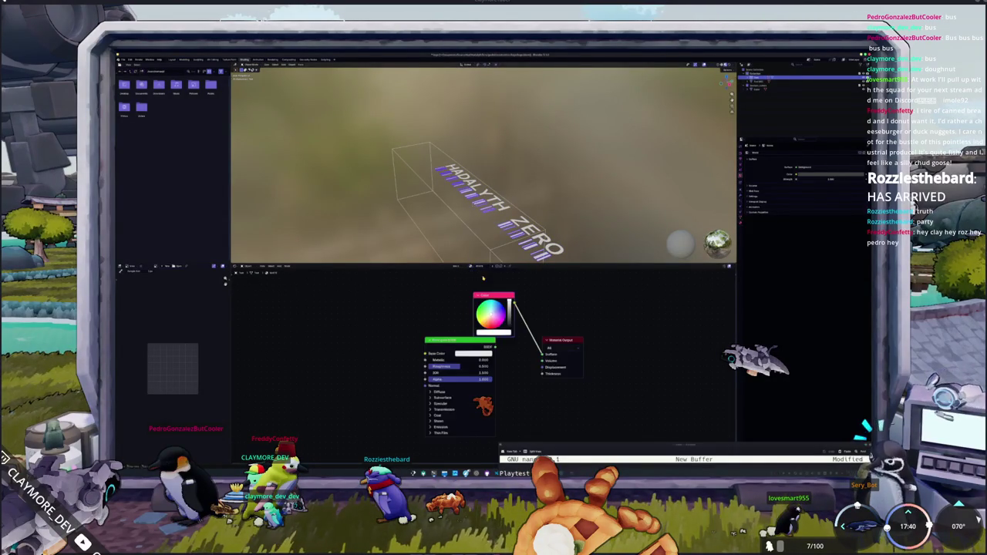
key(KP_1)
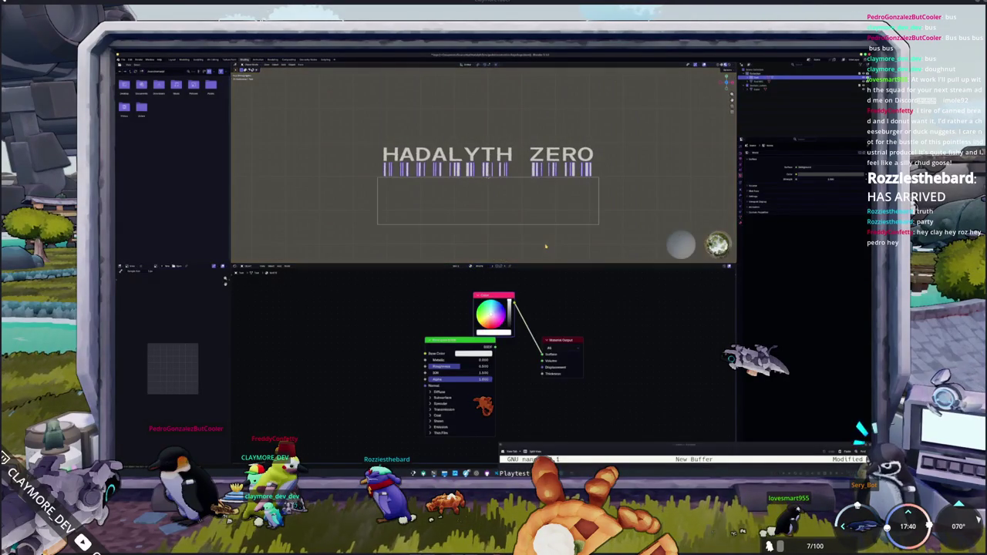
Step: Box-select the HADALYTH ZERO title together with its barcode
click(549, 220)
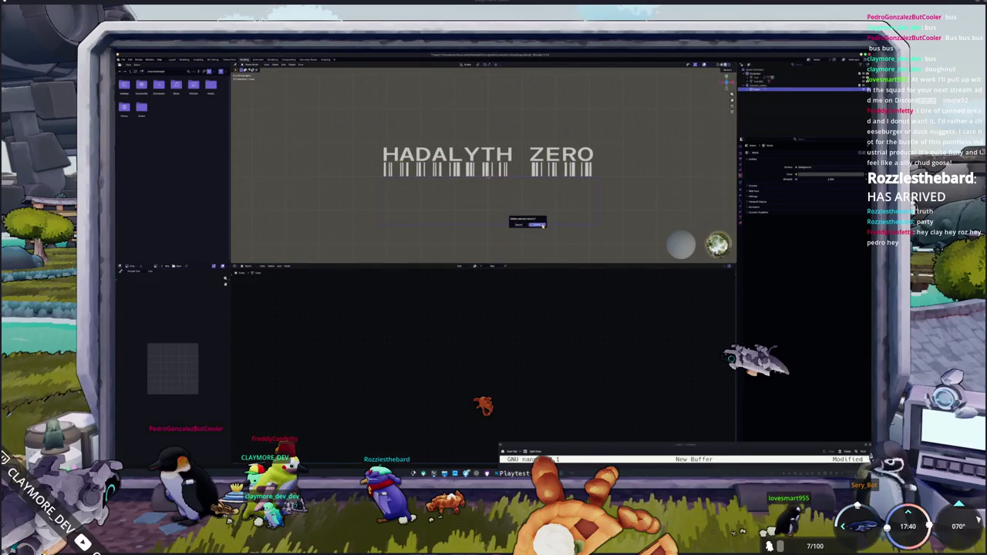
click(544, 143)
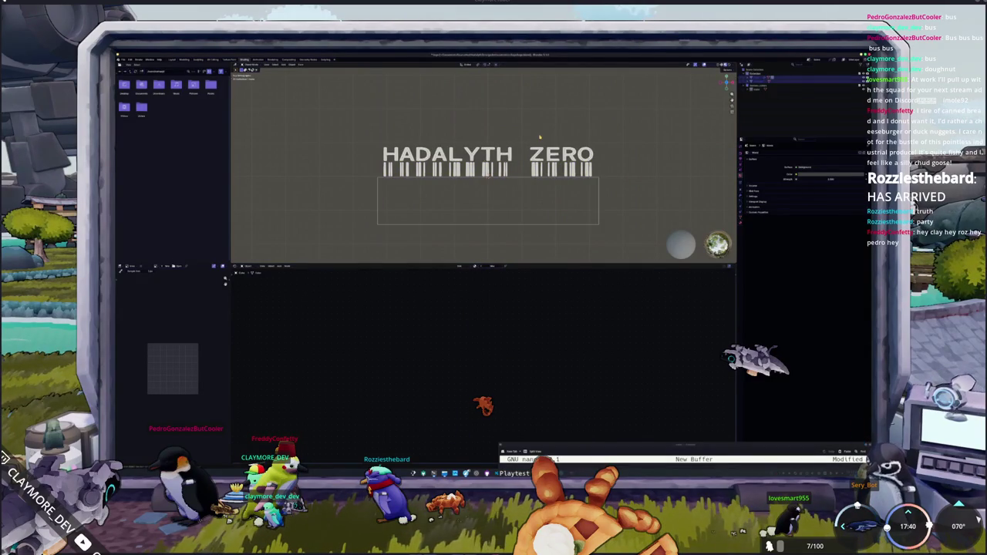
drag(614, 234, 499, 120)
scroll(498, 127, up, 2)
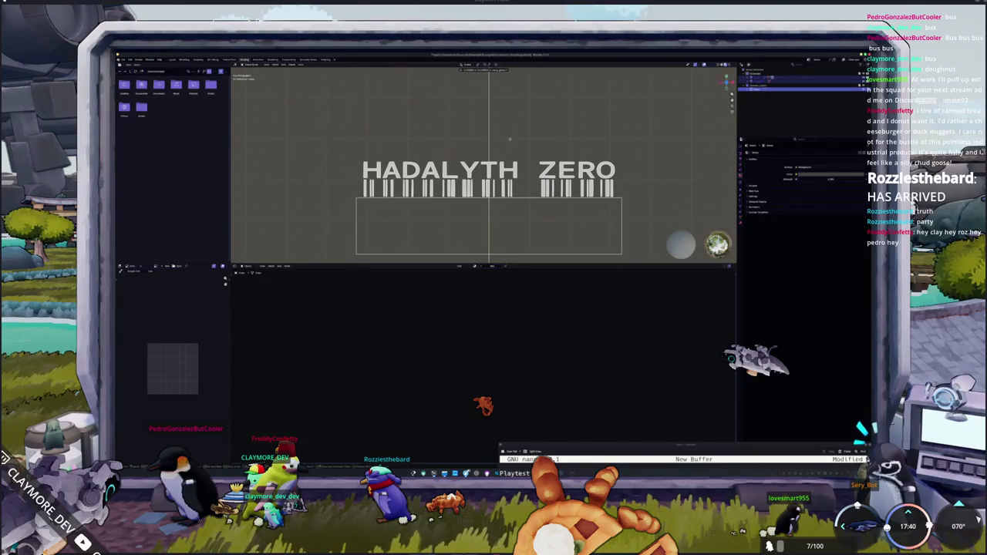
Step: Select the barcode and frame the full set of bars beneath ZERO
click(509, 143)
scroll(578, 195, up, 2)
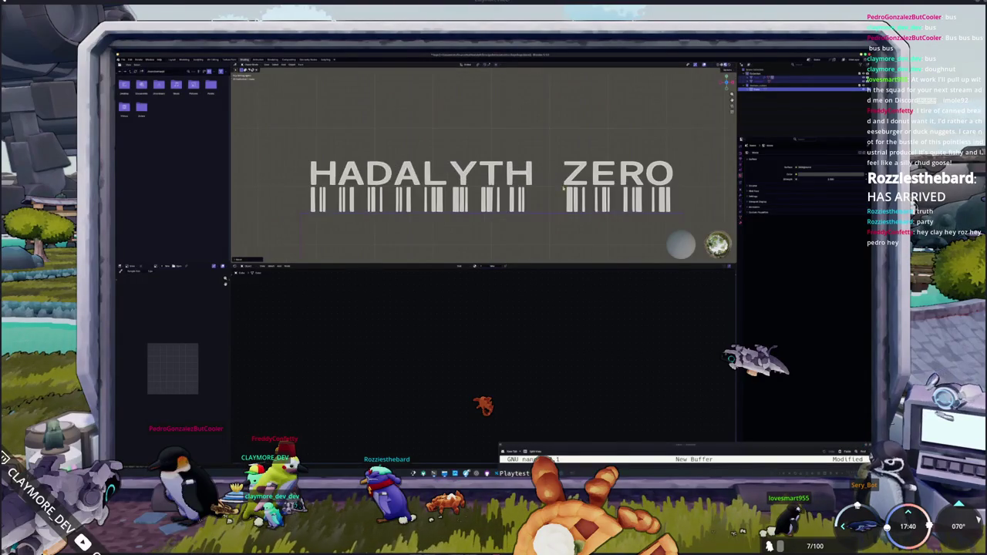
scroll(578, 196, up, 2)
click(567, 204)
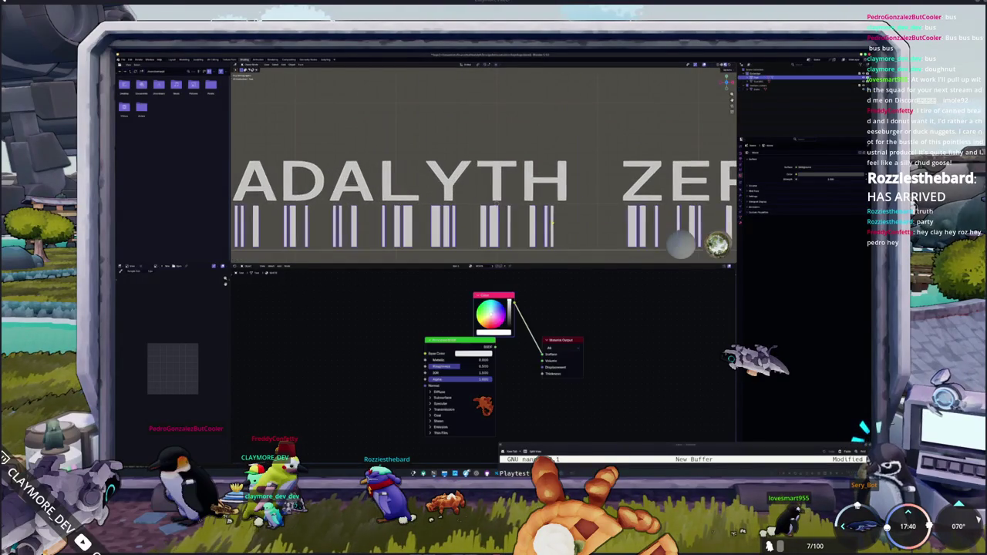
scroll(557, 211, down, 2)
shift+middle_drag(558, 211, 387, 220)
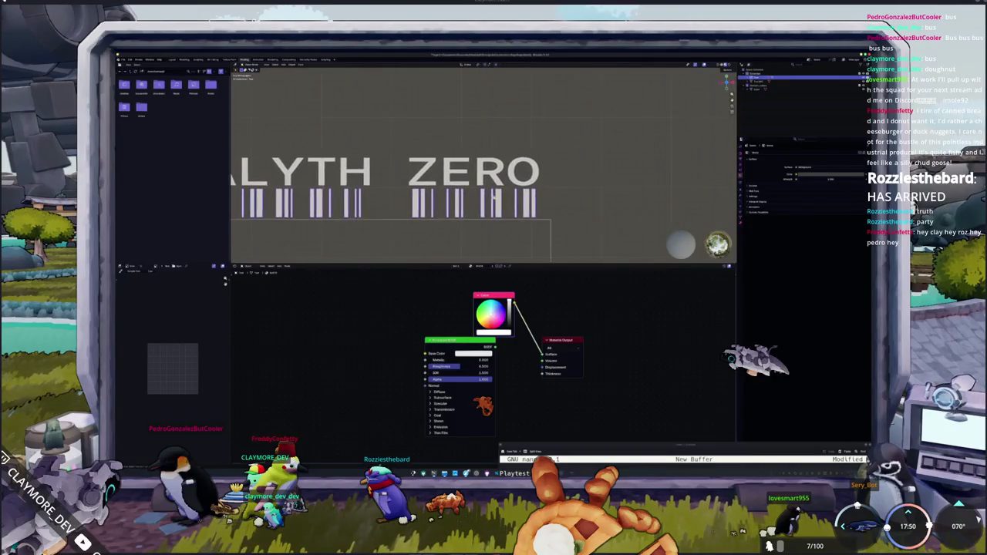
scroll(387, 220, up, 2)
scroll(387, 220, up, 1)
shift+middle_drag(556, 221, 537, 191)
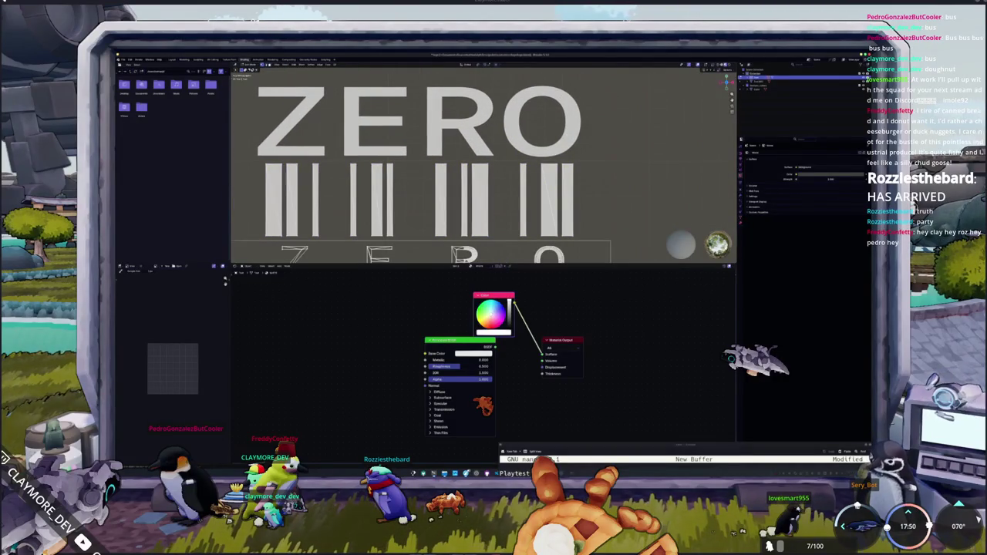
Step: Slide the last group of barcode bars sideways along X
drag(582, 239, 509, 157)
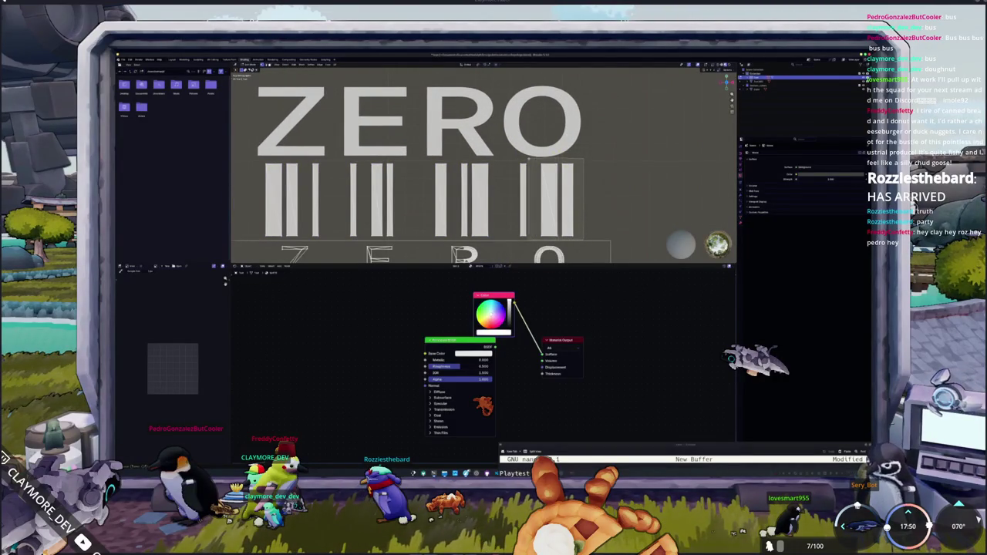
key(g)
key(x)
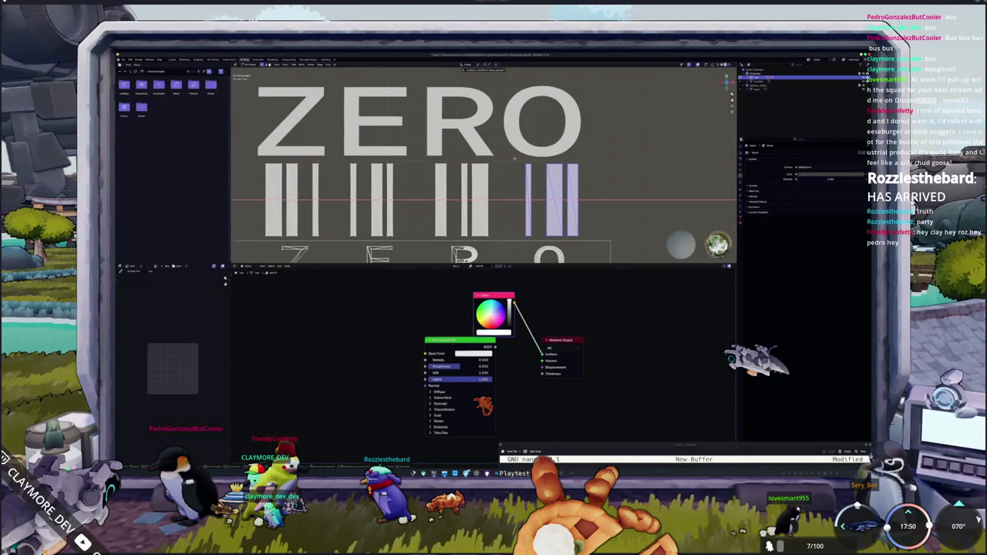
click(516, 159)
shift+middle_drag(516, 159, 570, 182)
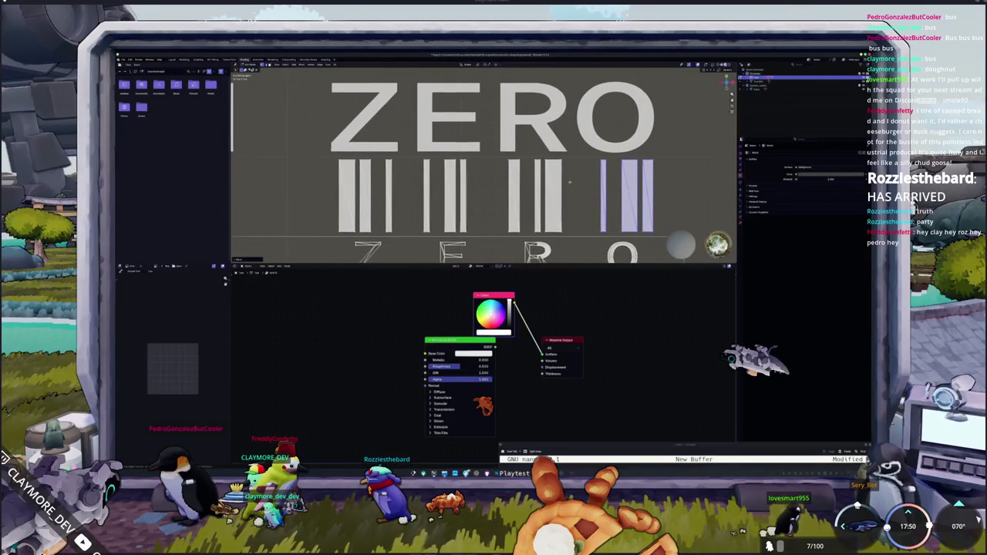
Step: Nudge single bars near the right end sideways along X
drag(568, 233, 519, 151)
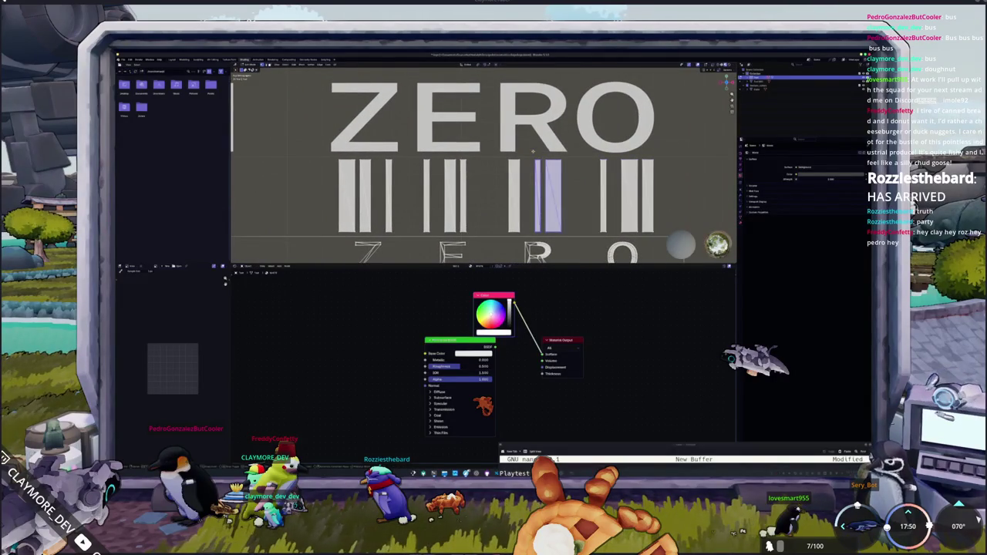
key(g)
key(x)
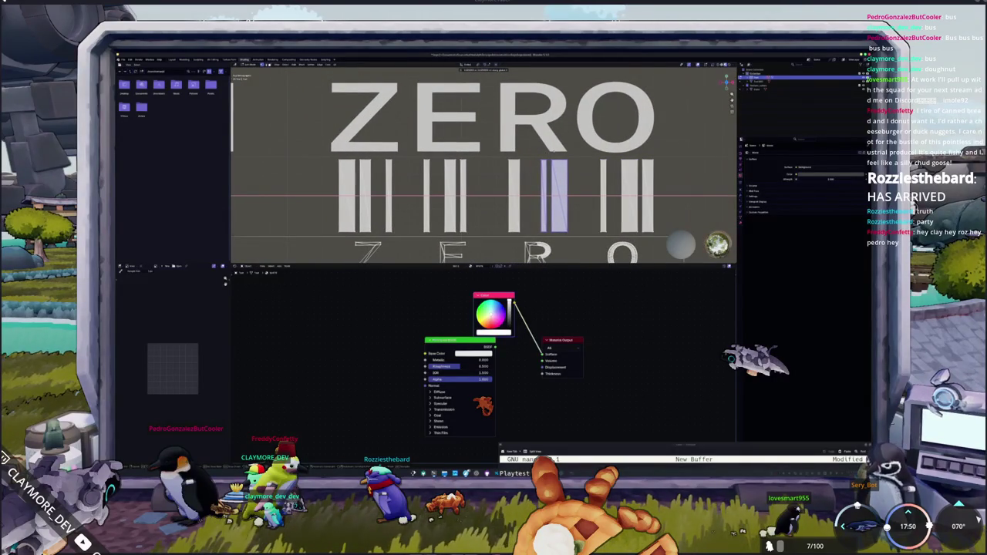
click(540, 151)
click(515, 231)
key(g)
key(x)
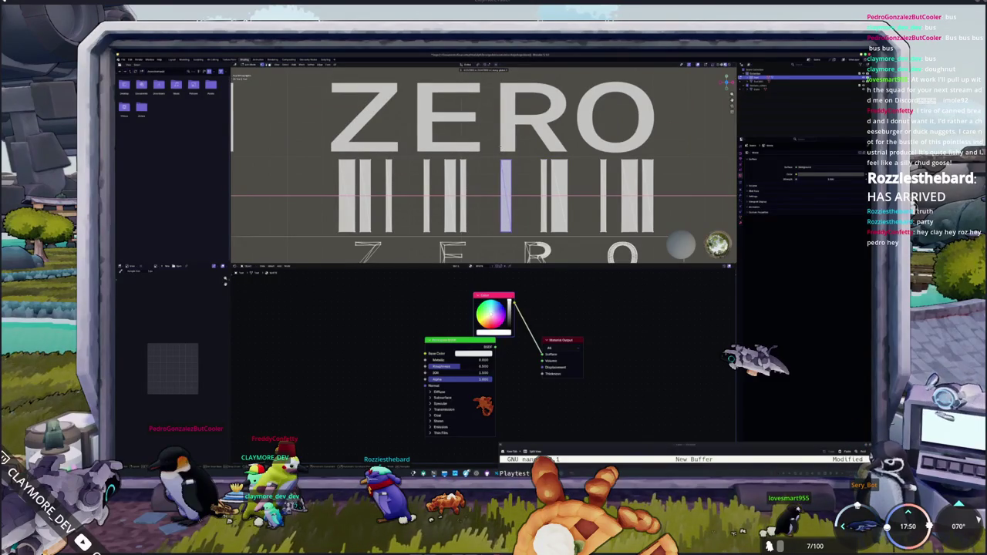
Step: Slide more bars and the thin bar under ZERO sideways along X
click(502, 146)
shift+middle_drag(502, 146, 517, 179)
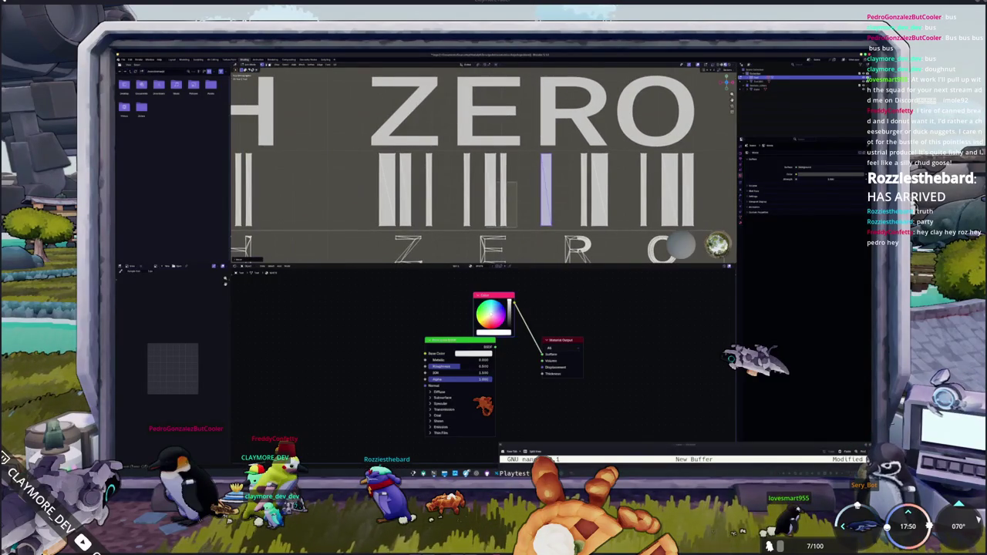
click(501, 193)
key(g)
key(x)
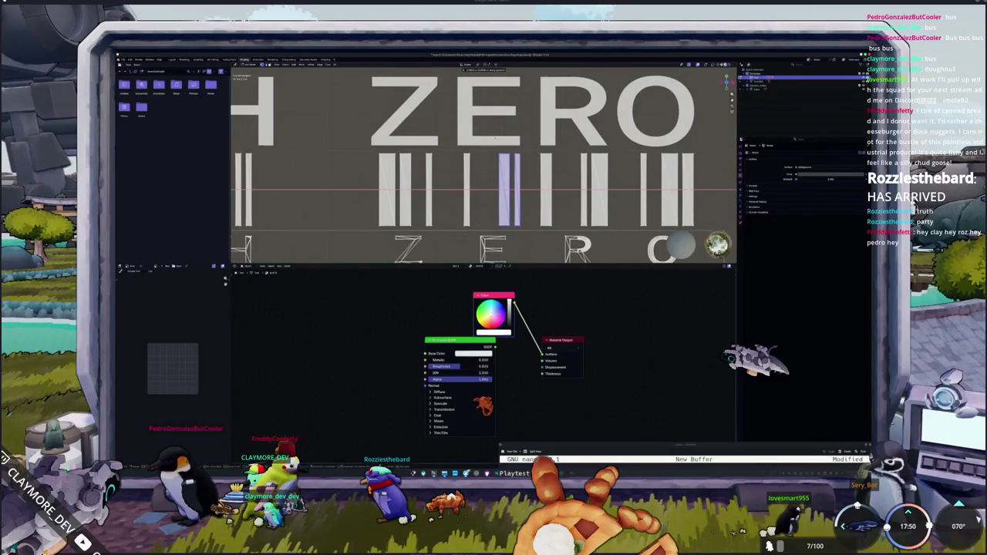
click(473, 183)
shift+middle_drag(473, 183, 519, 176)
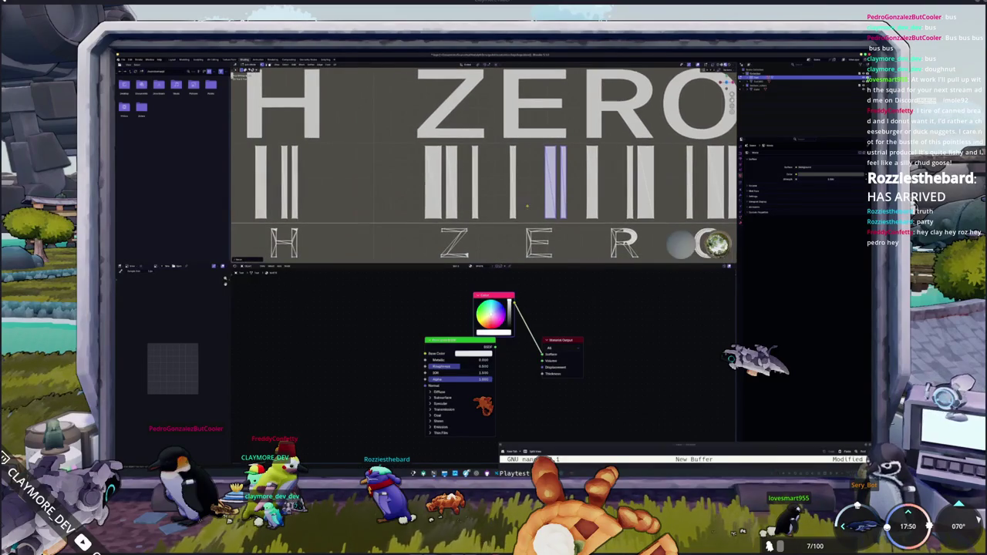
click(501, 154)
key(g)
key(x)
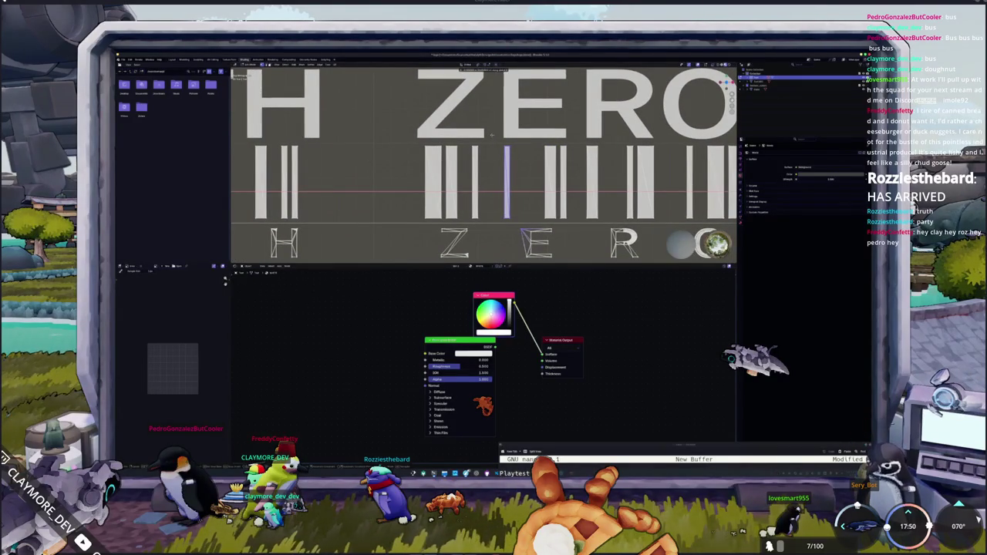
click(491, 135)
Step: Shift the next thin bar and the double bar horizontally
shift+middle_drag(490, 134, 506, 136)
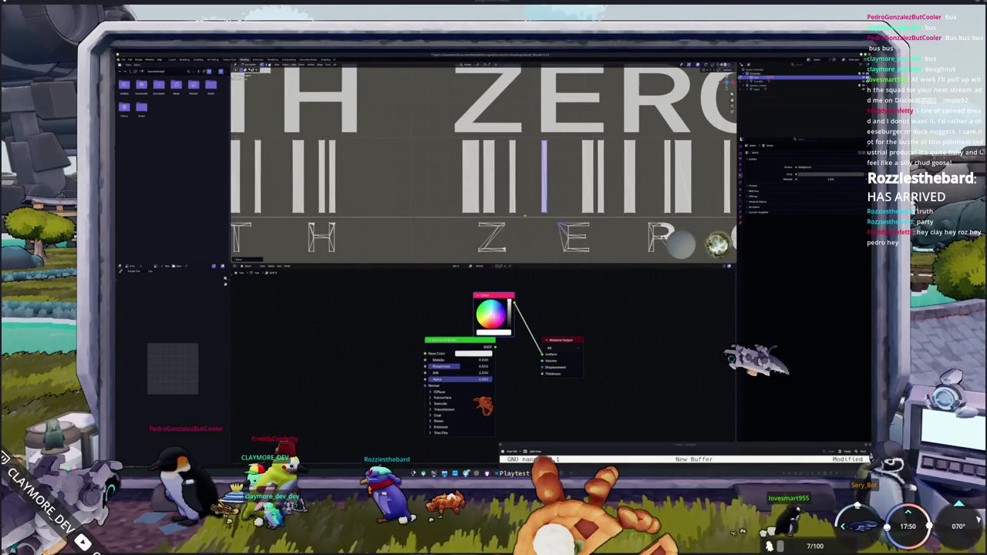
click(509, 142)
key(g)
key(x)
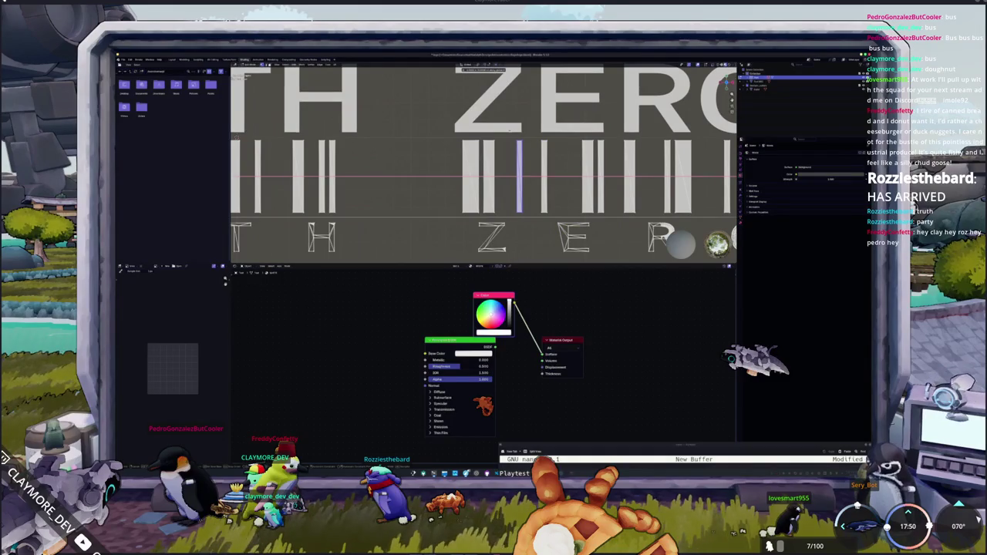
click(515, 142)
click(483, 185)
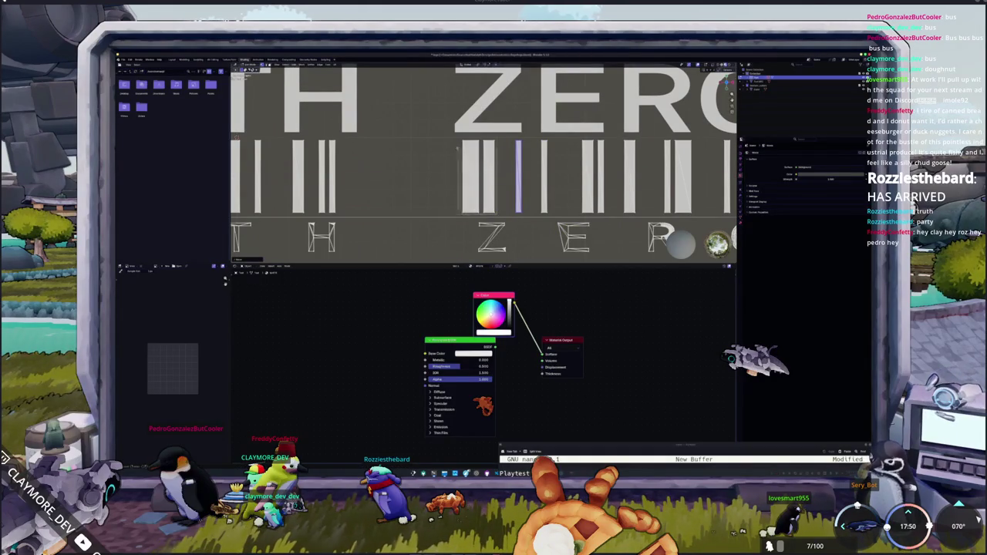
key(g)
key(x)
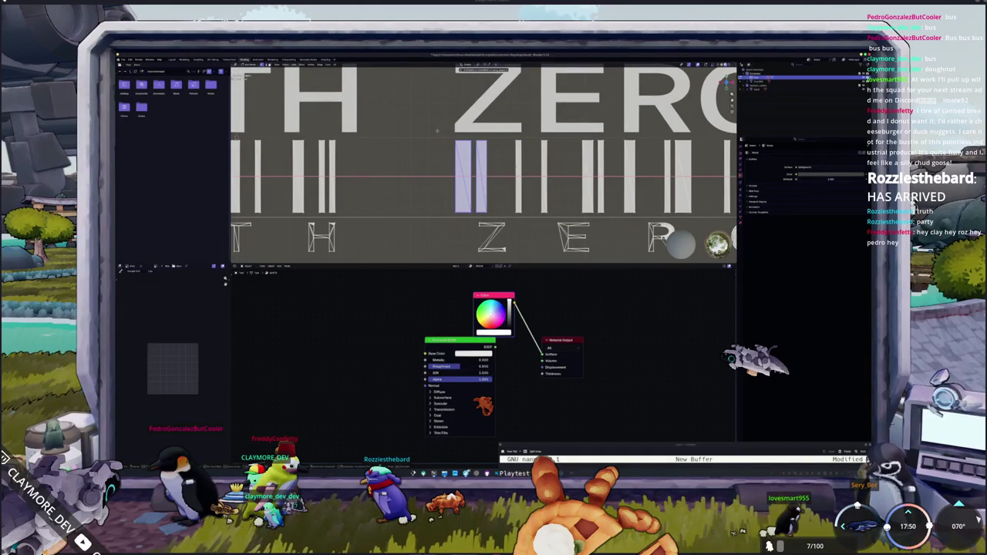
click(439, 131)
ctrl+scroll(528, 192, up, 4)
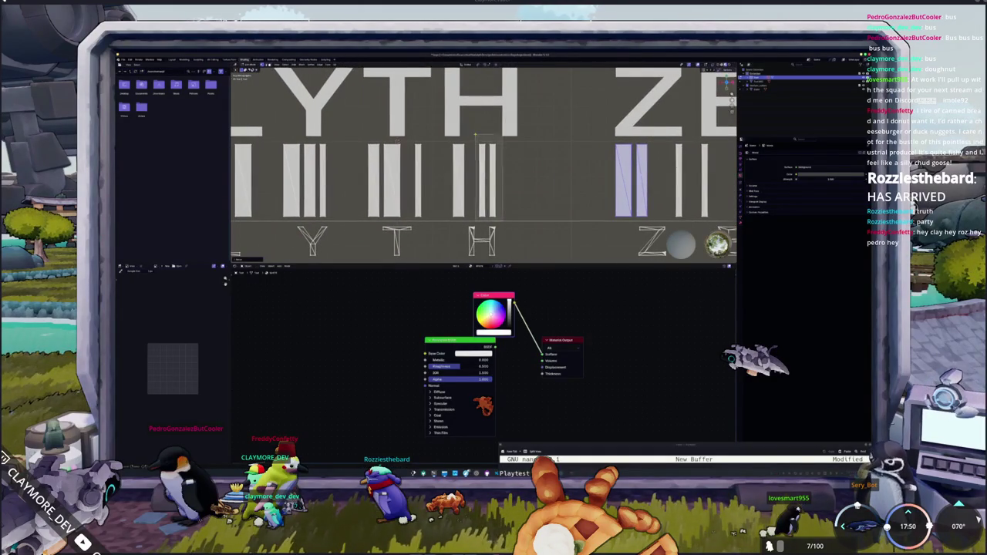
Step: Reposition another bar along X, then box-select a bar group under LYTH
click(489, 179)
key(g)
key(x)
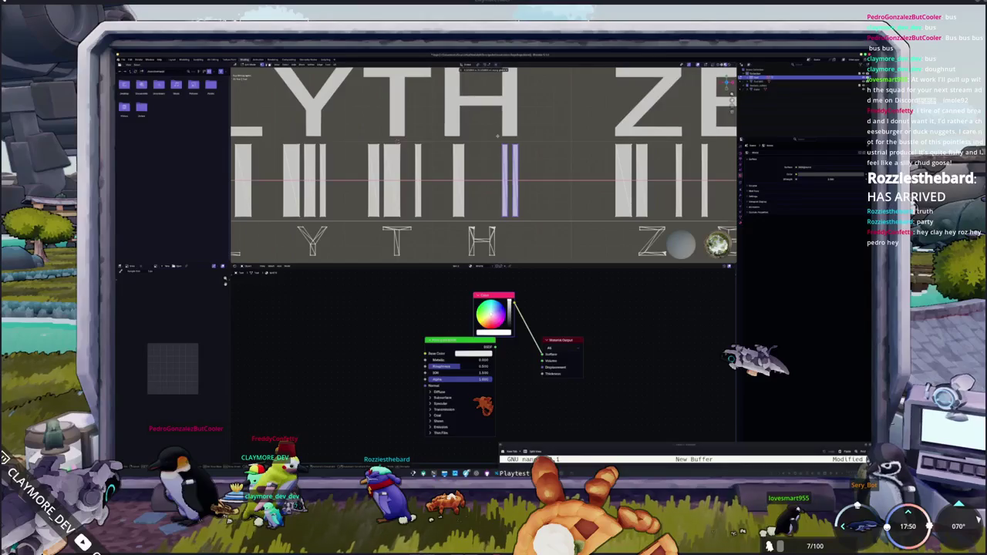
click(488, 137)
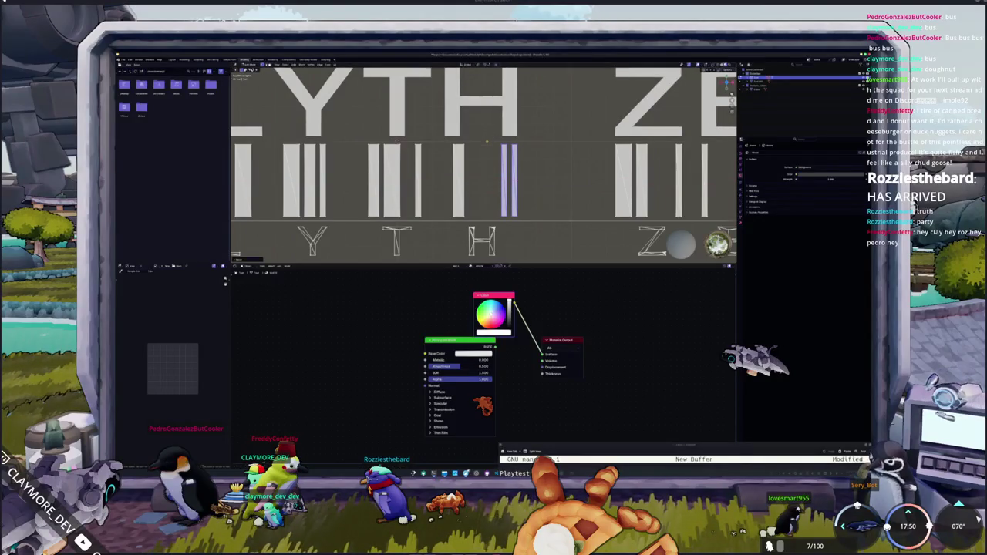
ctrl+scroll(488, 137, up, 2)
key(g)
key(x)
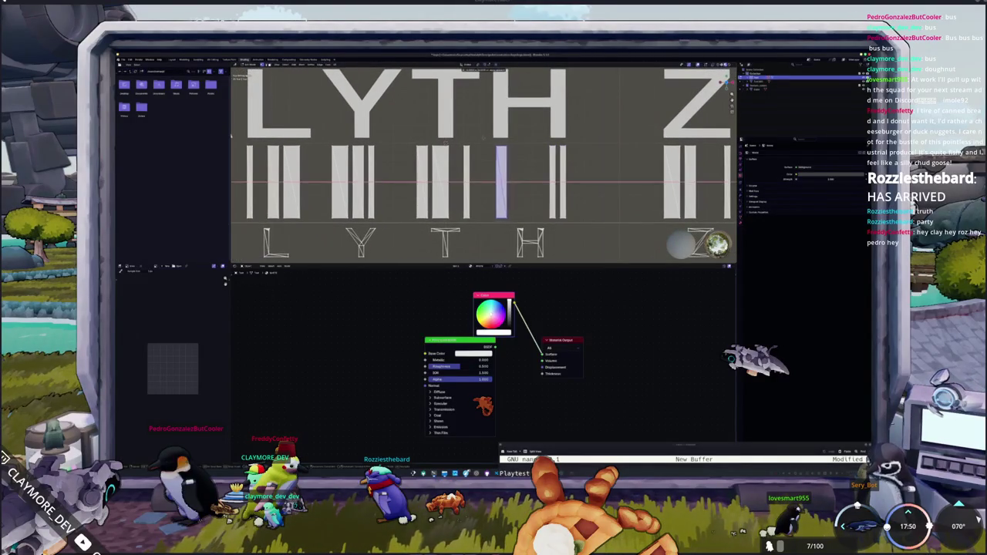
shift+middle_drag(482, 141, 535, 238)
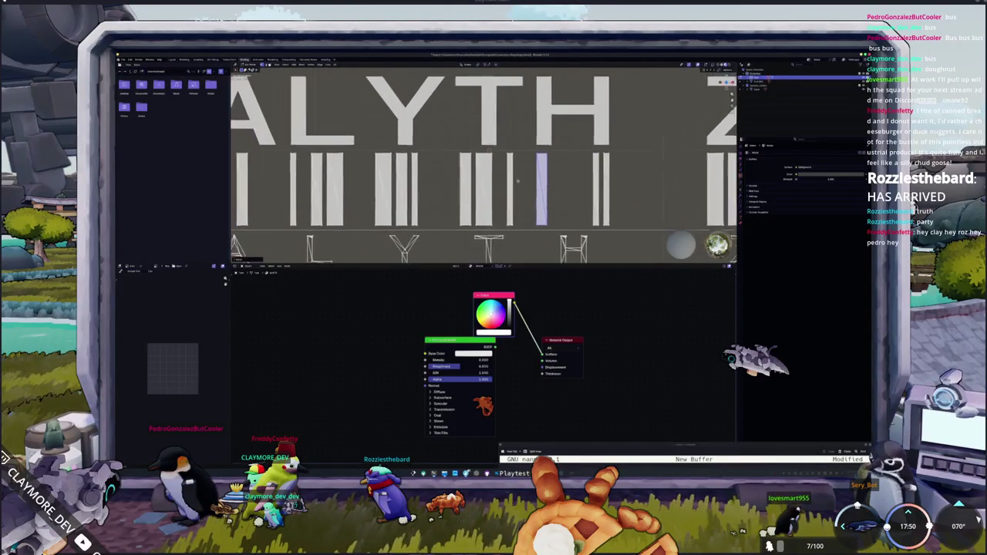
mouse_move(529, 238)
mouse_down()
mouse_move(475, 167)
mouse_move(504, 166)
mouse_up()
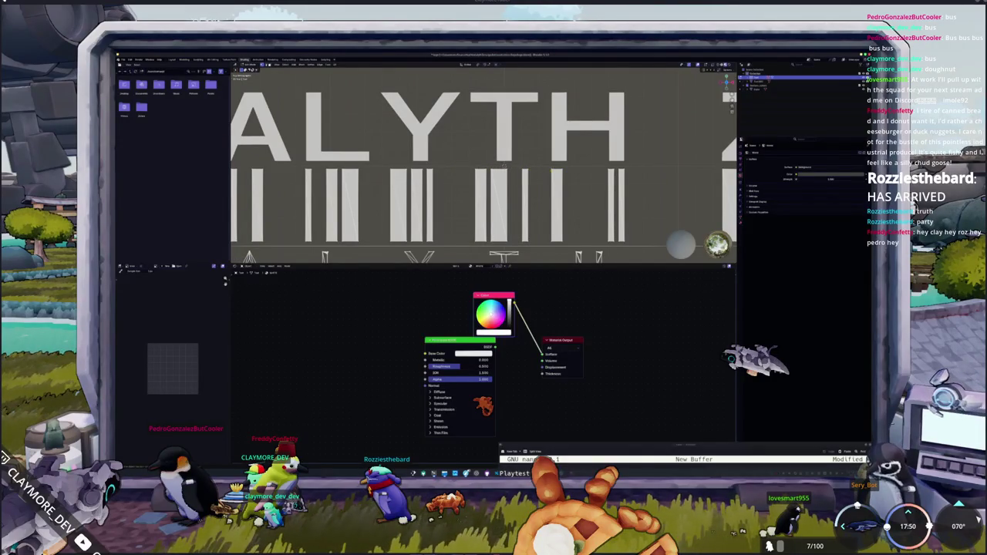
Step: Move a thin bar and a wider bar under LYTH sideways
click(521, 193)
key(g)
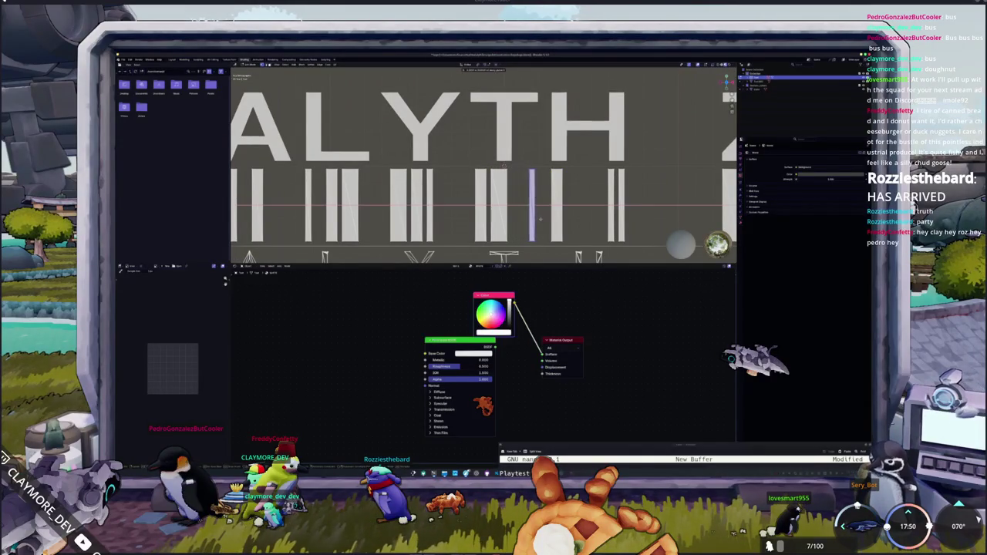
key(x)
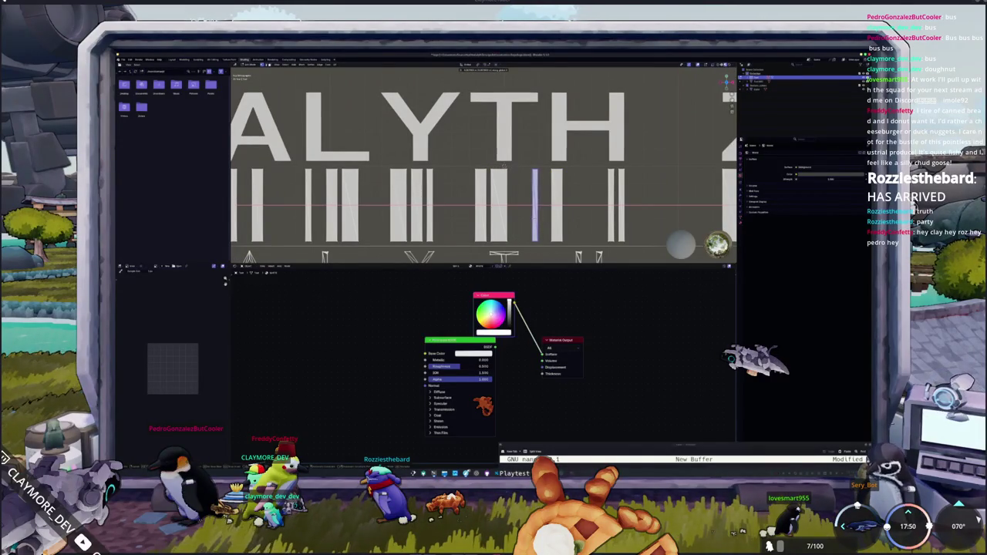
click(505, 166)
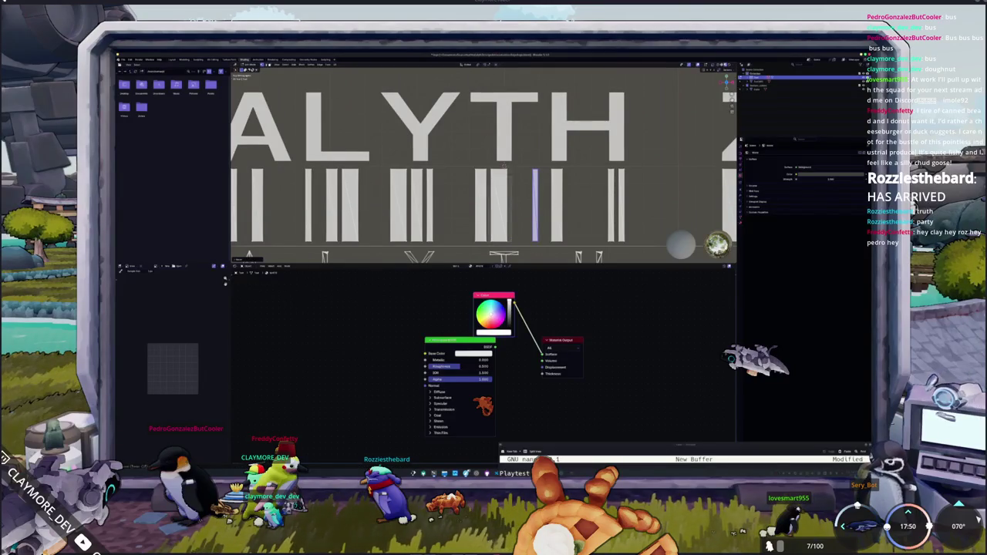
click(486, 185)
key(g)
key(x)
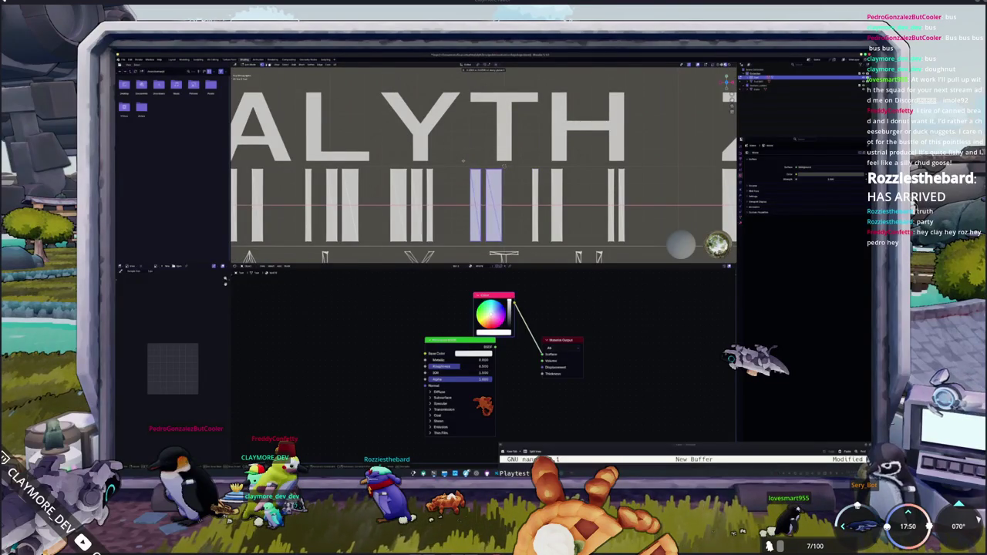
click(464, 162)
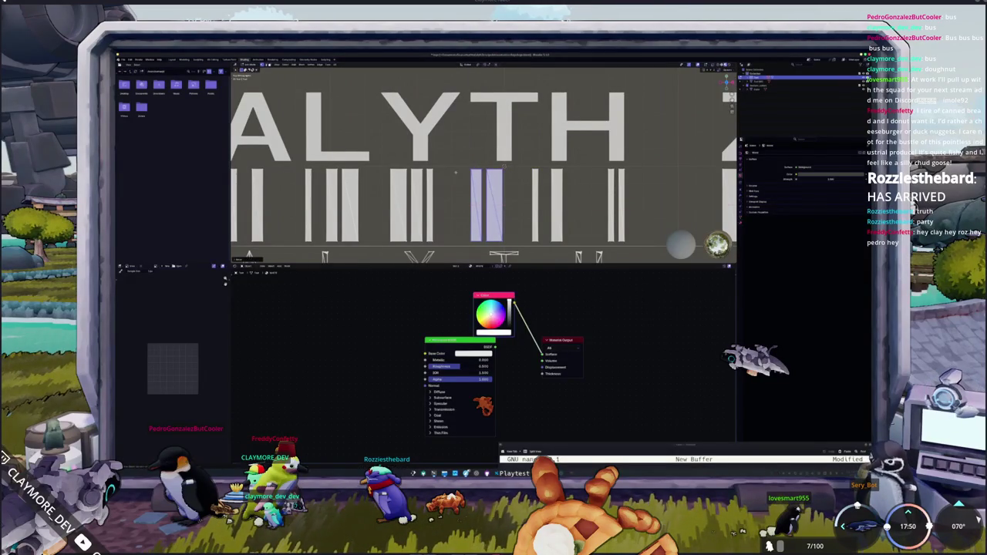
shift+middle_drag(464, 162, 525, 180)
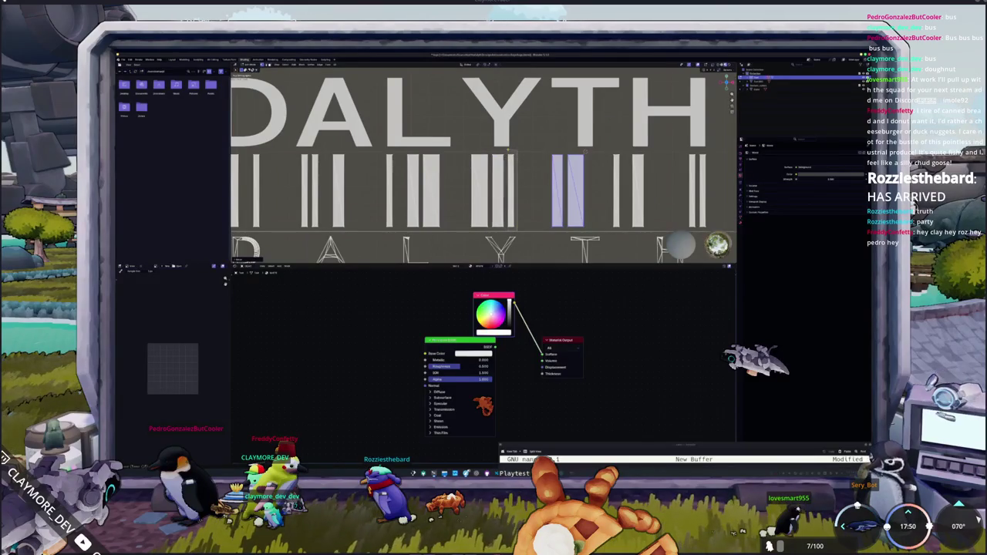
Step: Slide the bar group under DALYTH and the next bar along X
click(497, 158)
key(g)
key(x)
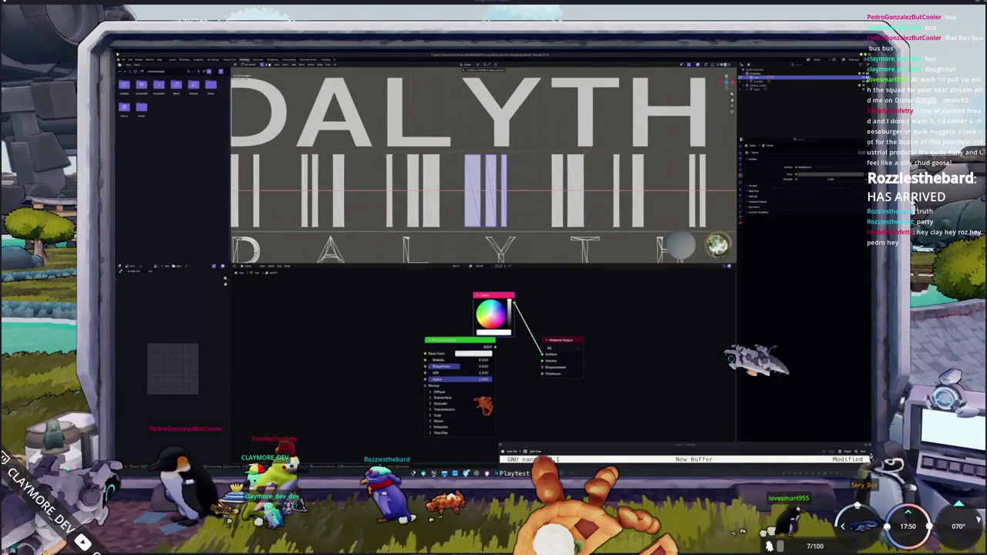
click(461, 150)
shift+middle_drag(461, 149, 520, 179)
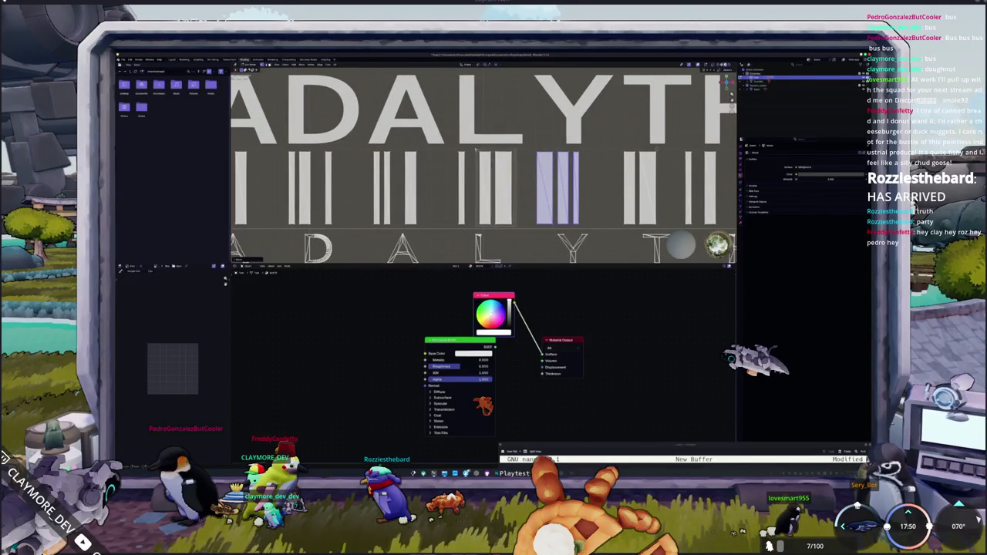
click(502, 155)
key(g)
key(x)
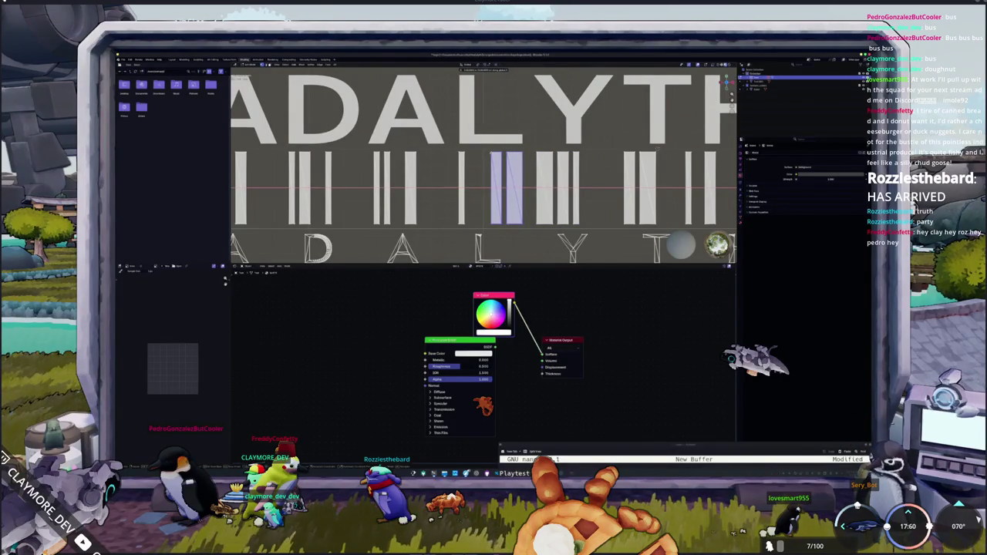
key(Return)
Step: Shift a single bar and a bar pair under HADALY horizontally
shift+middle_drag(479, 169, 571, 169)
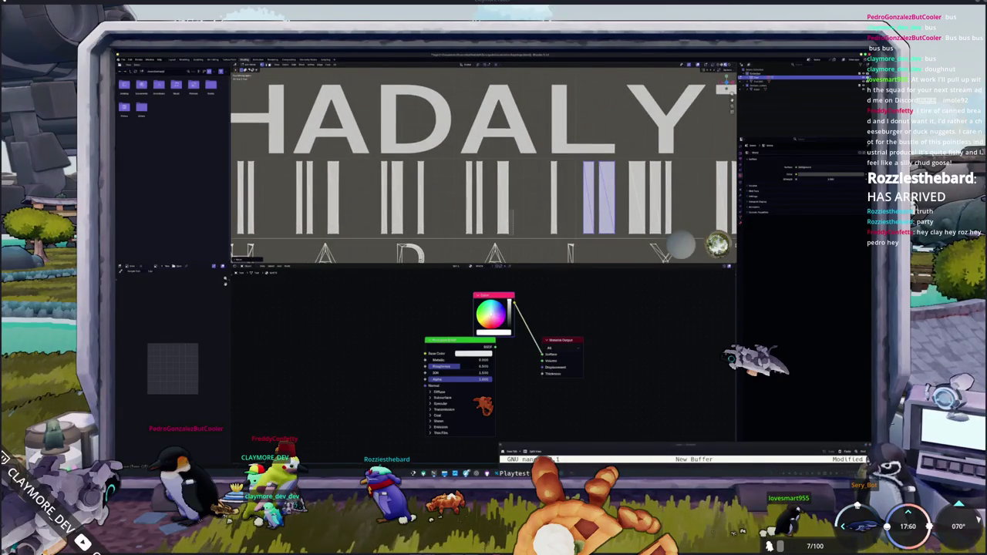
click(495, 152)
key(g)
key(x)
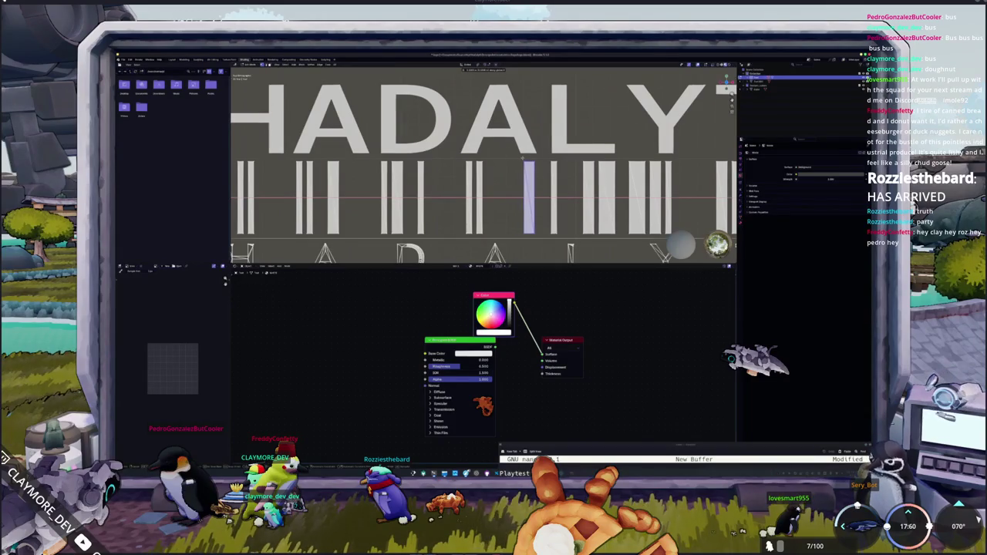
key(Return)
key(Home)
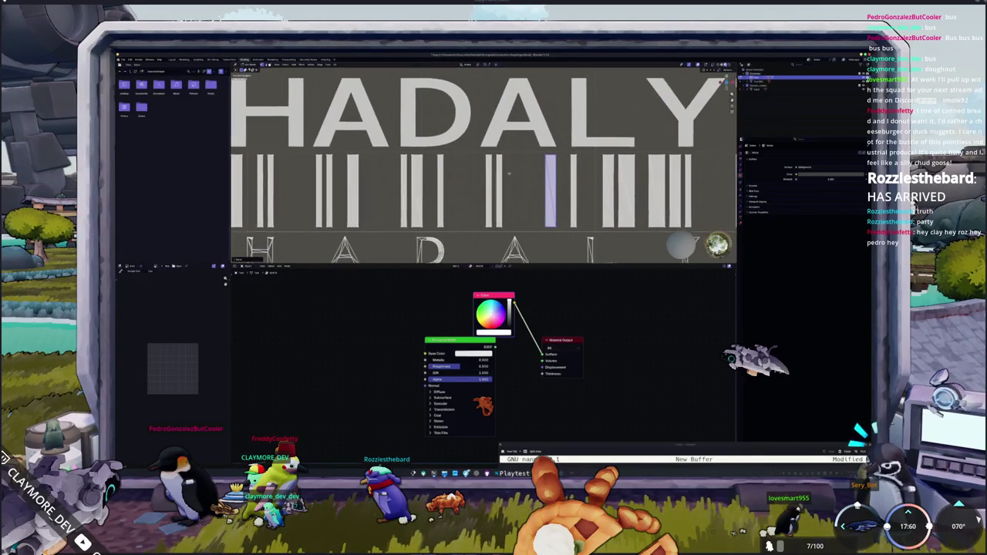
click(494, 149)
click(494, 149)
key(g)
key(x)
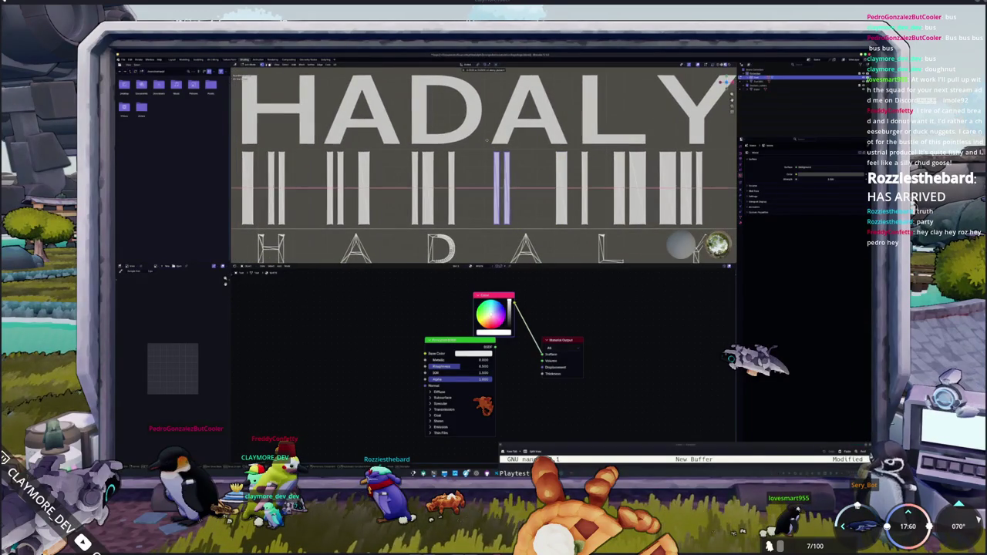
key(Return)
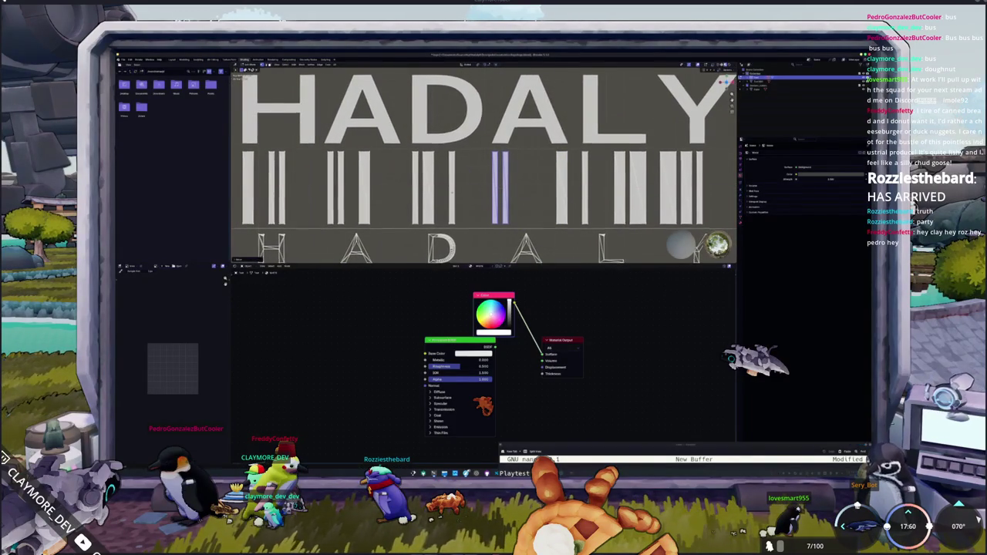
ctrl+scroll(493, 162, left, 3)
Step: Move two more bars near the start of the title along X
key(g)
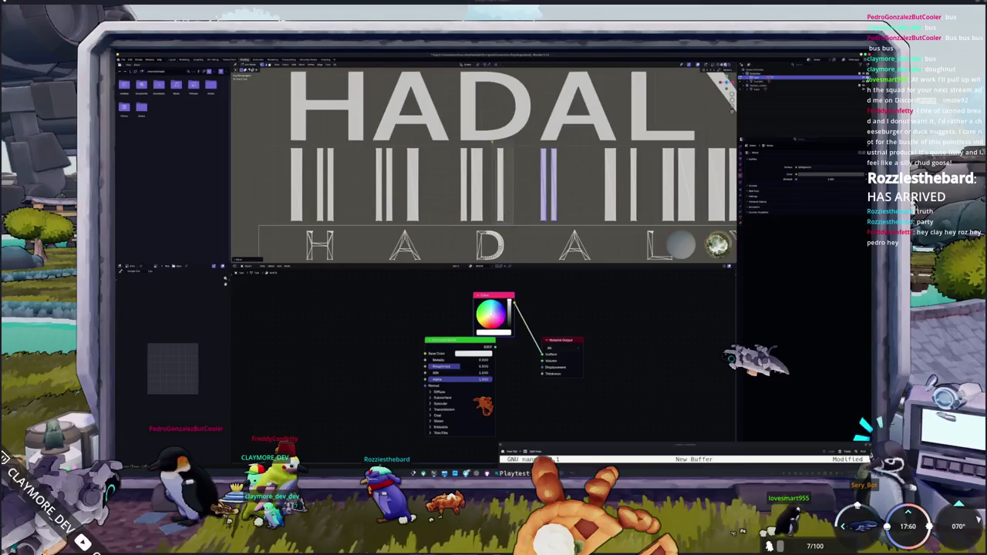
key(x)
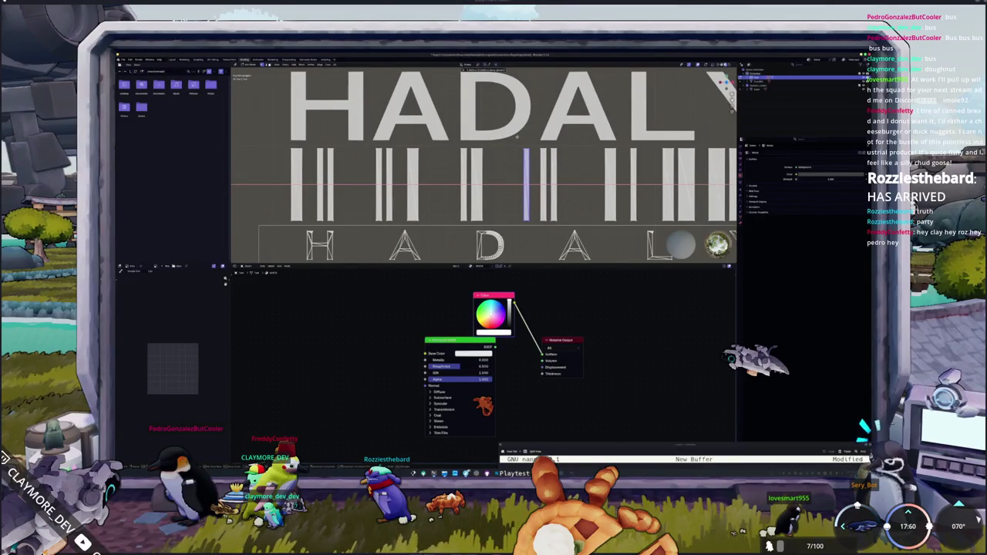
key(Return)
shift+middle_drag(492, 210, 516, 222)
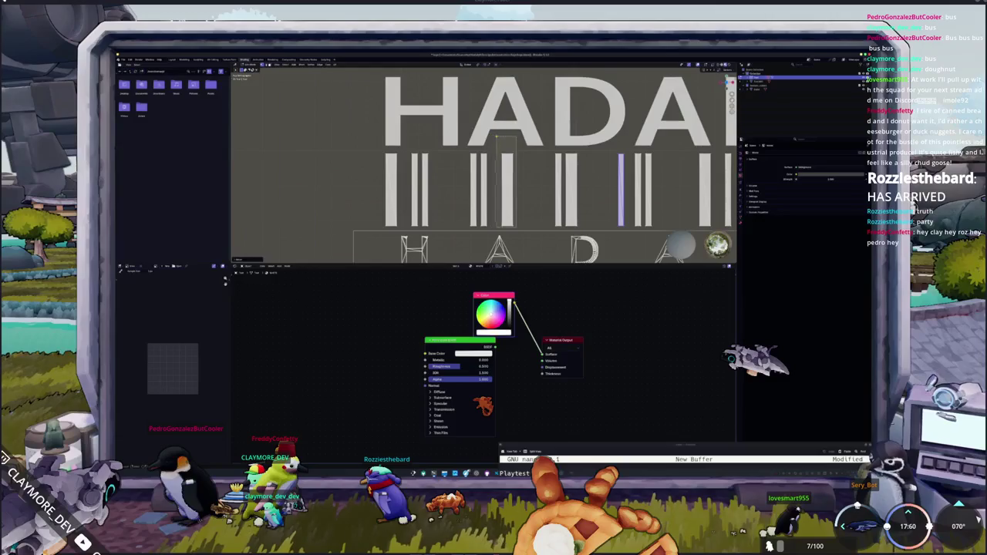
click(507, 192)
key(g)
key(x)
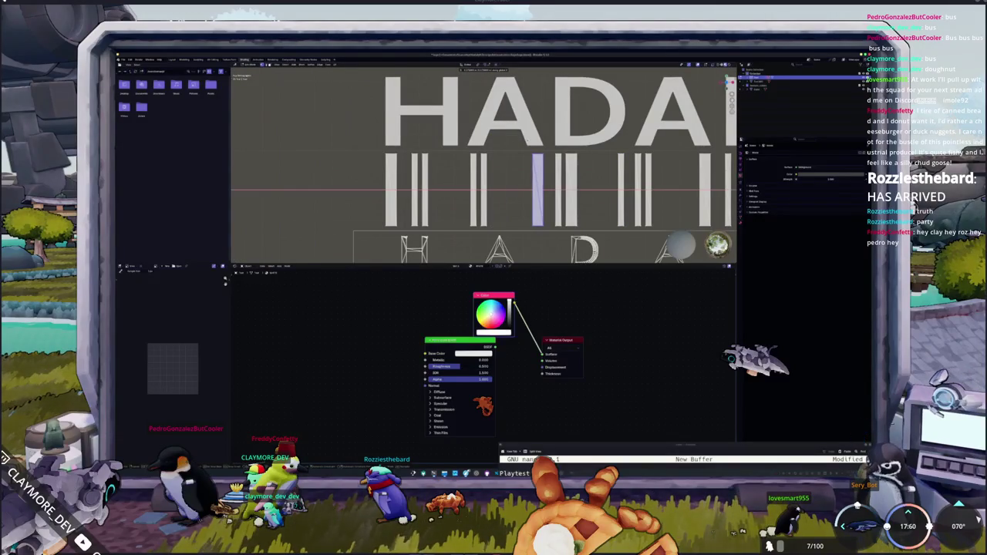
click(530, 141)
Step: Reposition a final bar and frame the whole HADALYTH ZERO title with its barcode
click(479, 185)
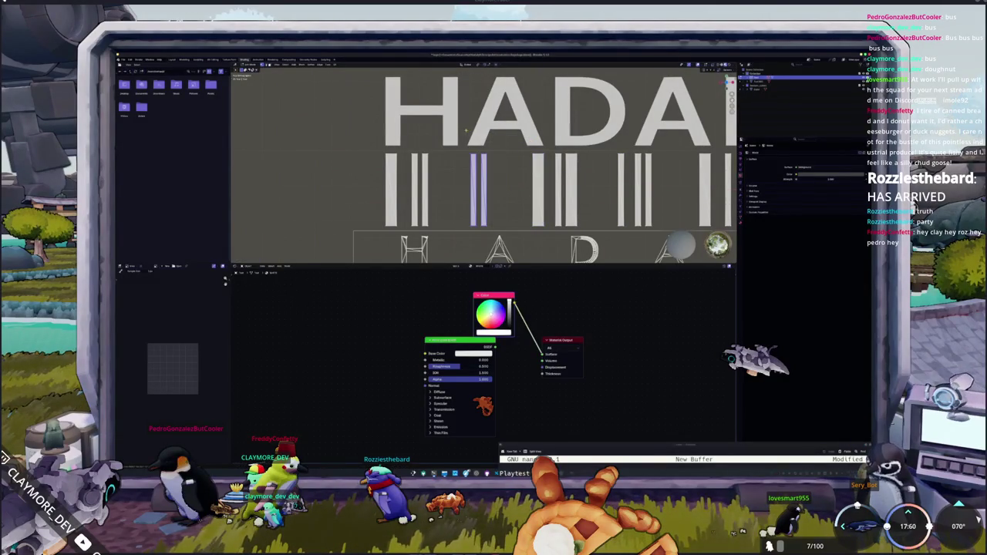
key(g)
key(x)
click(462, 131)
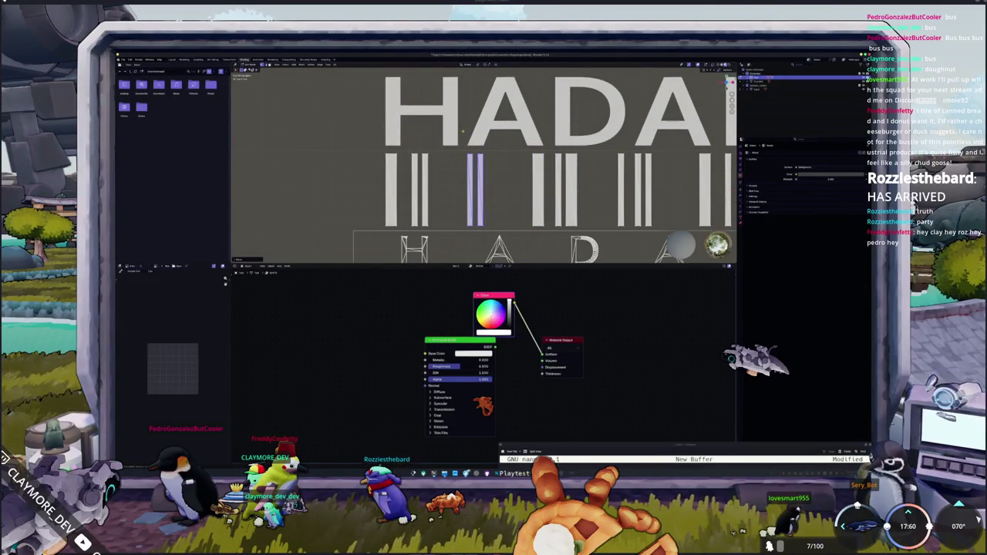
scroll(463, 131, down, 4)
scroll(532, 205, down, 2)
shift+middle_drag(539, 164, 450, 174)
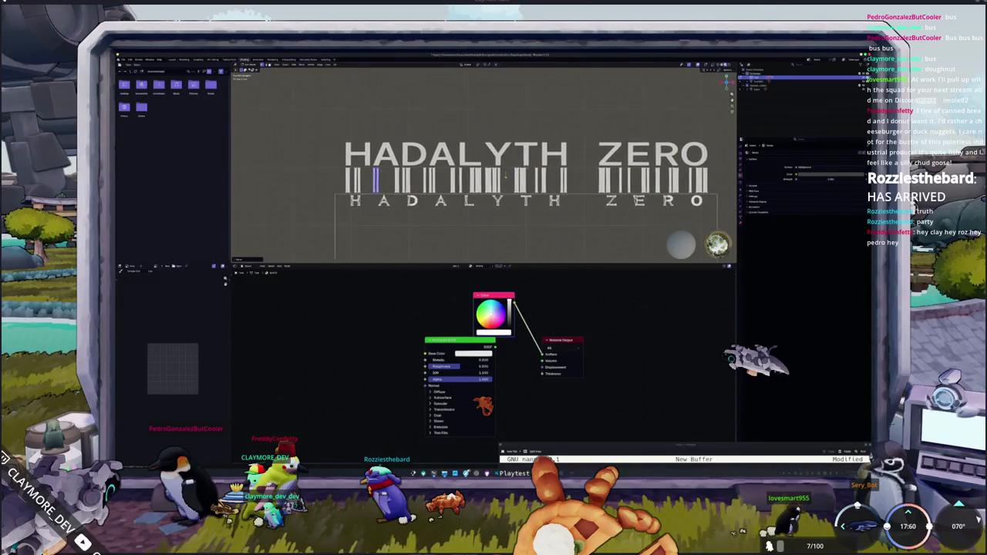
Step: Slide a barcode bar under ADALYTH sideways along the X axis
scroll(504, 166, up, 5)
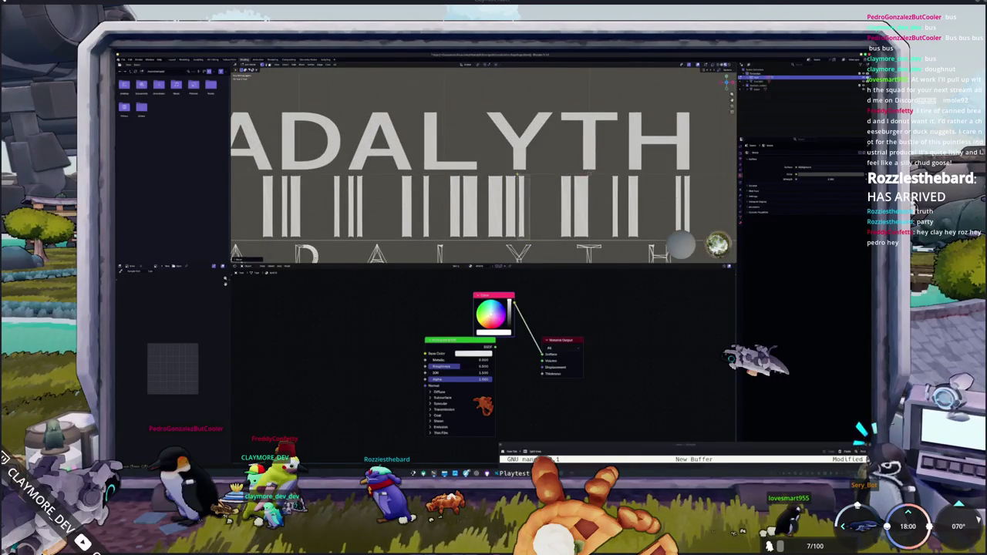
click(519, 174)
key(g)
key(x)
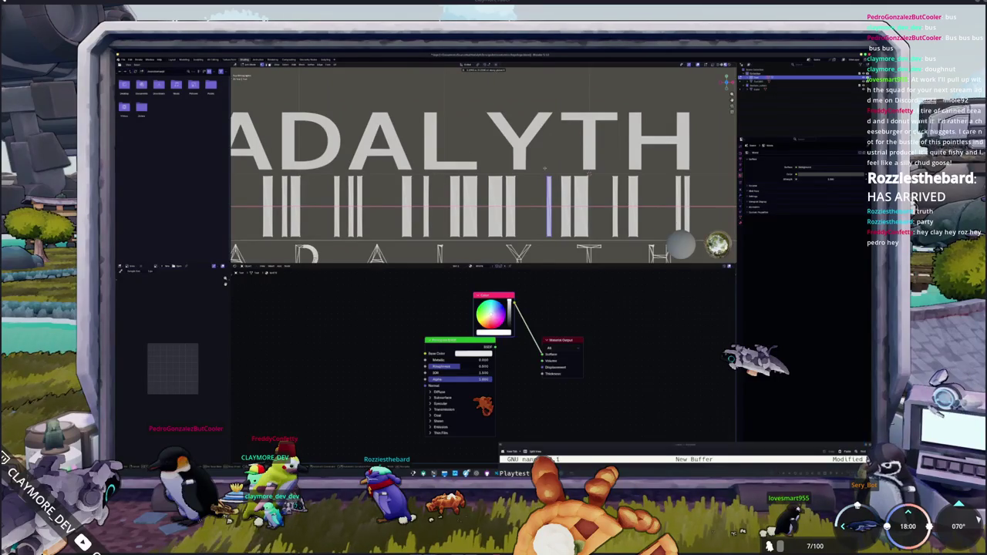
click(563, 149)
Step: Zoom in and slide another barcode bar slightly right along X
scroll(565, 148, up, 3)
scroll(548, 154, down, 1)
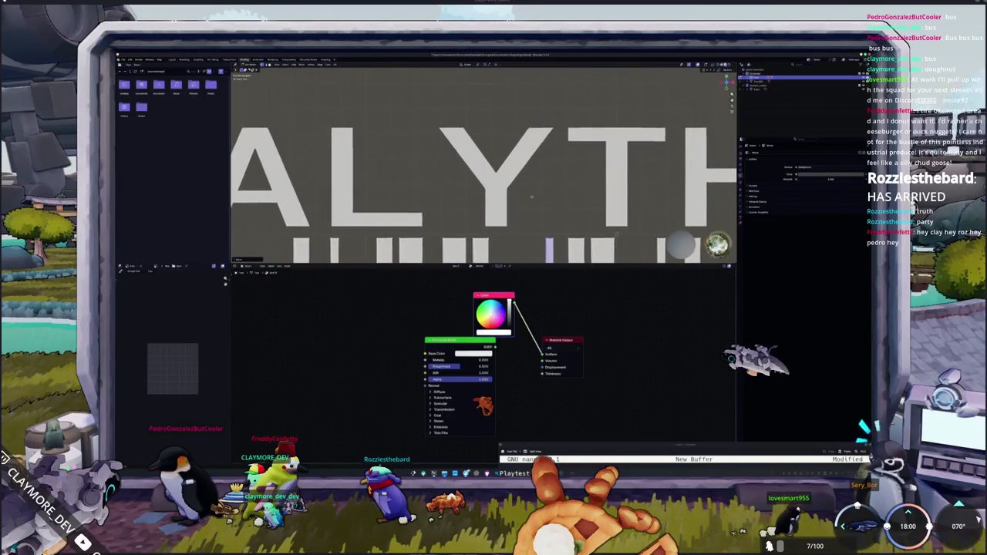
scroll(526, 165, up, 2)
scroll(526, 165, up, 2)
scroll(518, 173, up, 1)
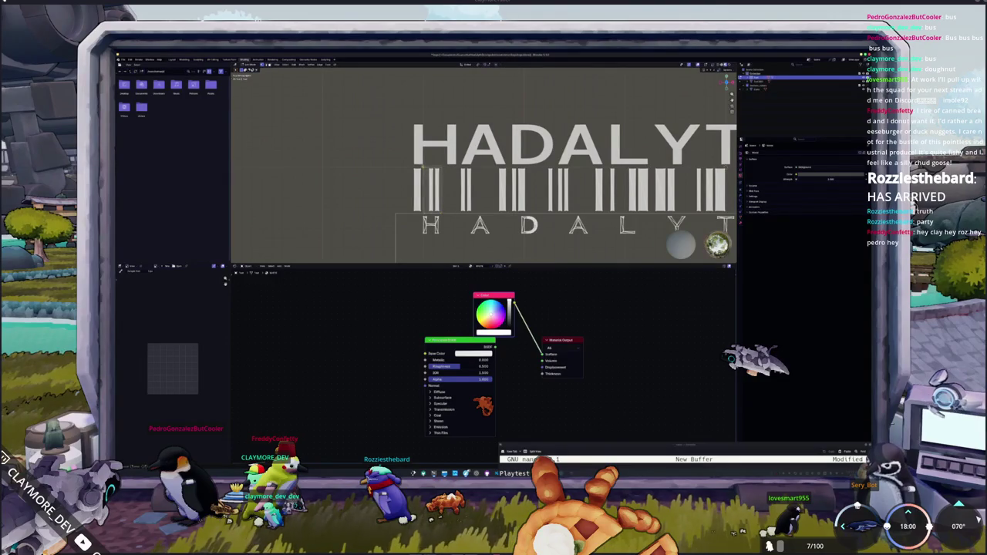
click(435, 185)
key(g)
key(x)
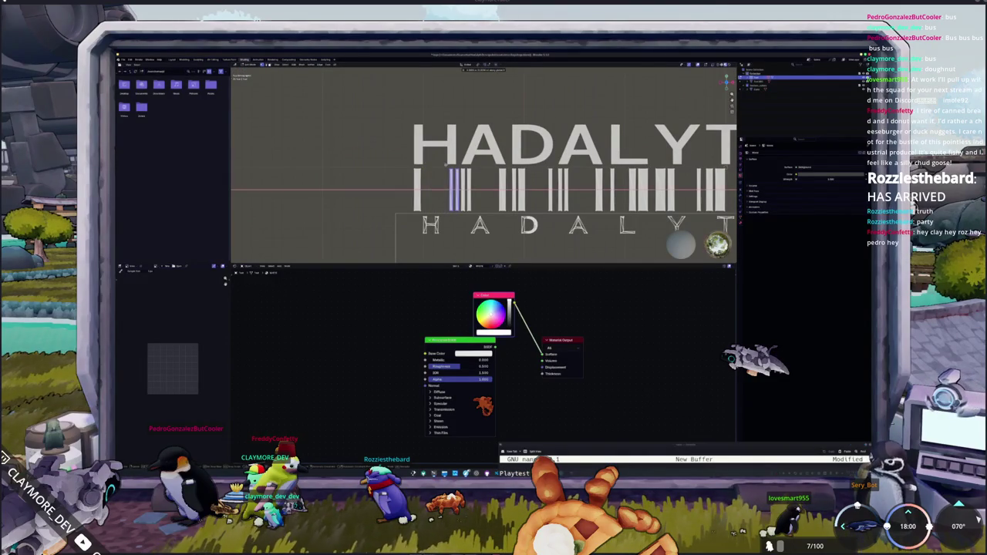
click(427, 166)
Step: Zoom back out and select two of the HADALYTH ZERO title objects
scroll(426, 166, up, 3)
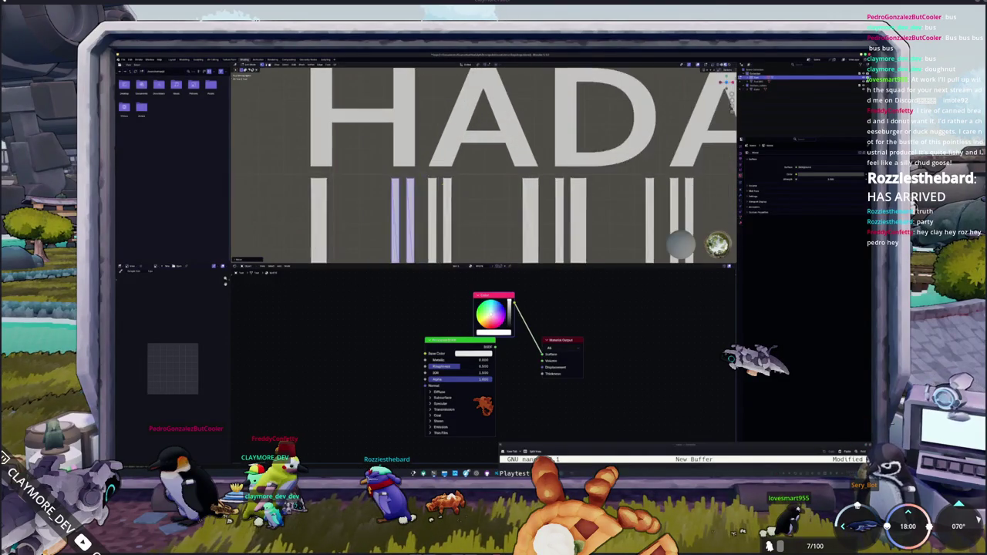
scroll(426, 166, up, 2)
scroll(426, 166, up, 2)
scroll(530, 180, up, 1)
scroll(530, 180, down, 2)
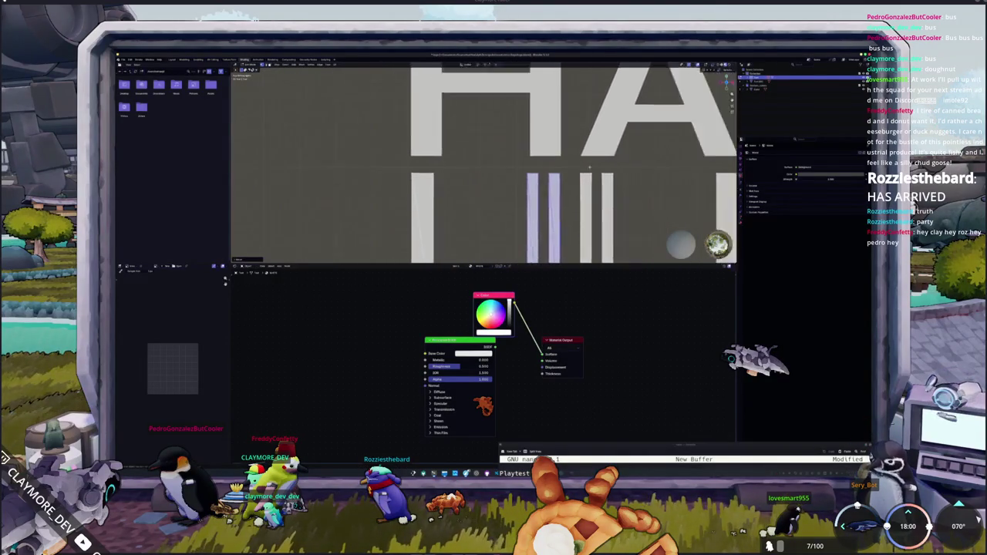
scroll(530, 179, down, 3)
scroll(529, 180, down, 2)
scroll(521, 213, down, 1)
scroll(521, 213, up, 2)
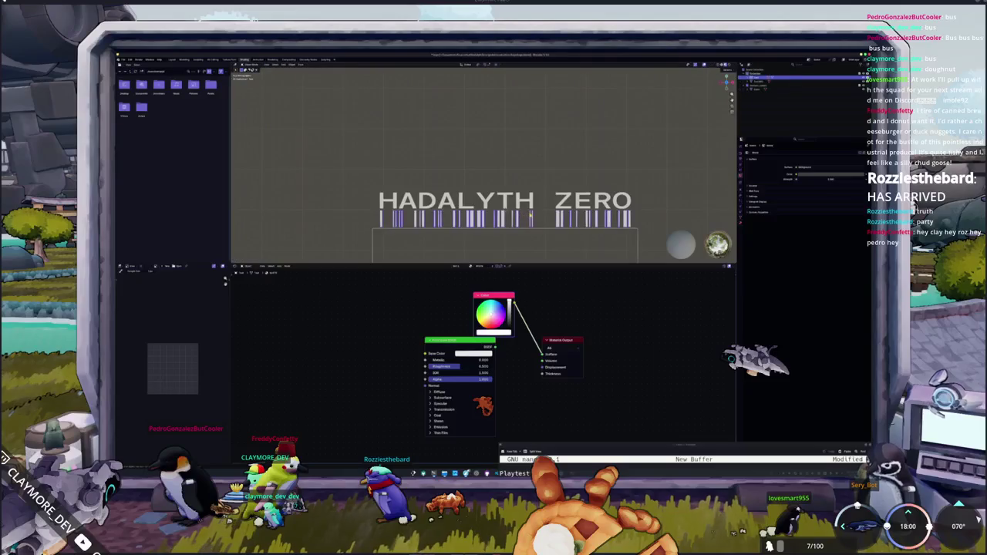
shift+middle_drag(538, 214, 541, 194)
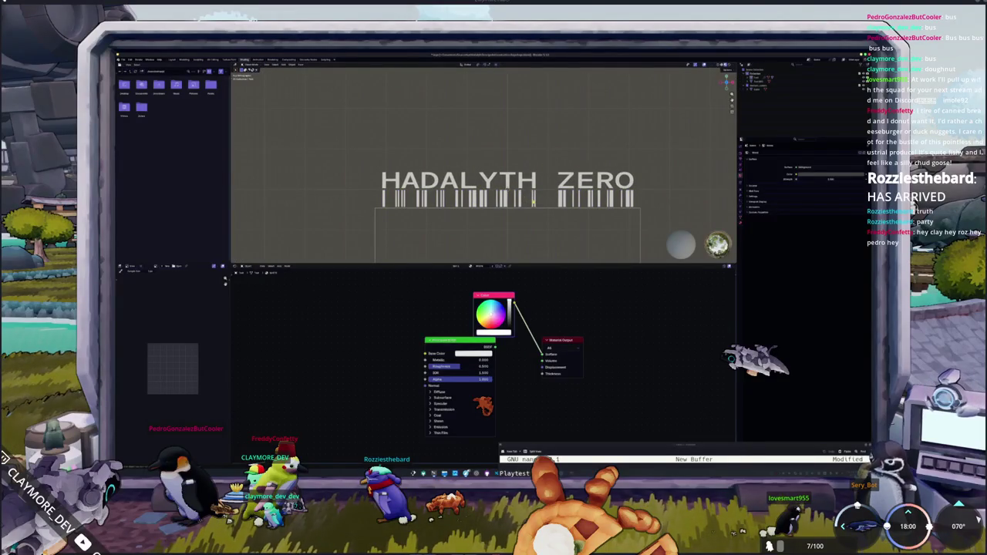
click(533, 199)
click(534, 182)
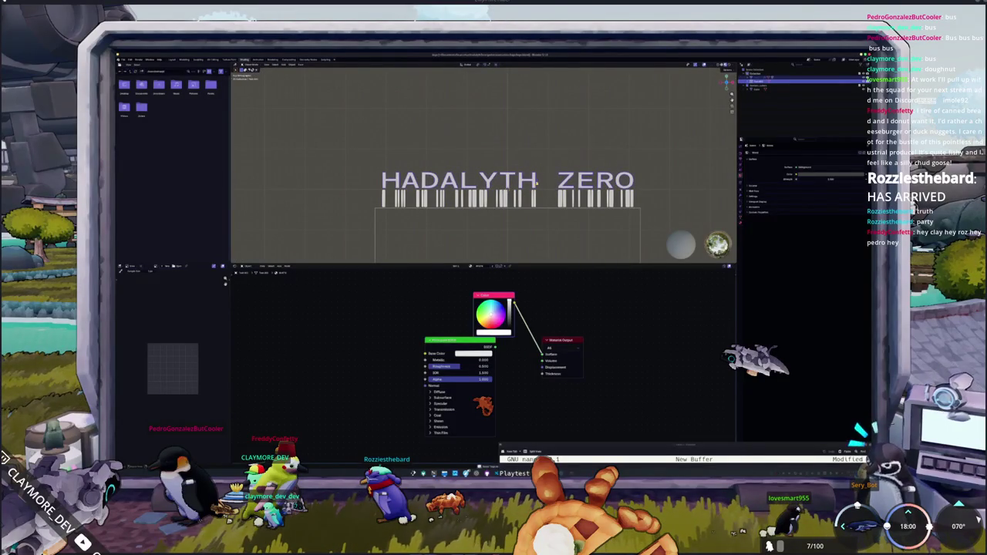
Step: Move the camera up above the HADALYTH ZERO title and view through it
right_click(574, 150)
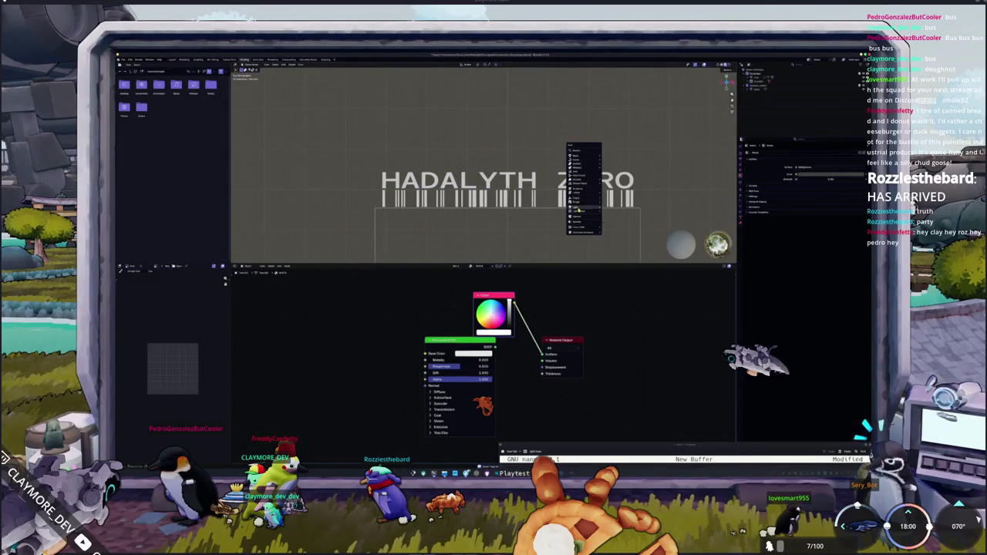
mouse_move(583, 202)
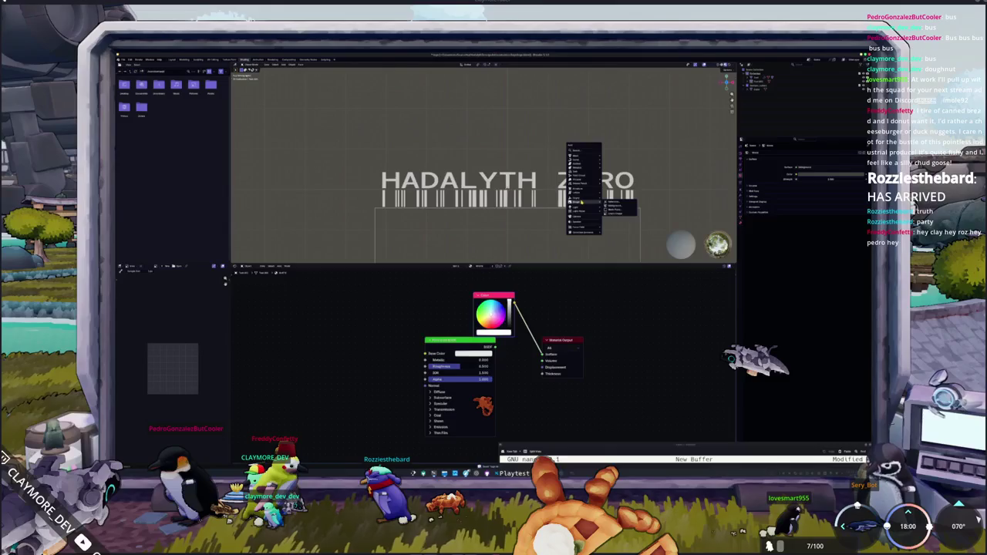
click(580, 218)
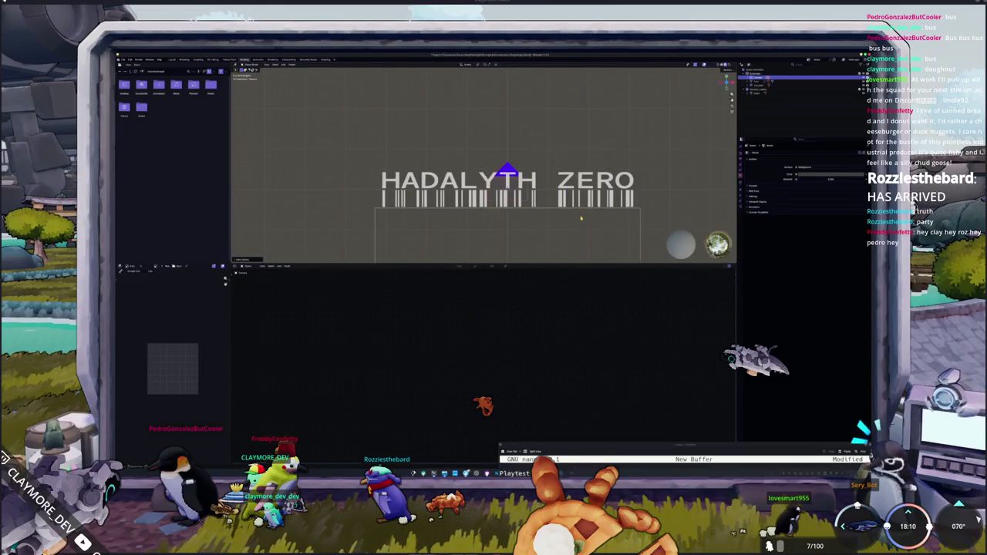
middle_drag(507, 170, 478, 185)
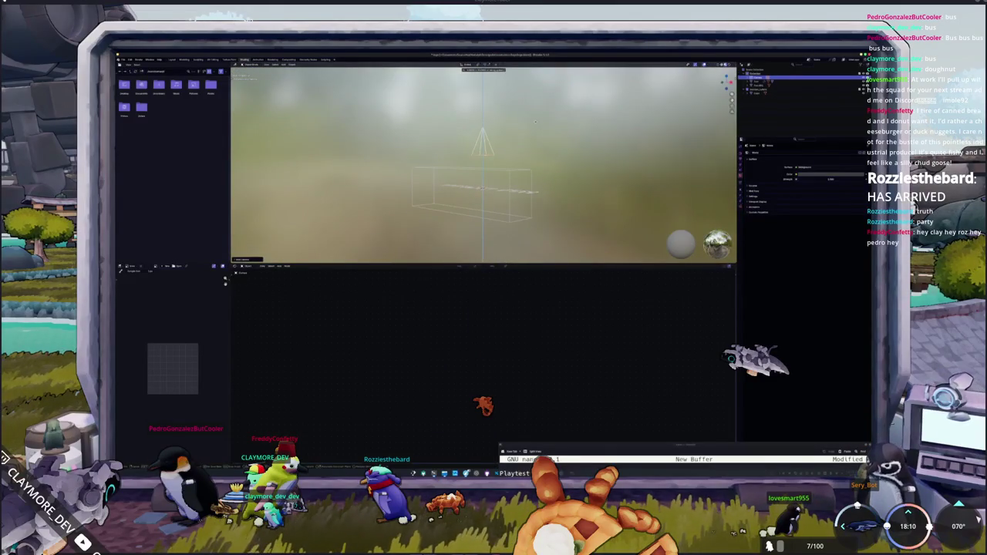
drag(482, 146, 482, 108)
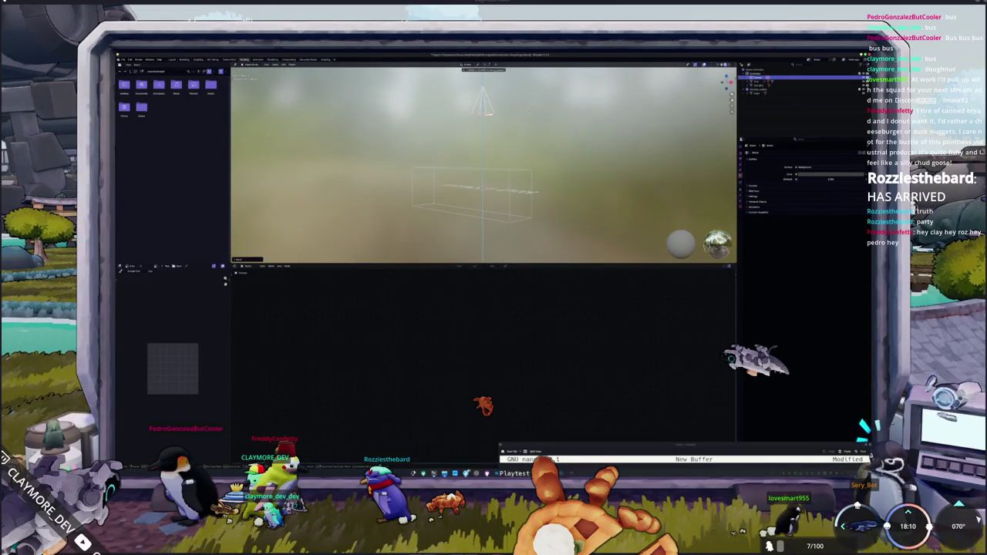
middle_drag(529, 108, 536, 125)
key(KP_7)
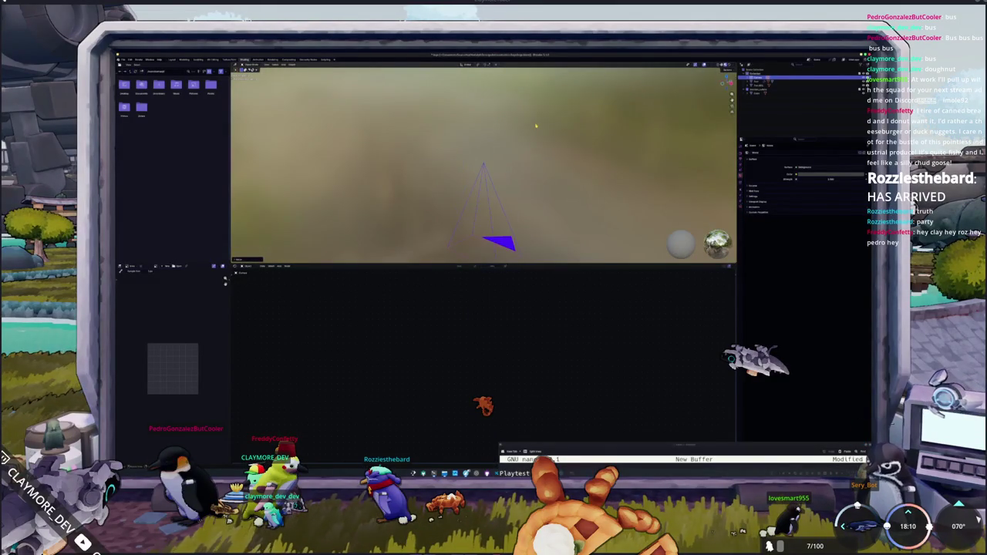
shift+scroll(586, 132, down, 2)
shift+scroll(679, 144, down, 2)
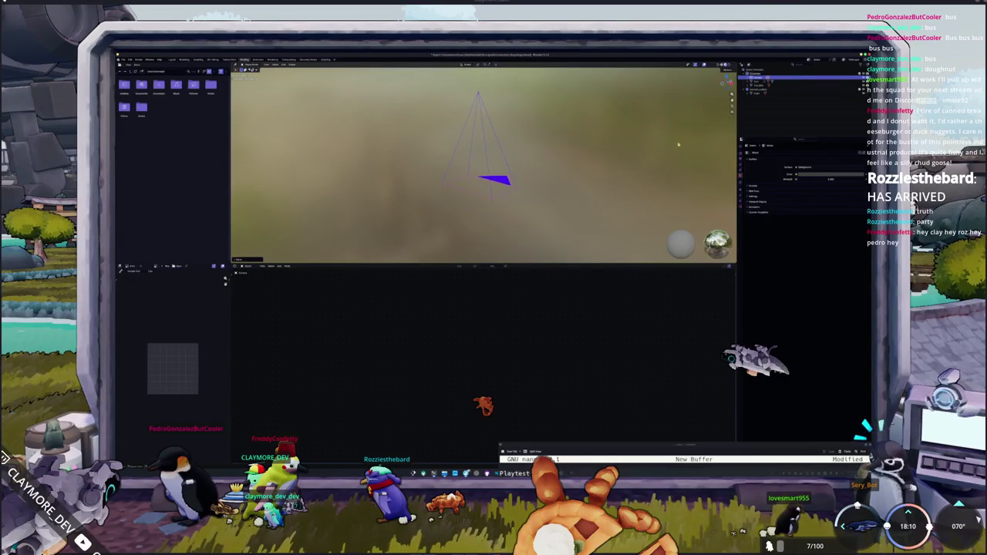
click(742, 207)
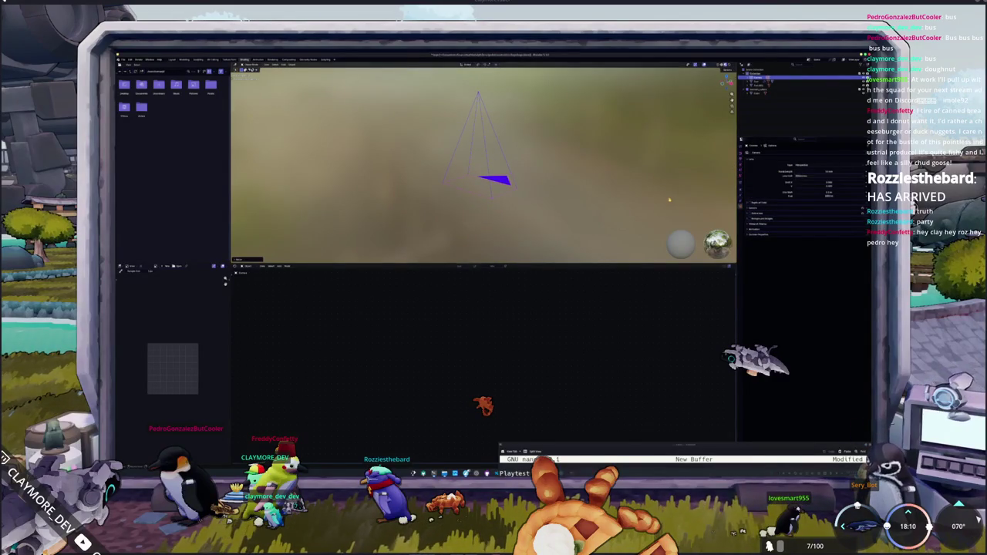
key(KP_0)
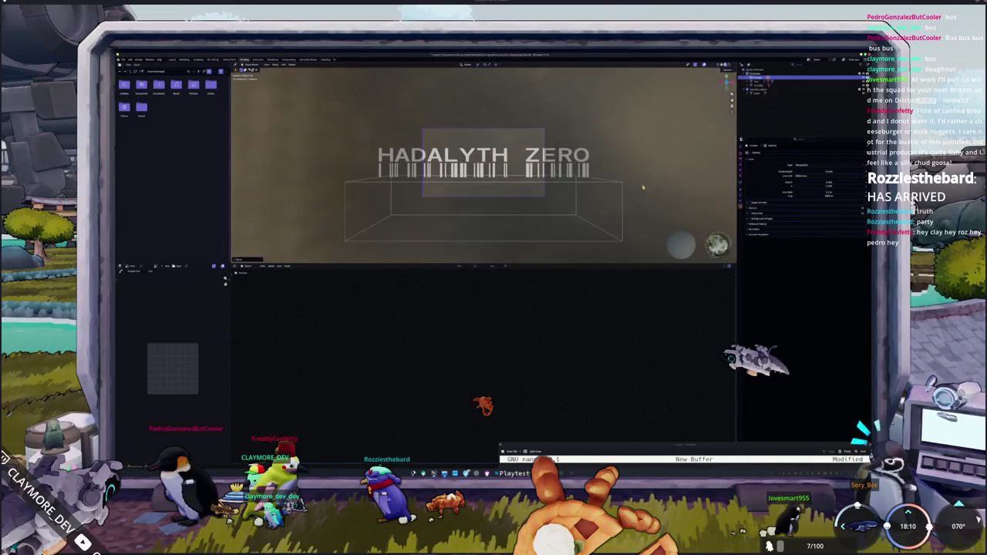
Step: Switch to solid shading and change the output resolution to a wider landscape frame
click(802, 171)
click(801, 178)
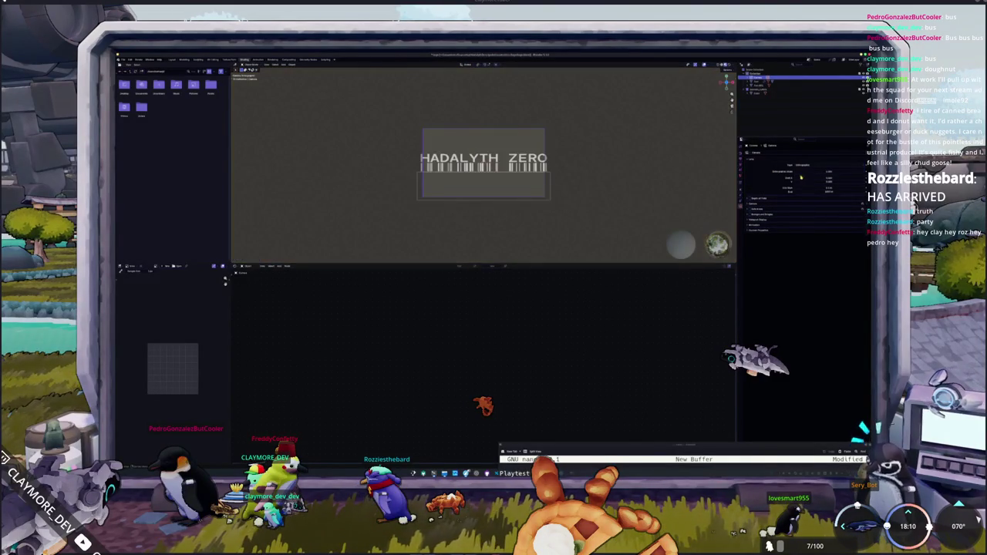
click(740, 155)
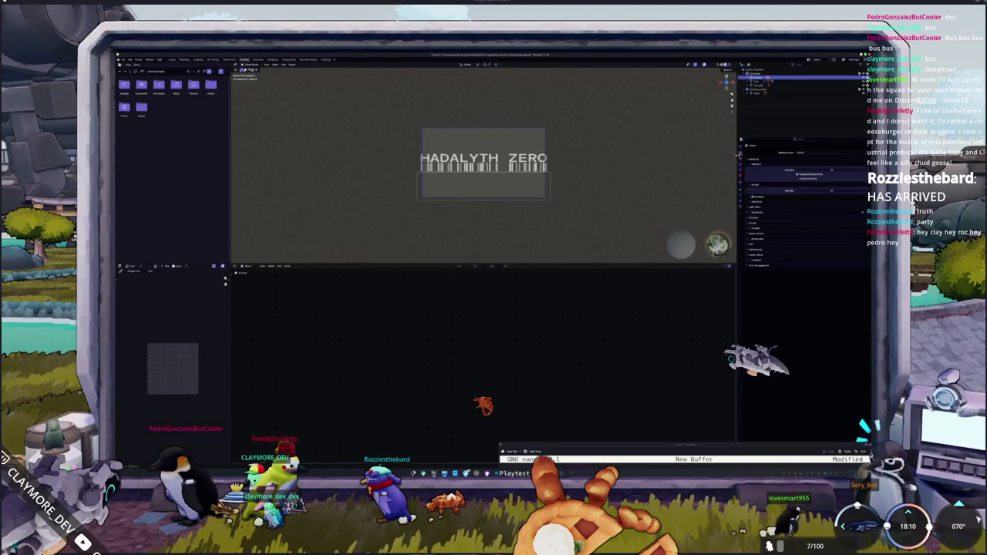
click(741, 160)
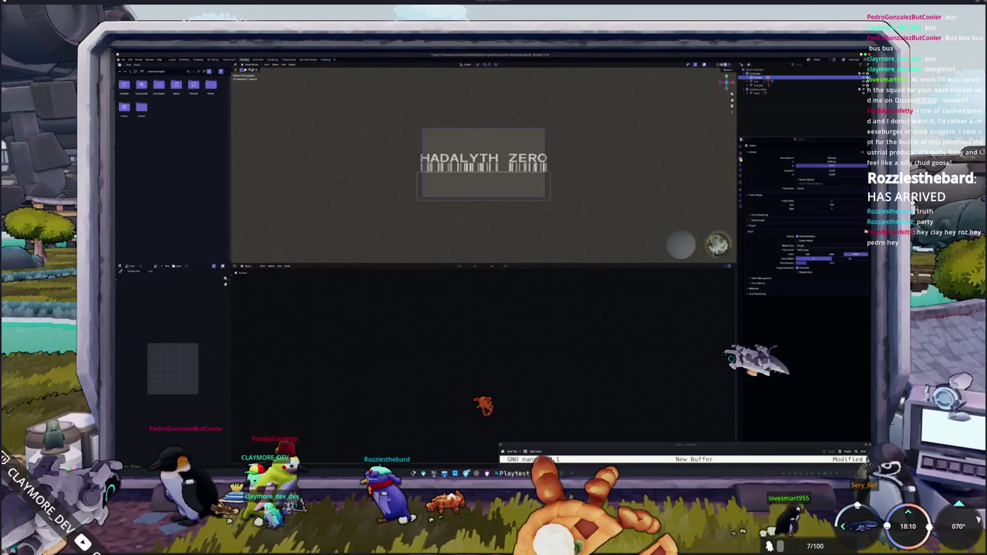
click(830, 158)
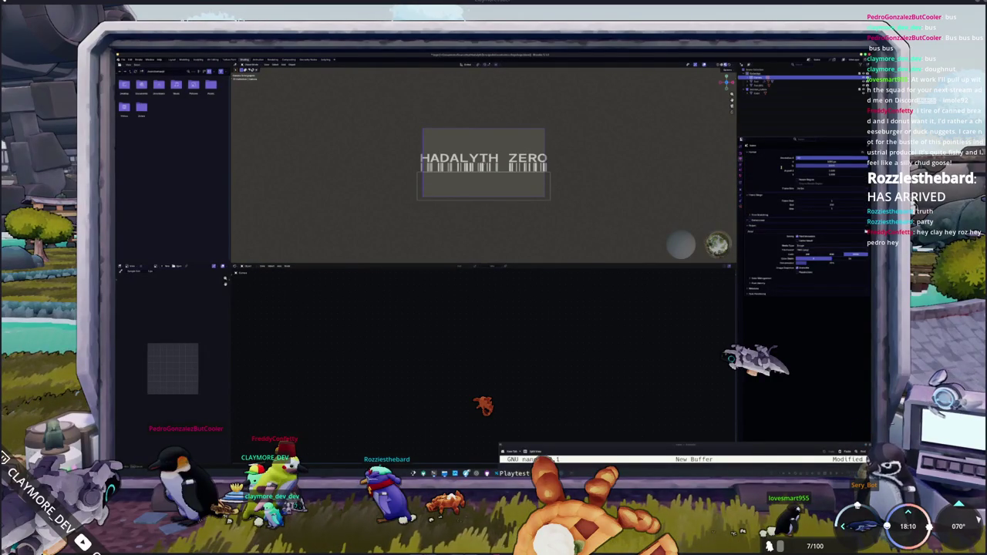
key(Return)
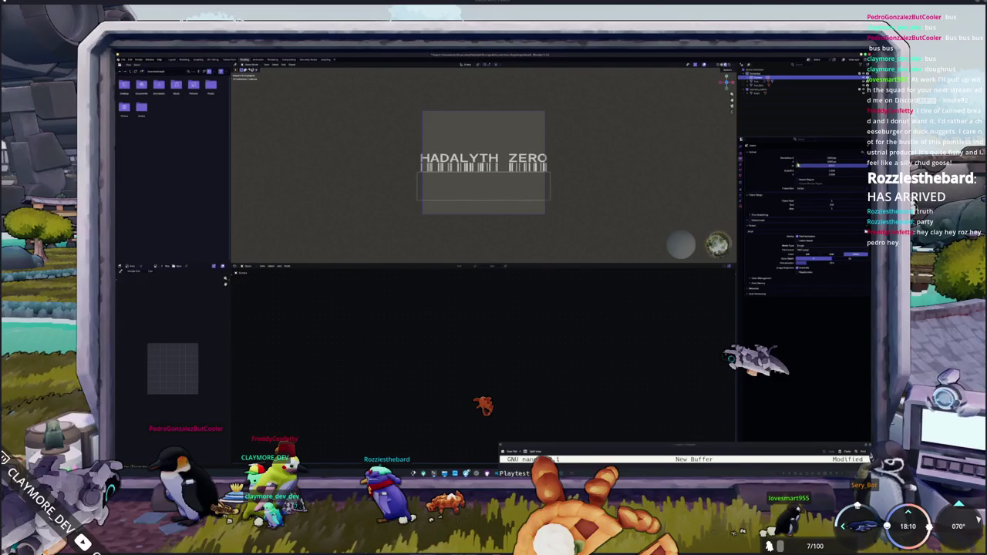
double_click(818, 161)
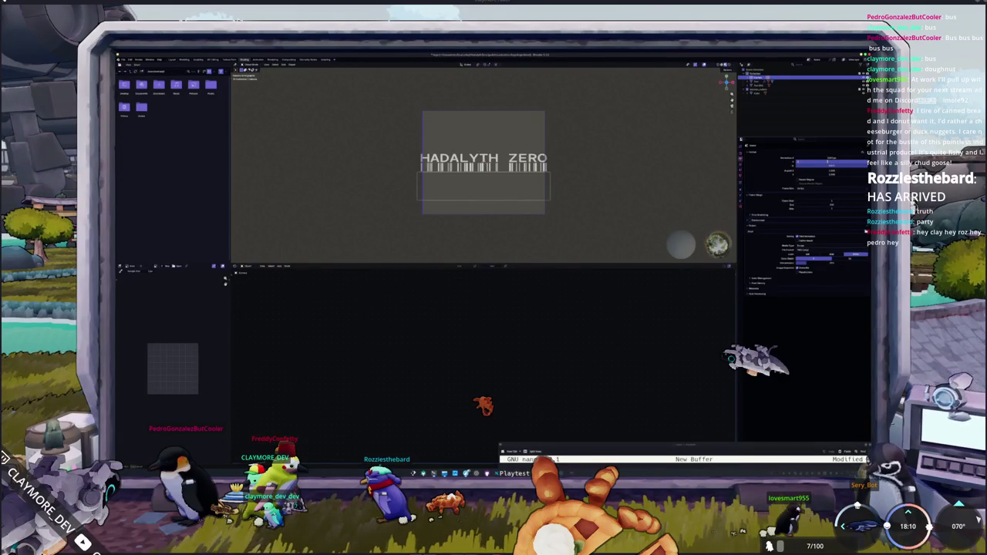
key(Return)
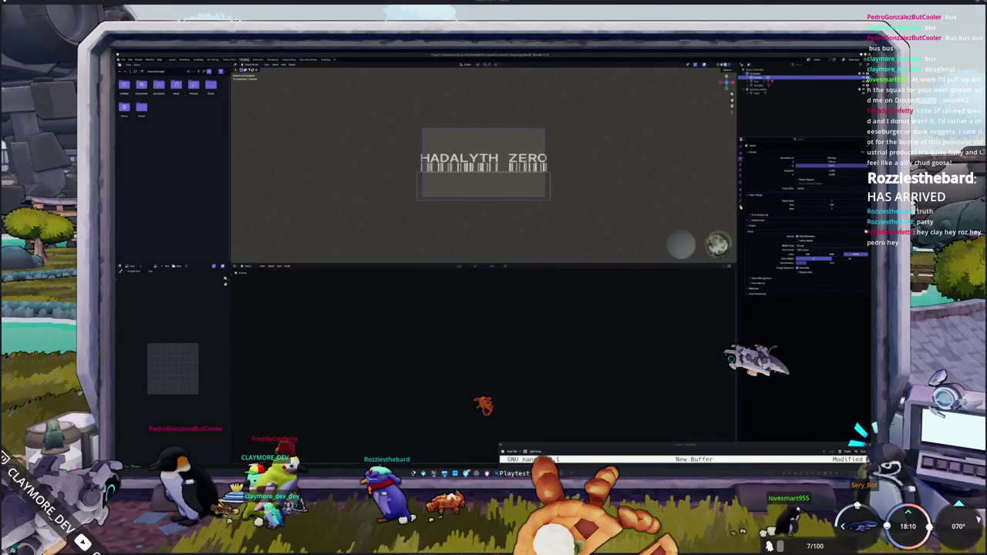
Step: Make the camera orthographic and set its orthographic scale to frame the title
click(741, 206)
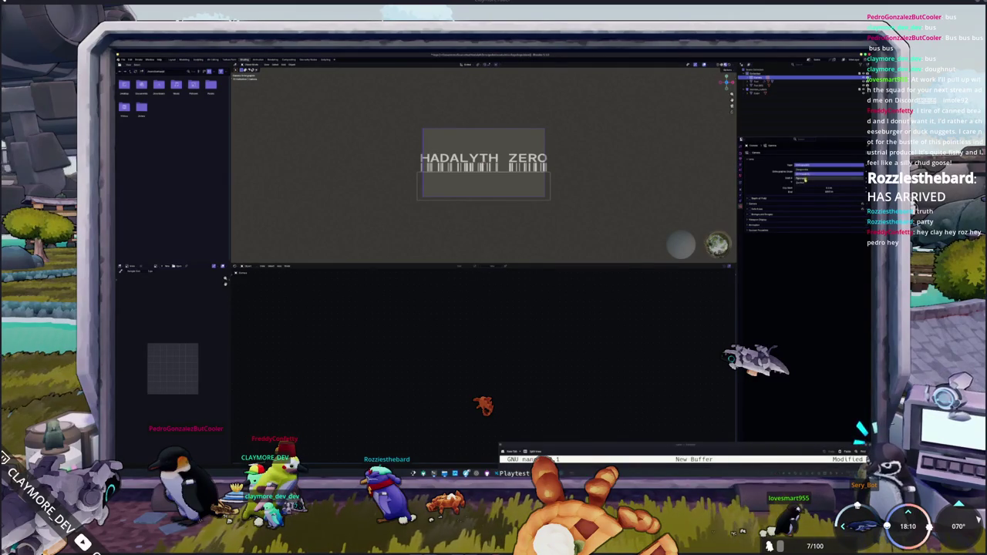
click(803, 178)
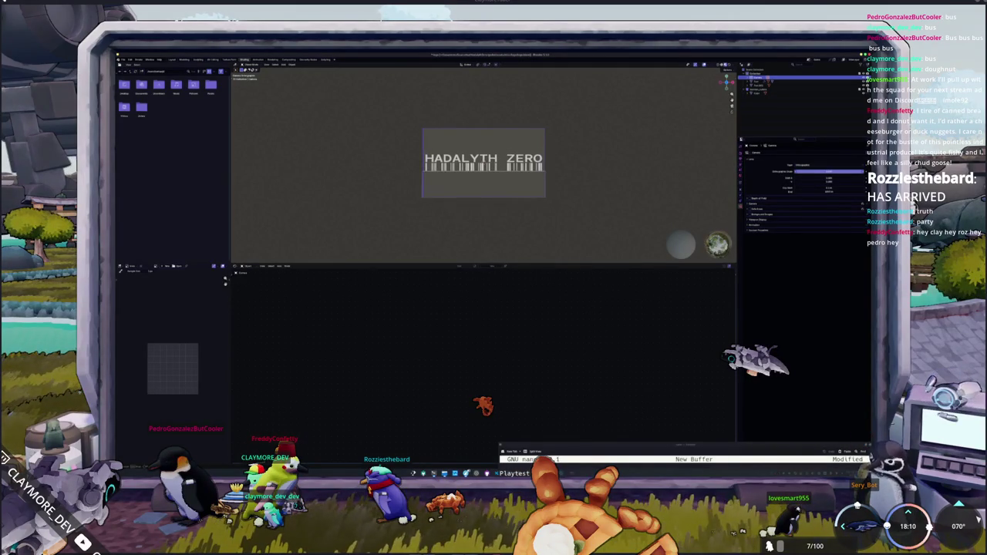
click(820, 171)
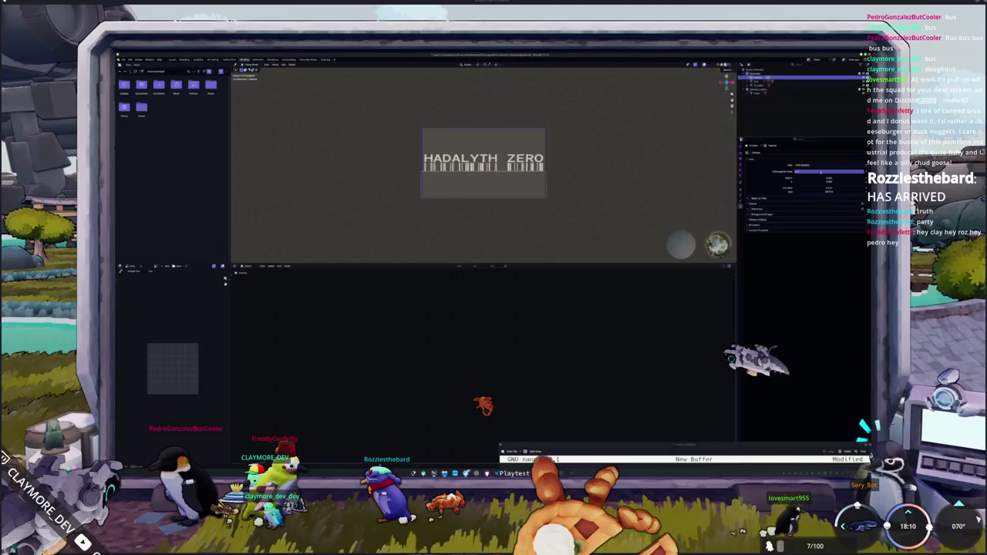
key(Return)
scroll(551, 169, up, 3)
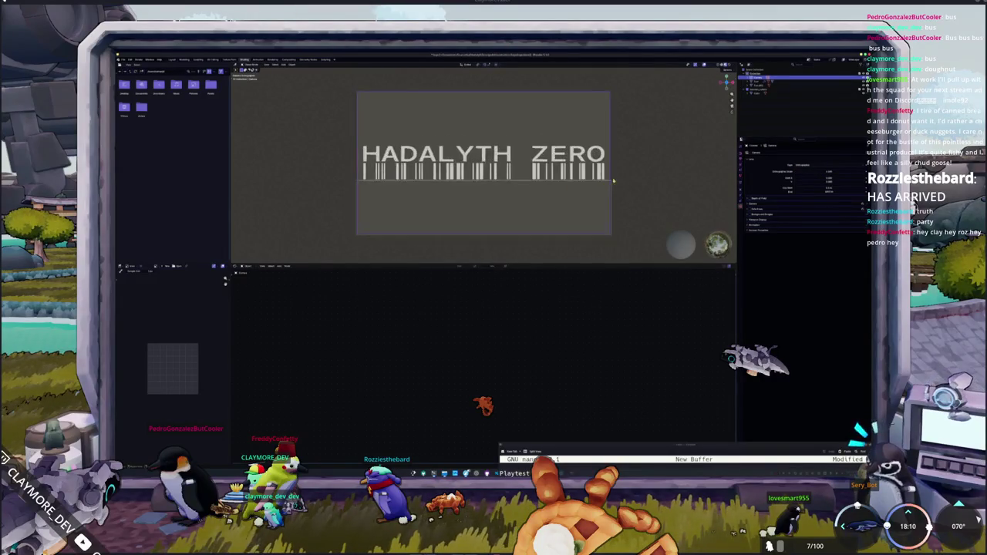
scroll(586, 174, up, 3)
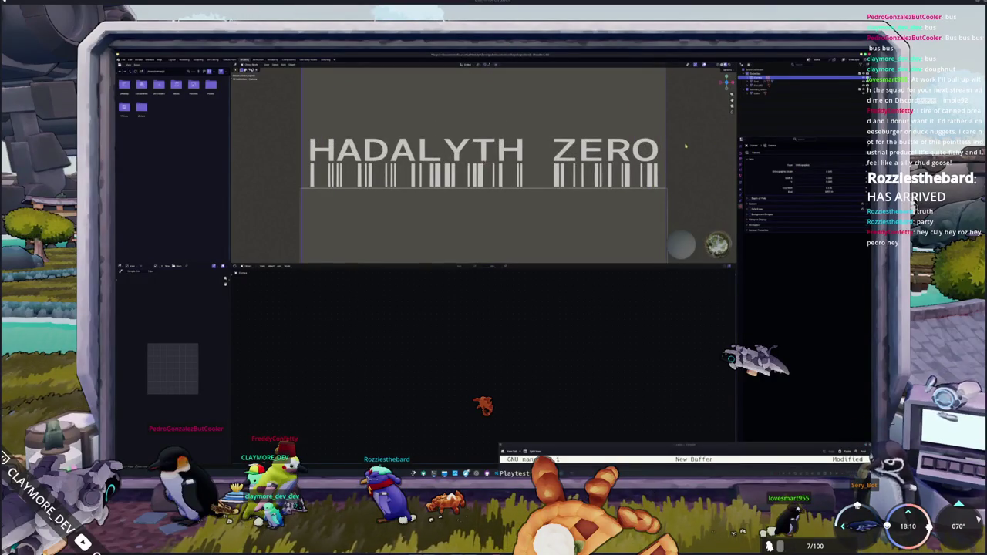
scroll(681, 168, down, 2)
scroll(663, 178, down, 1)
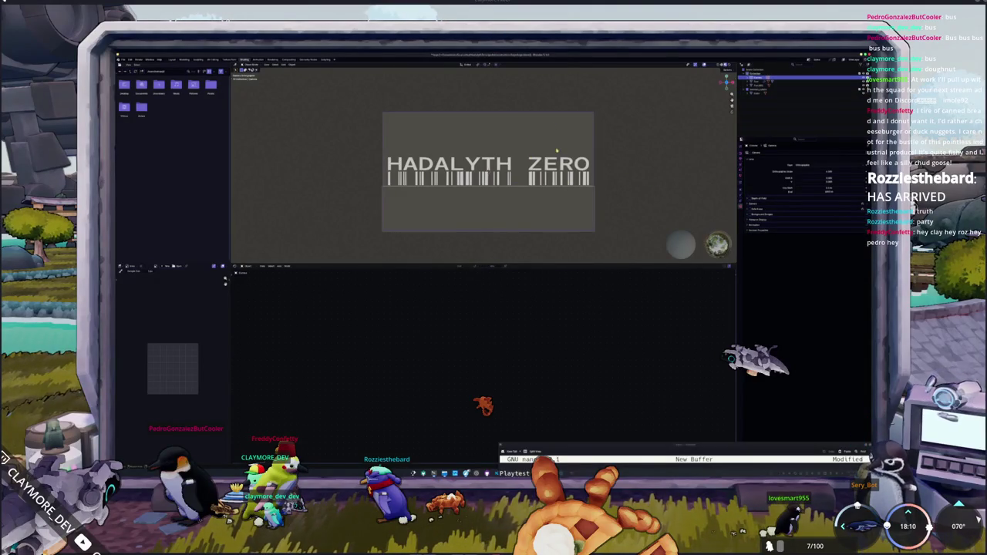
Step: Orbit out of camera view to face the HADALYTH ZERO text
middle_drag(557, 151, 509, 131)
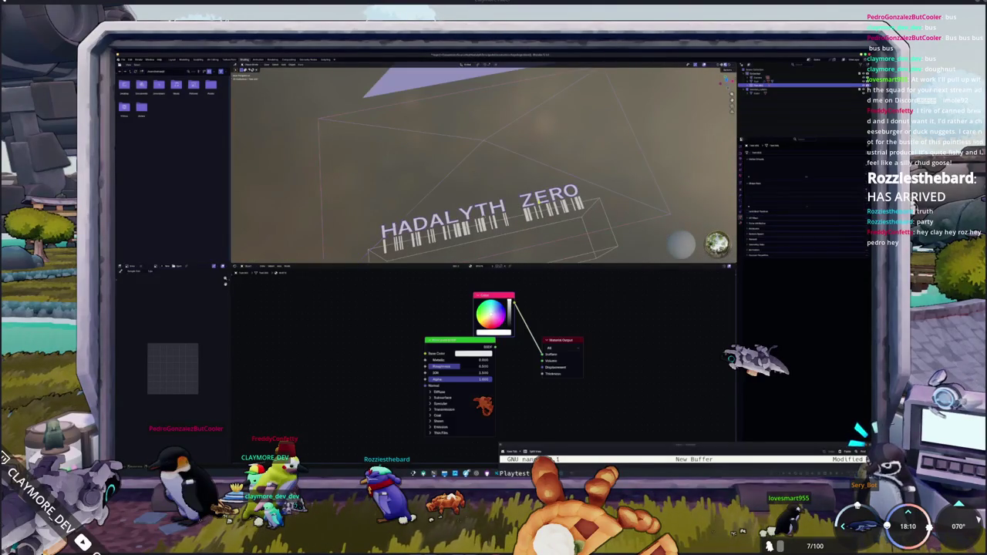
scroll(534, 203, down, 3)
mouse_move(534, 203)
middle_down()
mouse_move(503, 193)
mouse_move(473, 203)
middle_up()
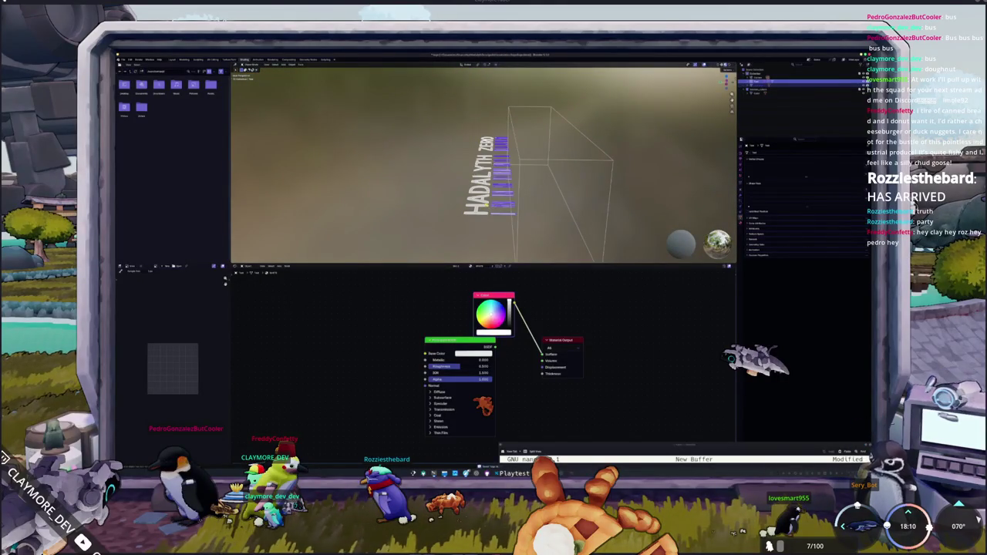
key(ctrl+z)
key(ctrl+shift+z)
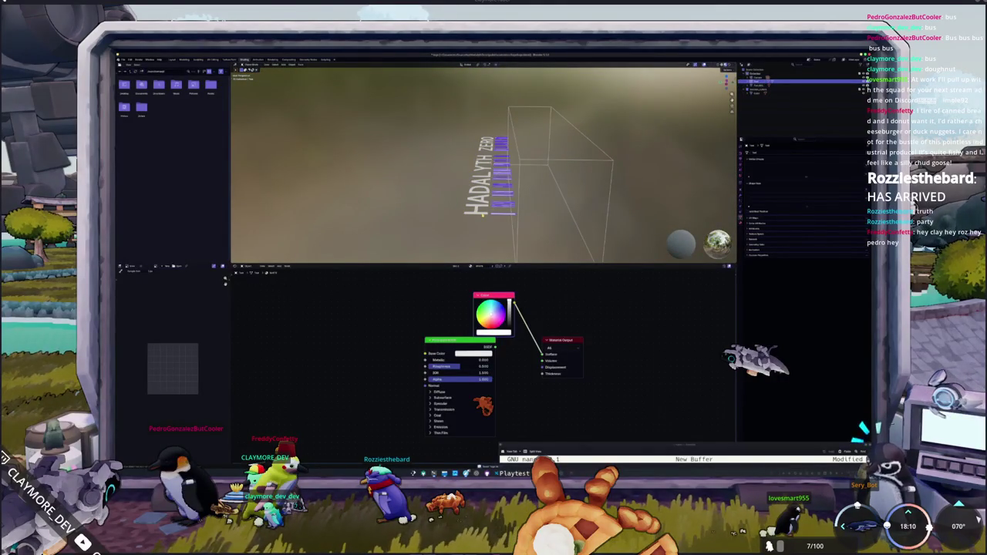
Step: Select the HADALYTH ZERO text in the Outliner, review its object and render settings, then go to Compositing
click(772, 85)
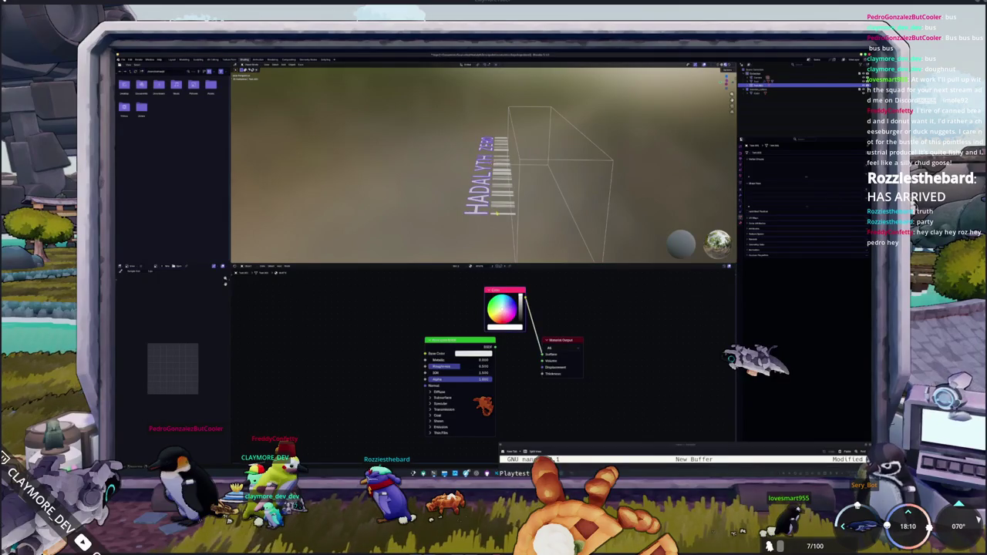
click(772, 80)
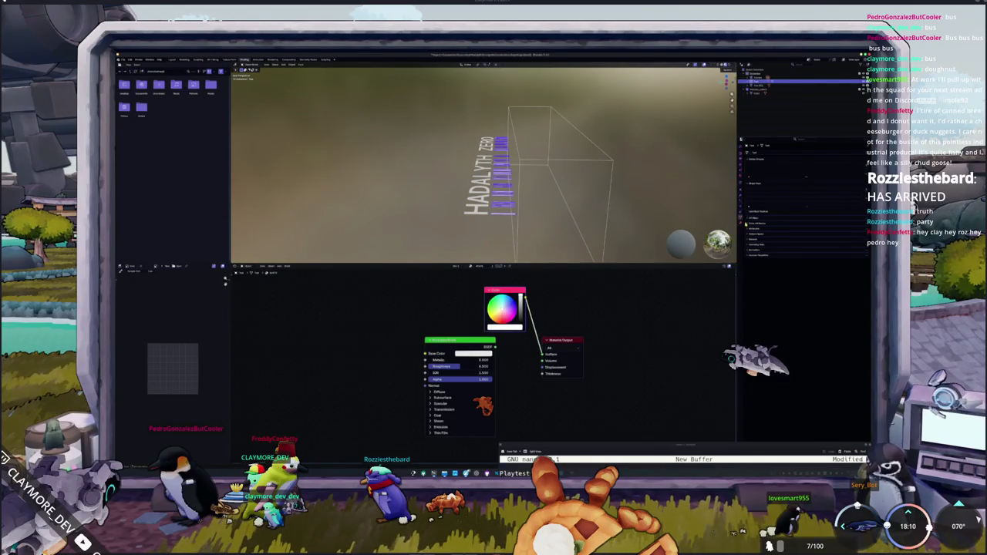
click(756, 222)
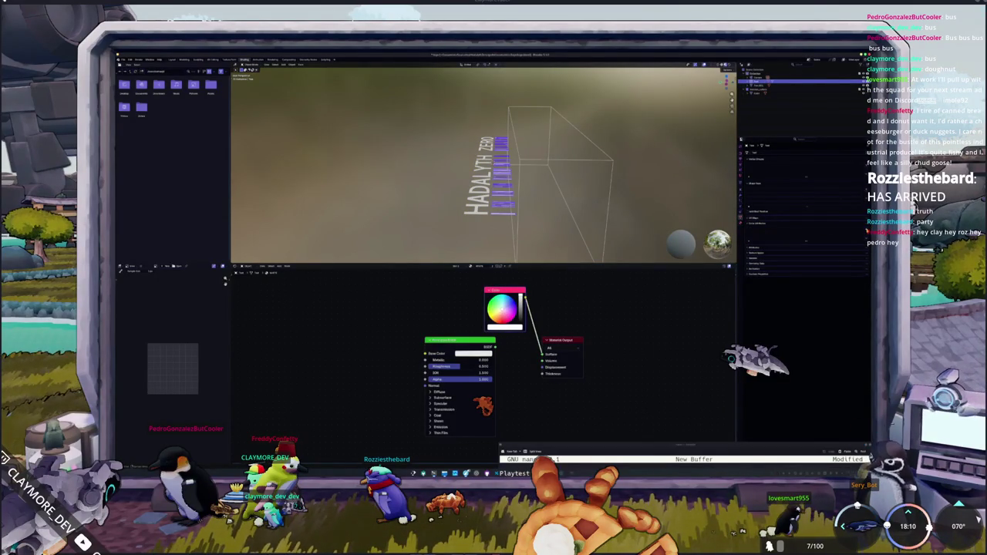
click(741, 147)
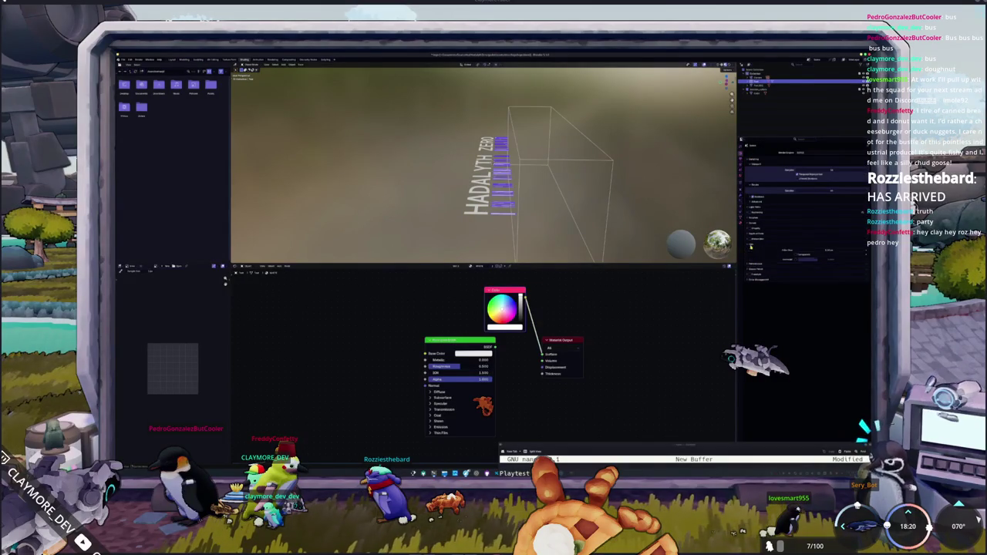
click(751, 244)
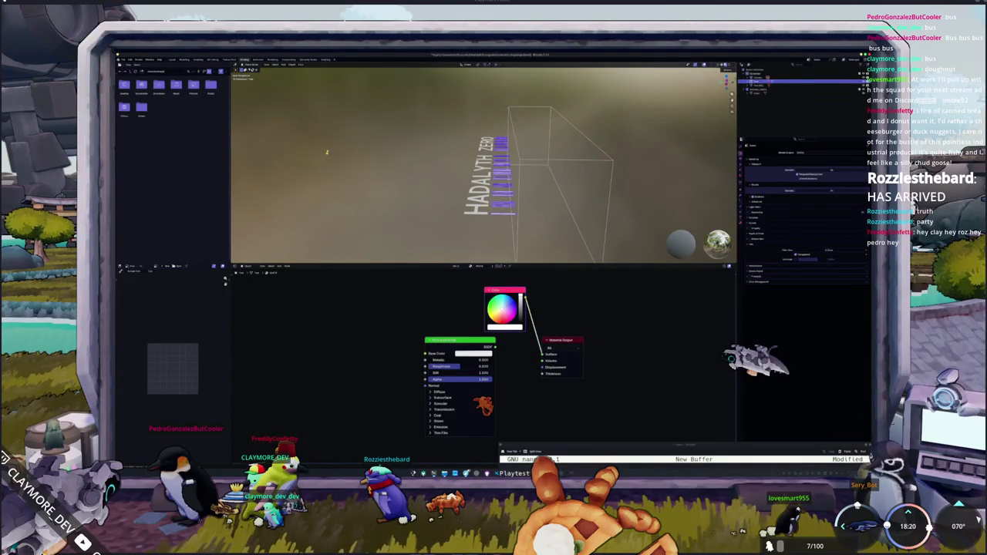
click(271, 59)
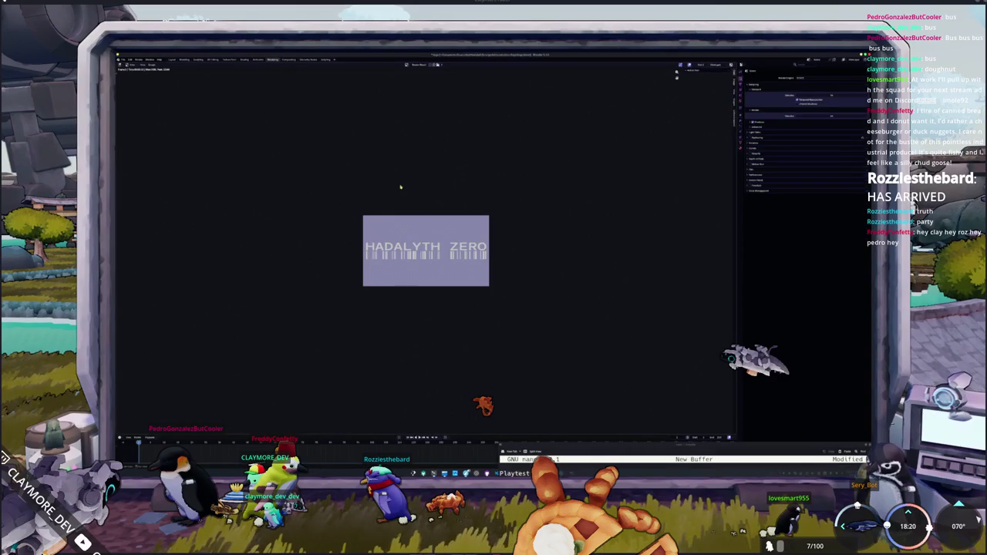
Step: Enlarge the title render preview, expand Color Management, and go to the Compositing workspace
key(alt+v)
key(alt+v)
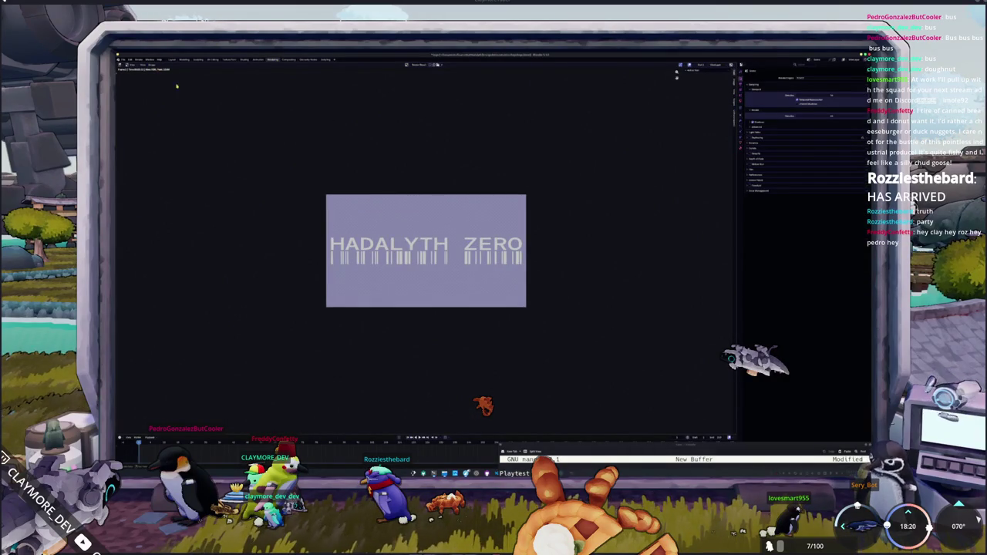
key(alt+v)
key(alt+v)
key(alt+v)
key(v)
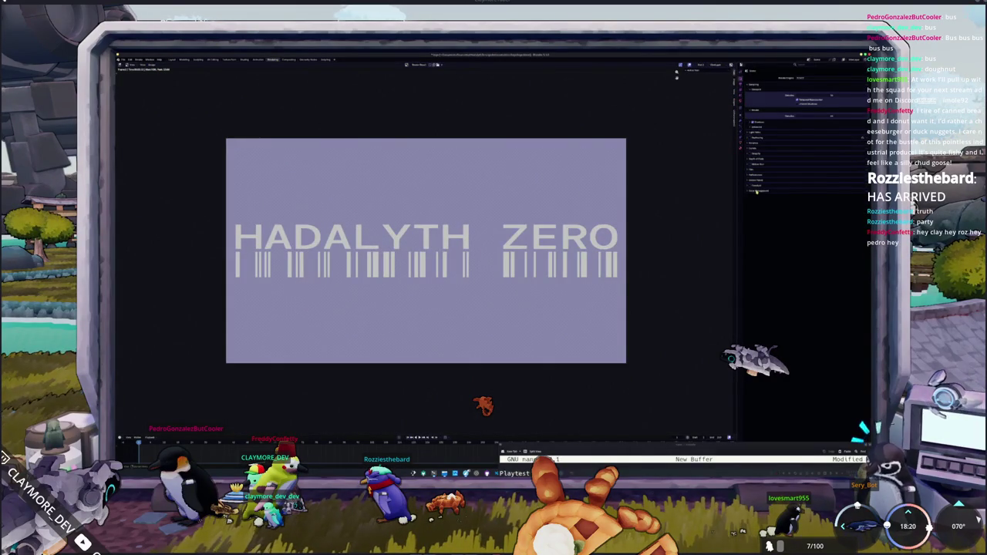
click(757, 191)
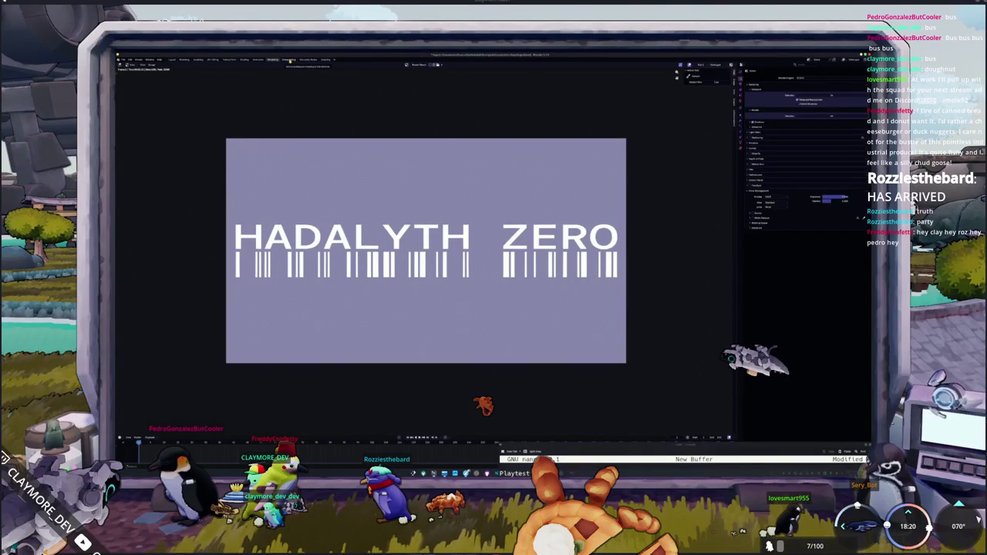
click(290, 60)
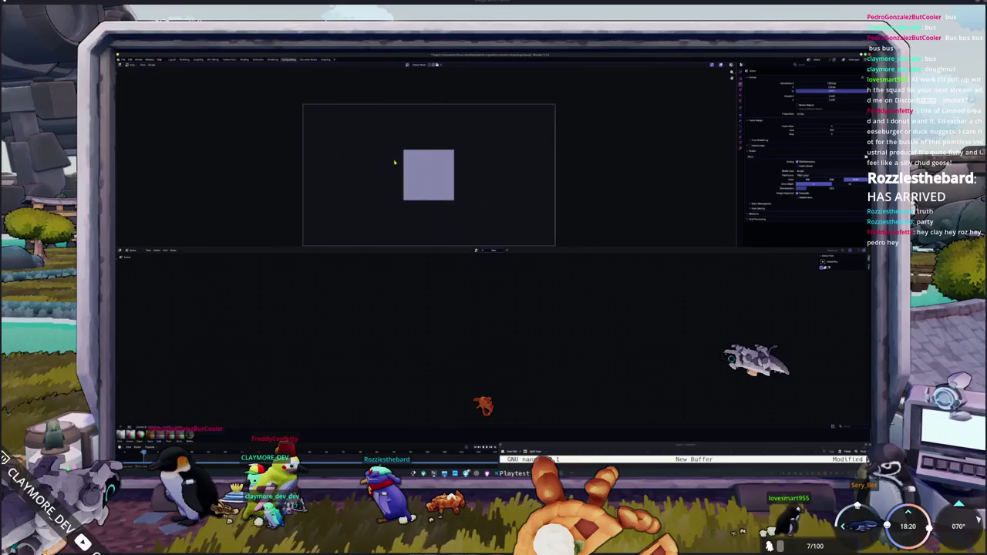
Step: Shrink the backdrop preview and enable Use Nodes in the compositor
key(v)
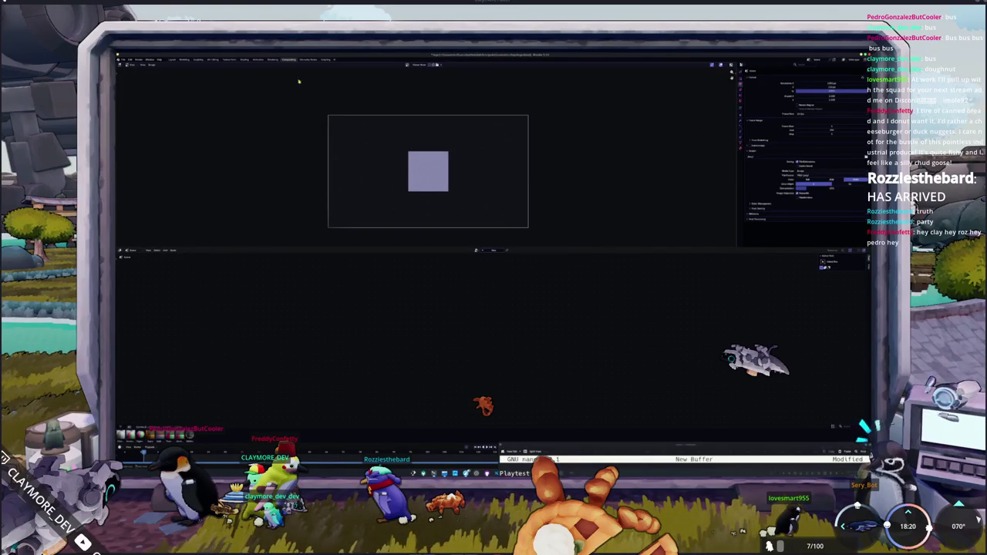
click(493, 250)
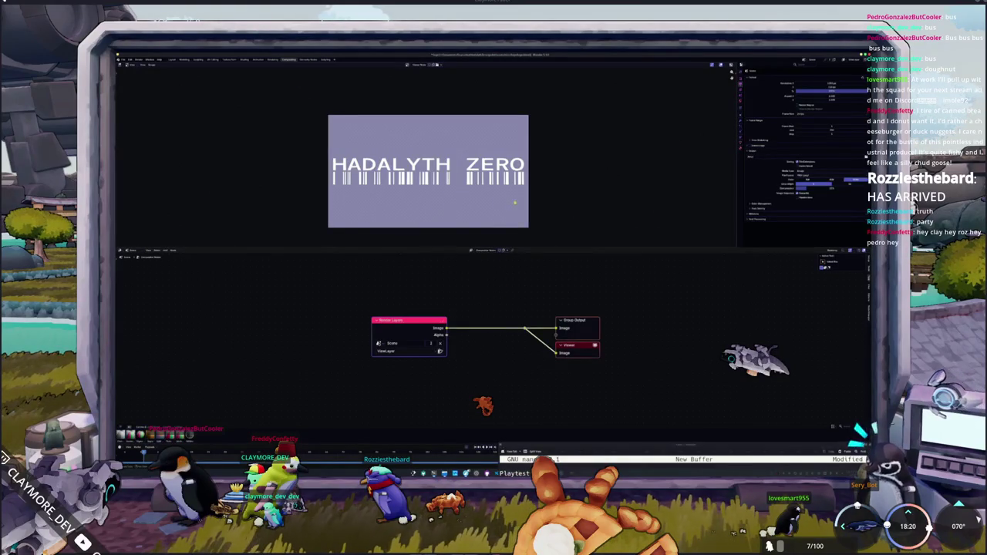
scroll(522, 195, up, 1)
scroll(522, 194, up, 1)
scroll(522, 194, up, 2)
scroll(522, 194, up, 2)
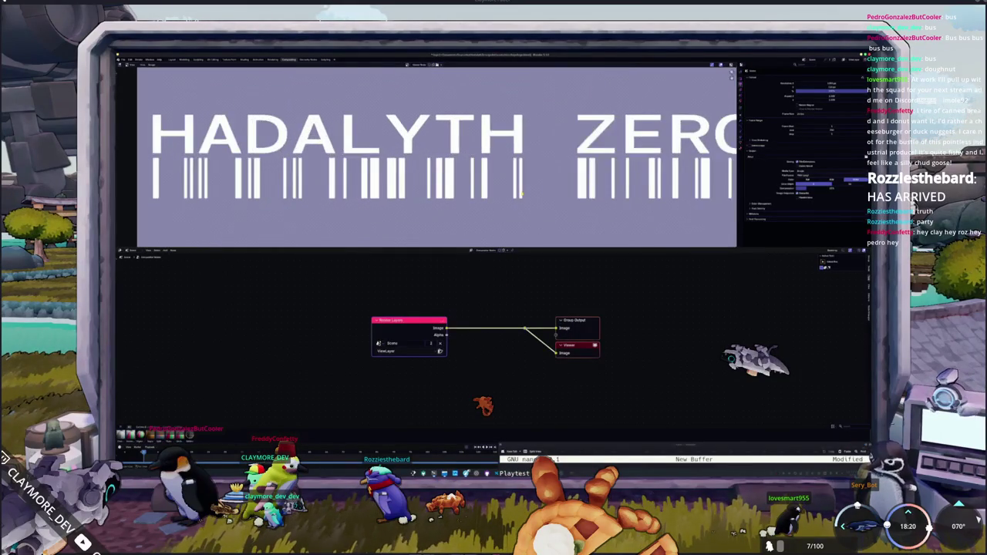
scroll(522, 194, down, 1)
scroll(522, 194, down, 1)
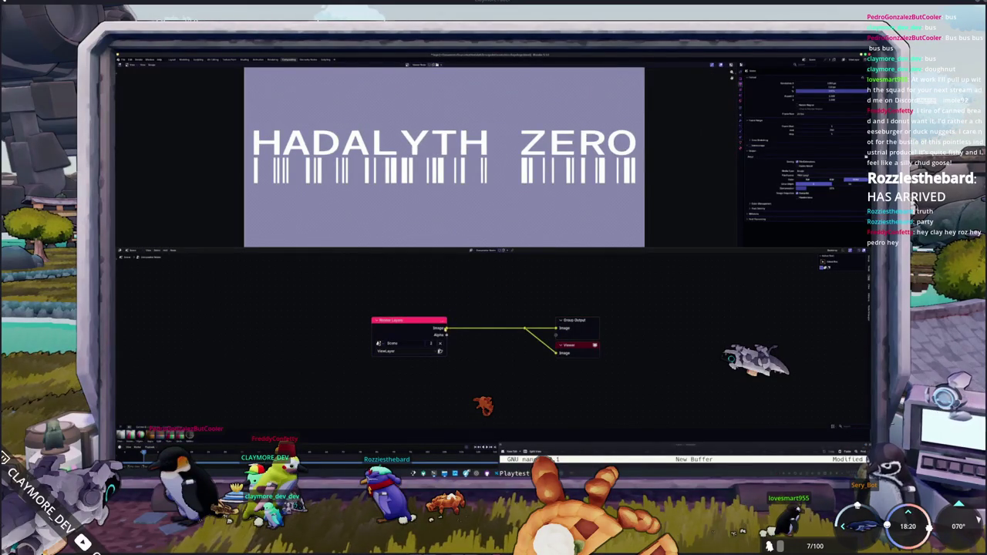
Step: Cut the Render Layers links to Group Output and Viewer, then move the Viewer node aside
drag(445, 328, 508, 283)
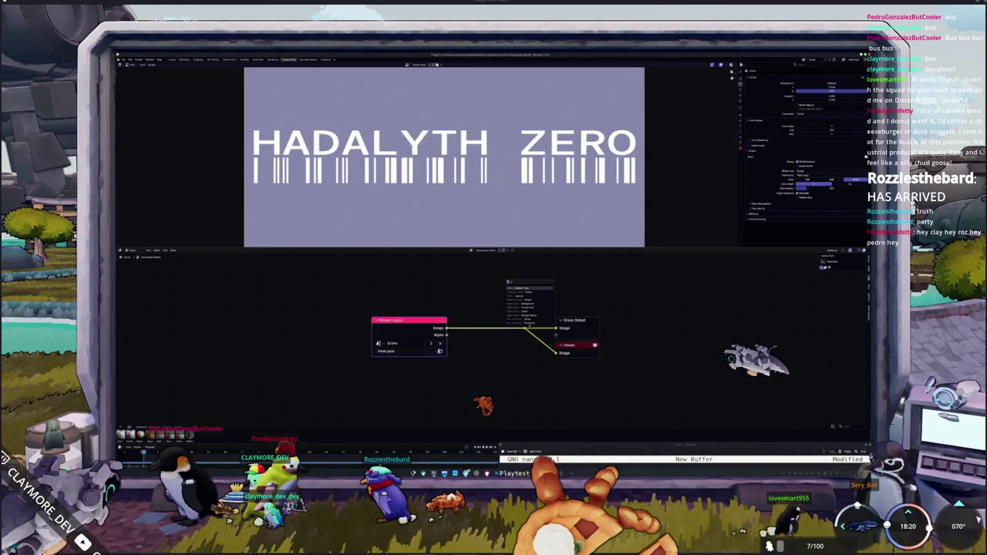
key(Escape)
ctrl+right_drag(542, 348, 512, 319)
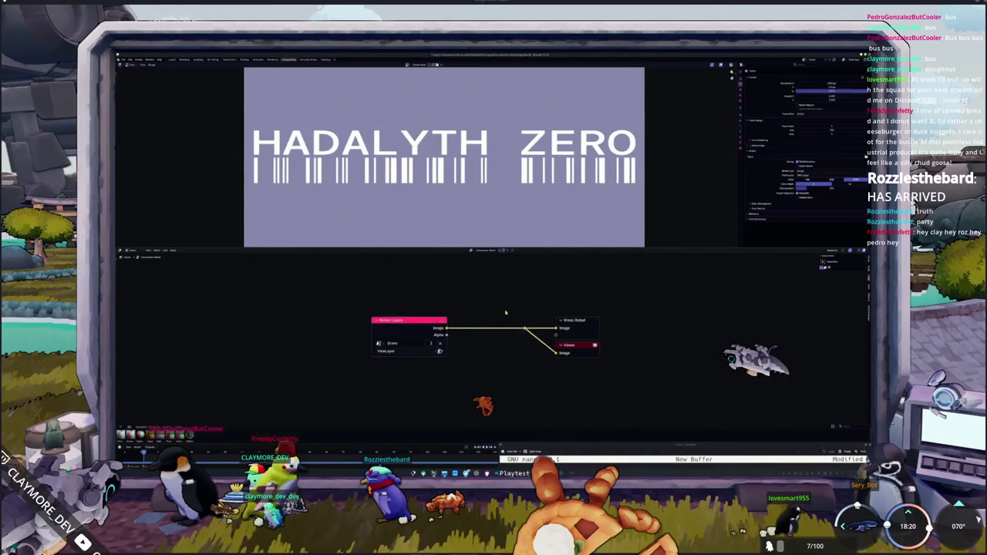
drag(567, 352, 617, 371)
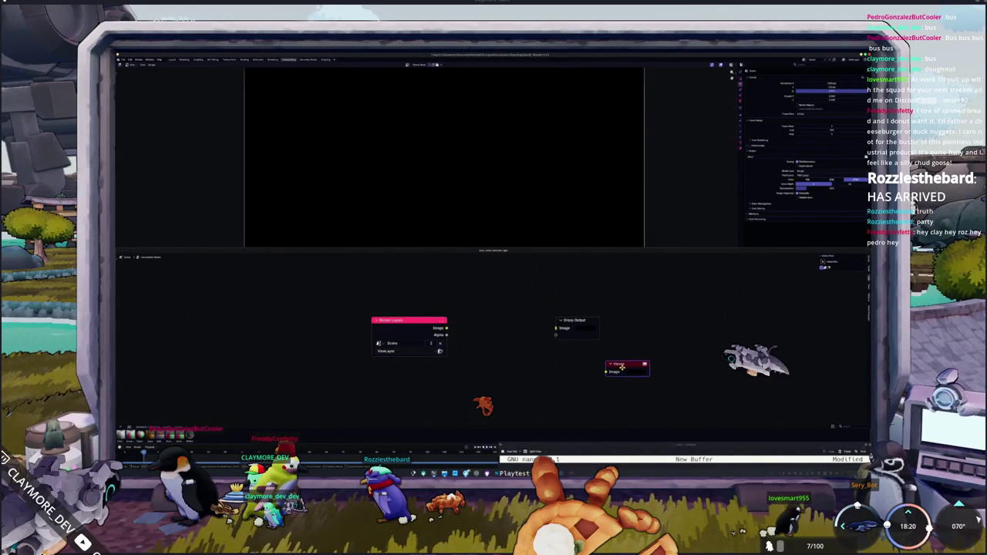
drag(578, 320, 631, 320)
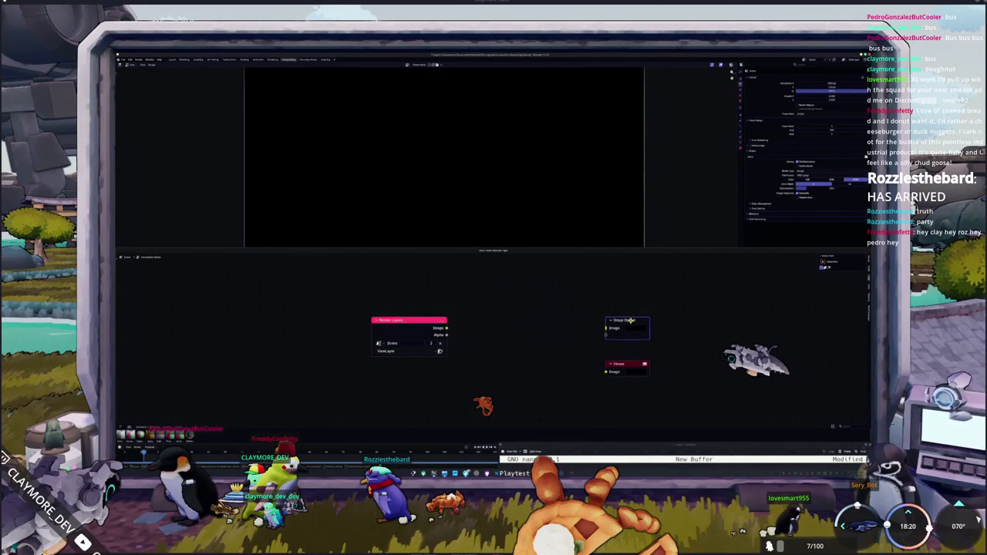
click(555, 327)
drag(446, 328, 489, 330)
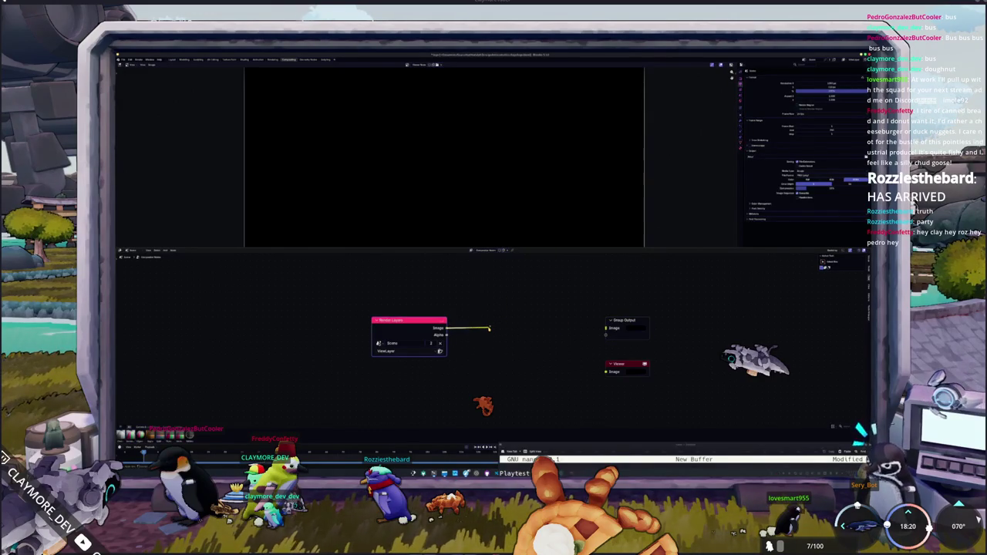
drag(489, 329, 489, 328)
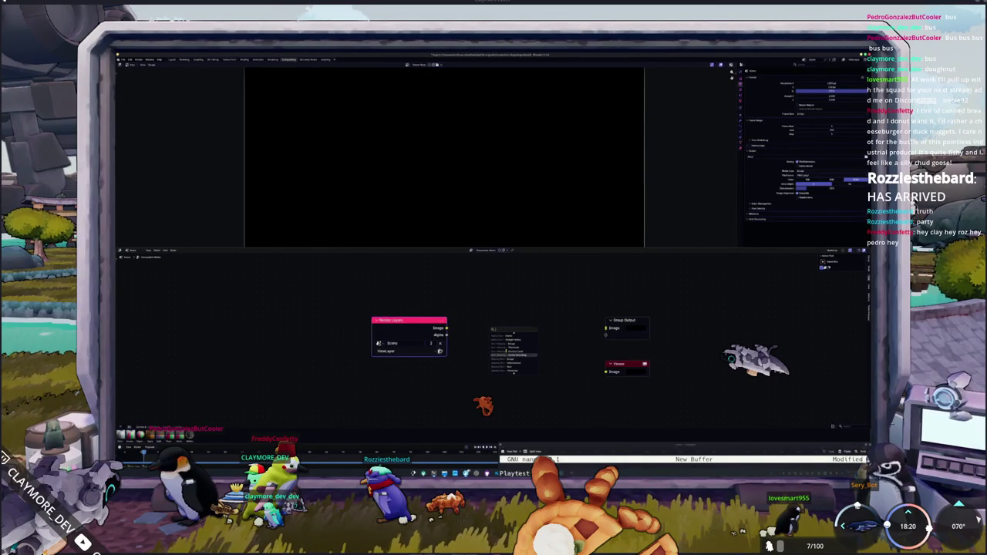
scroll(510, 336, up, 2)
scroll(511, 336, down, 1)
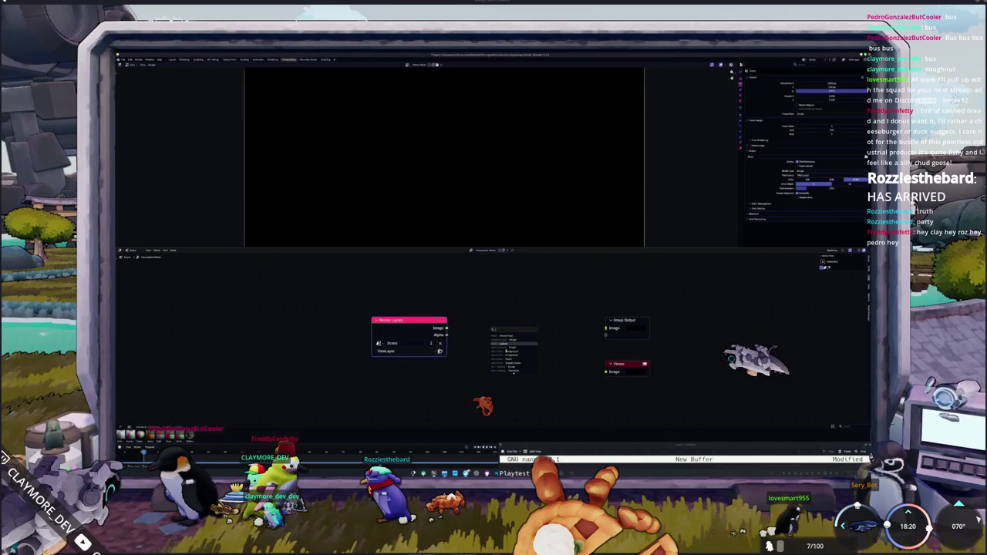
scroll(510, 337, down, 2)
scroll(513, 337, down, 2)
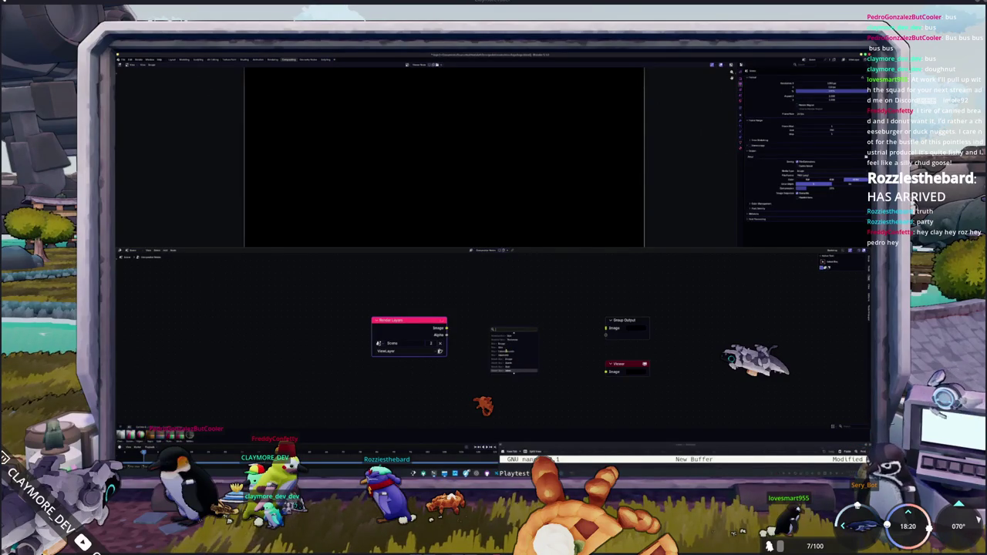
scroll(513, 337, up, 2)
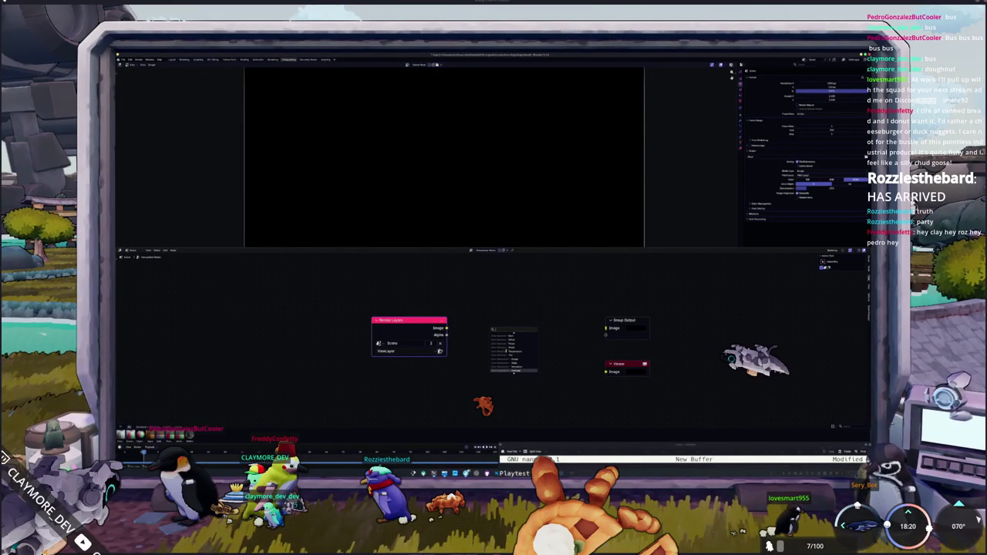
scroll(513, 337, up, 2)
scroll(513, 337, down, 1)
scroll(513, 337, down, 1)
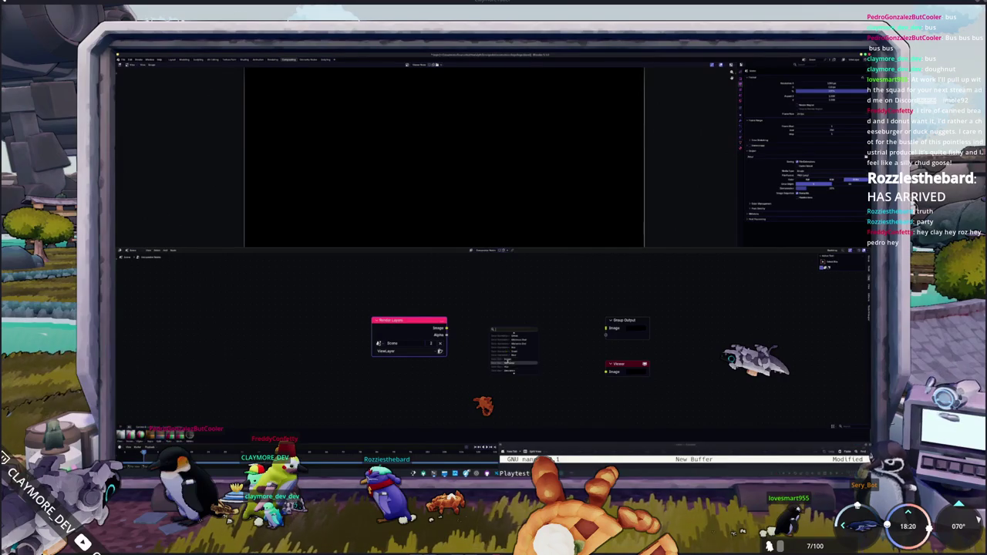
scroll(513, 337, down, 2)
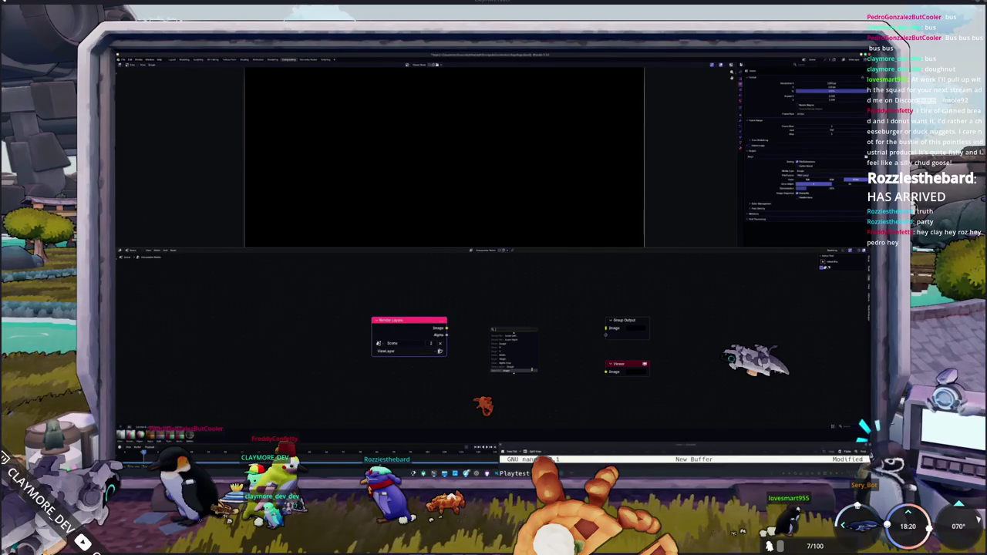
scroll(513, 347, down, 2)
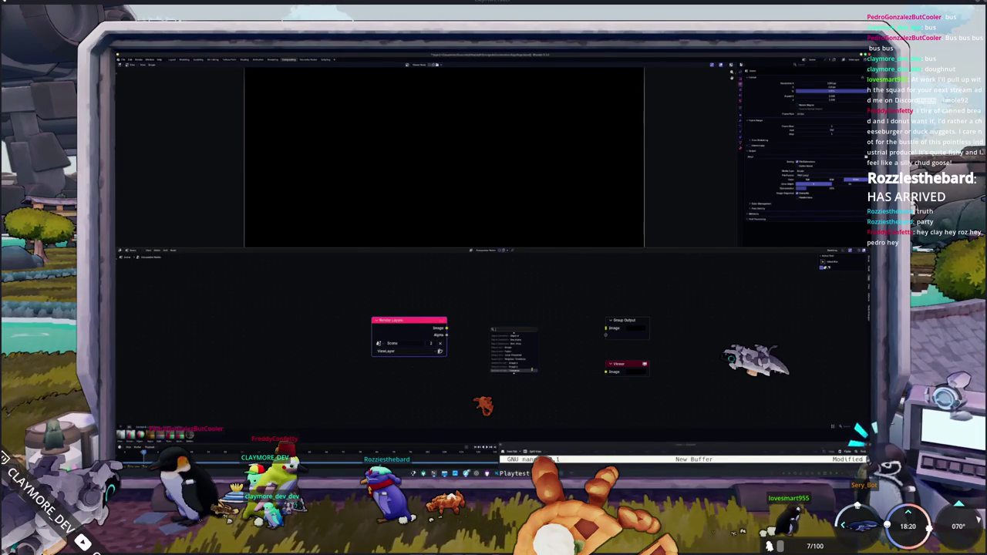
scroll(513, 351, down, 2)
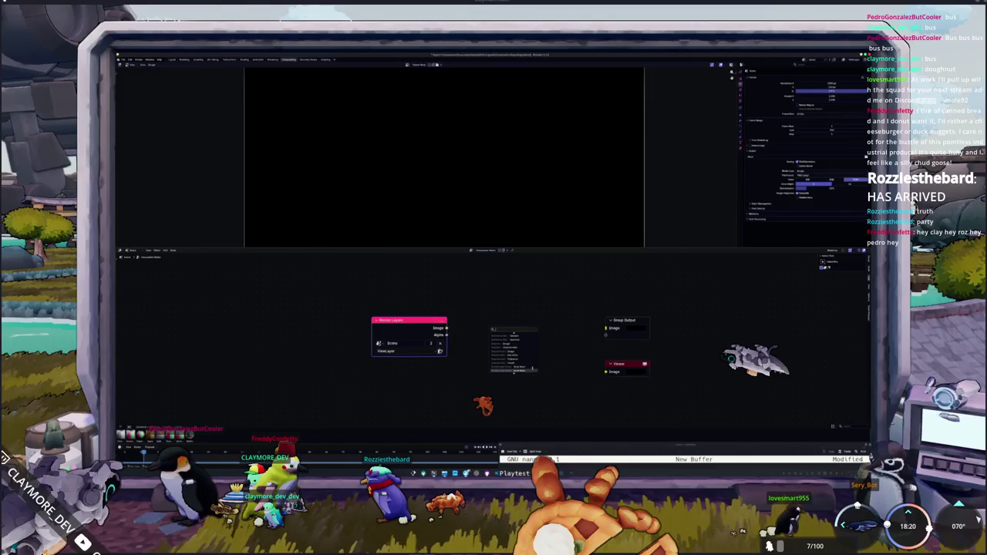
scroll(513, 351, down, 2)
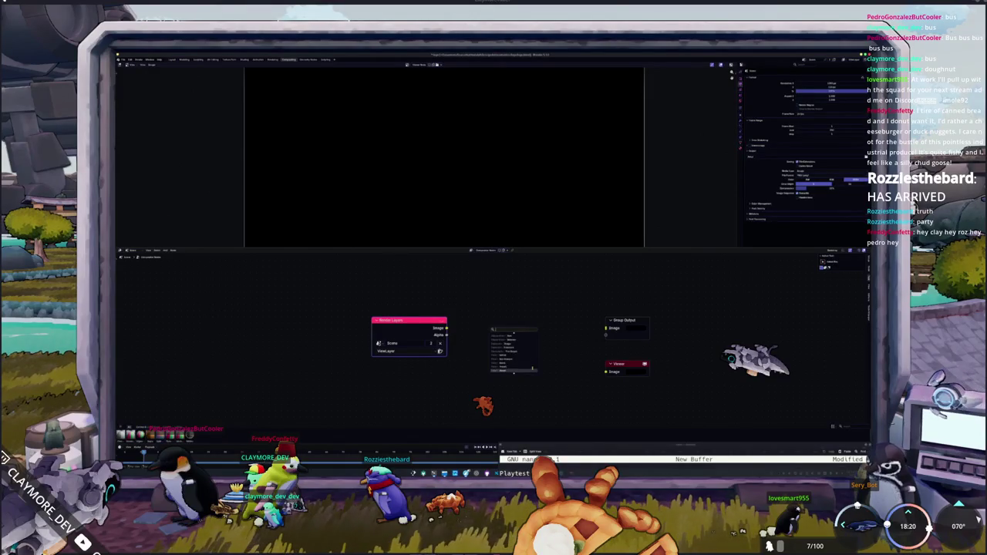
scroll(512, 351, down, 1)
scroll(513, 351, down, 1)
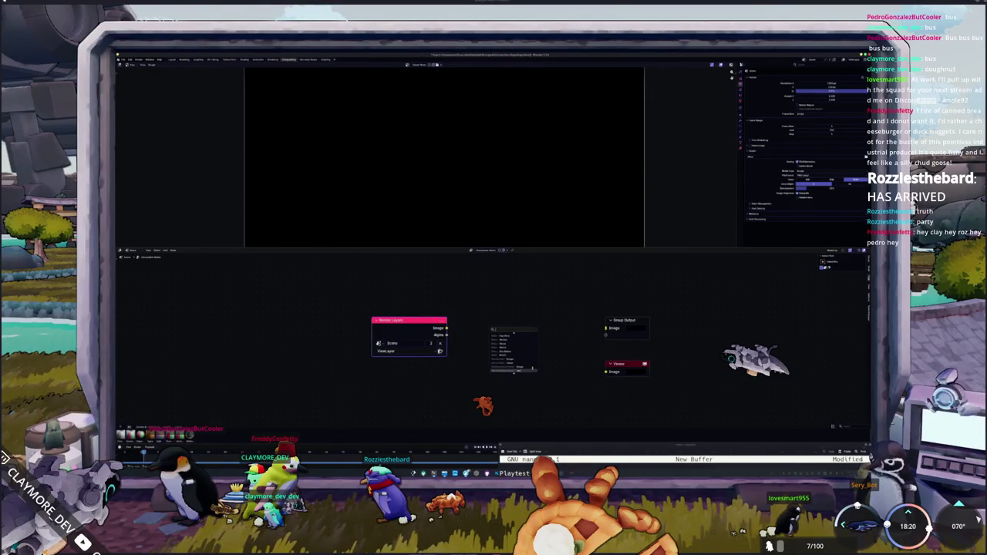
scroll(513, 351, down, 1)
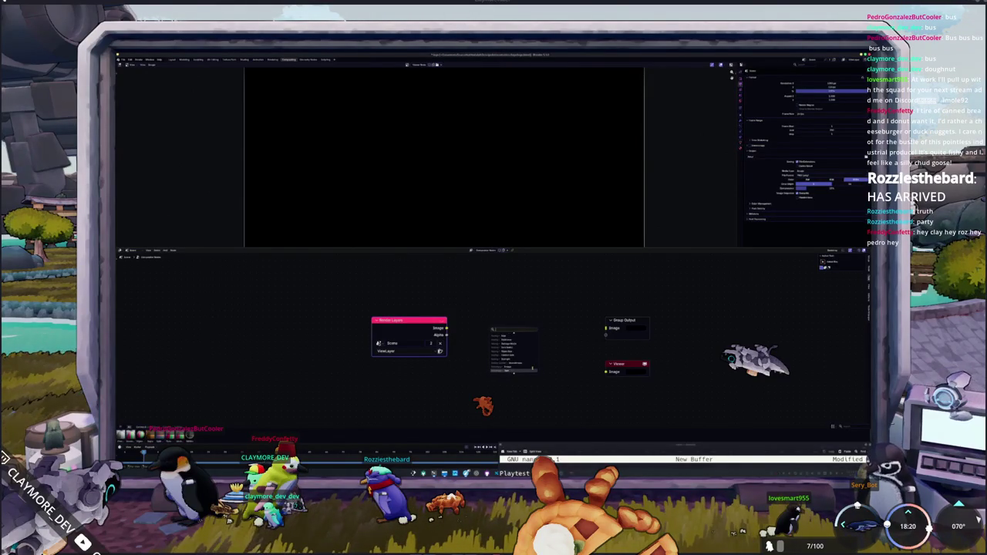
Step: Add a Filter node via the 'se' search and place it near Render Layers
scroll(532, 369, down, 1)
scroll(532, 369, down, 1)
scroll(533, 369, down, 1)
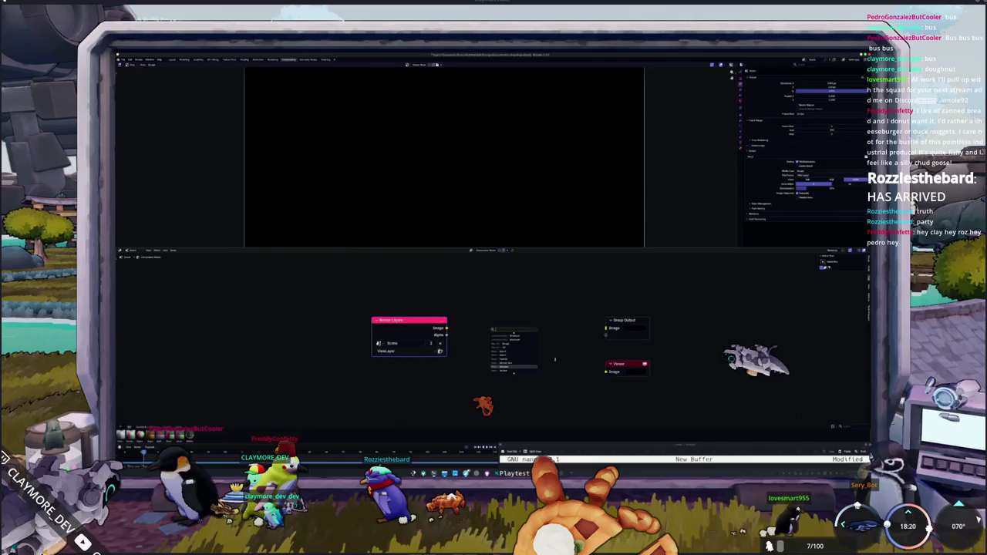
text(se)
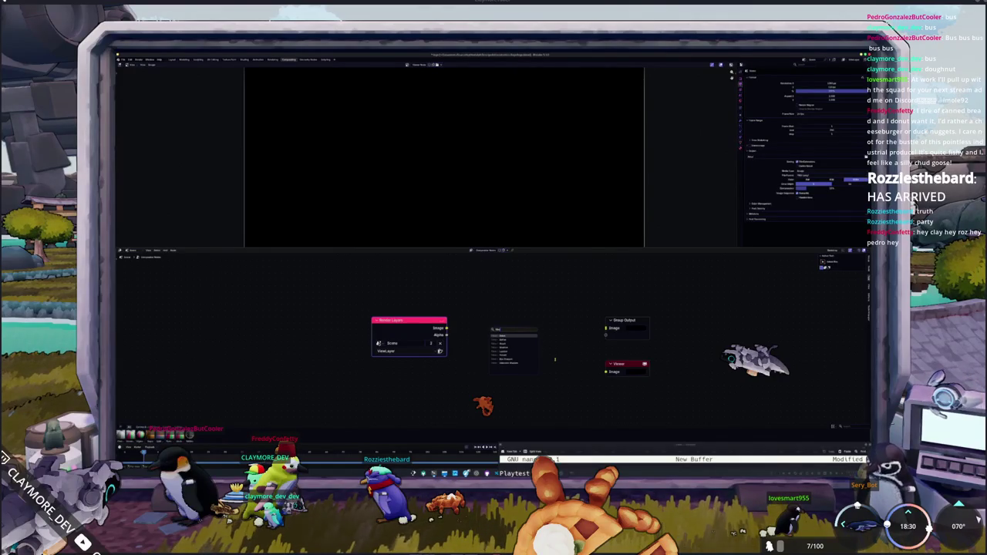
key(Return)
click(523, 313)
ctrl+shift+click(478, 285)
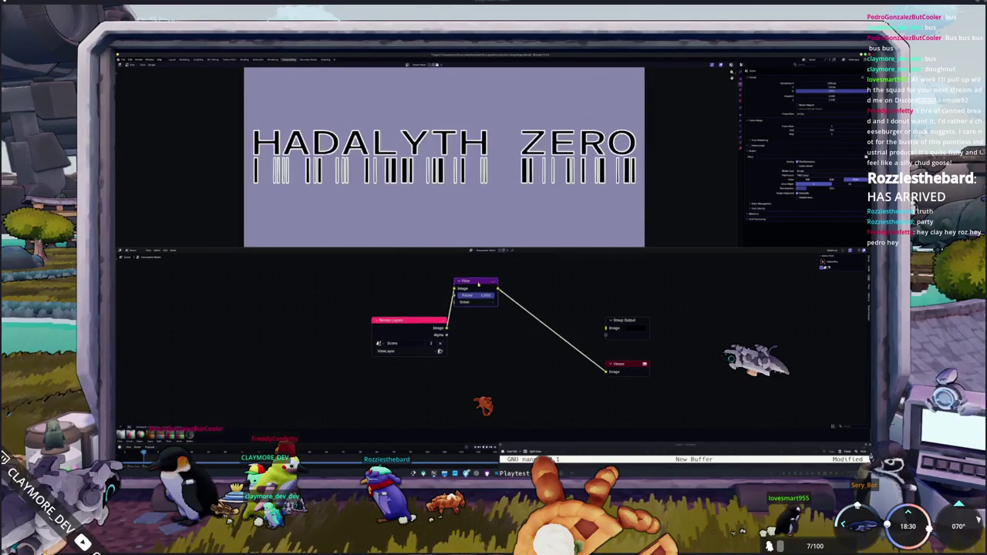
drag(478, 284, 605, 329)
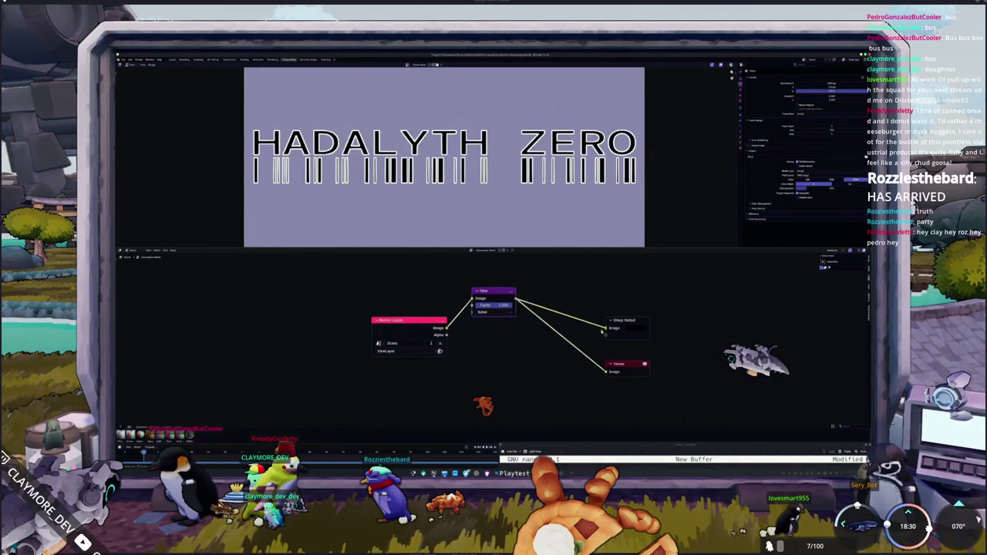
Step: Connect the Render Layers Image directly to both the Viewer and Group Output
middle_drag(575, 288, 554, 314)
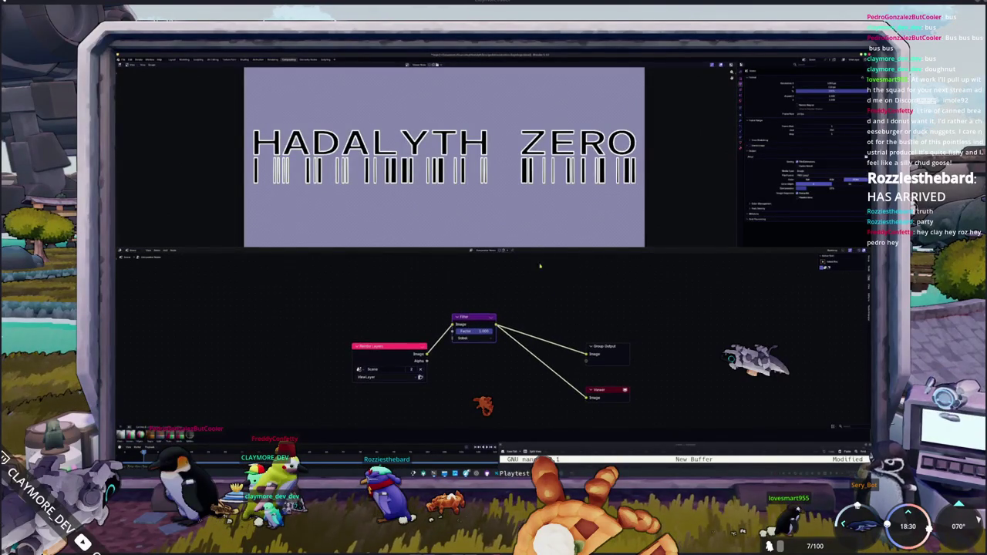
scroll(512, 183, down, 3)
scroll(500, 179, up, 1)
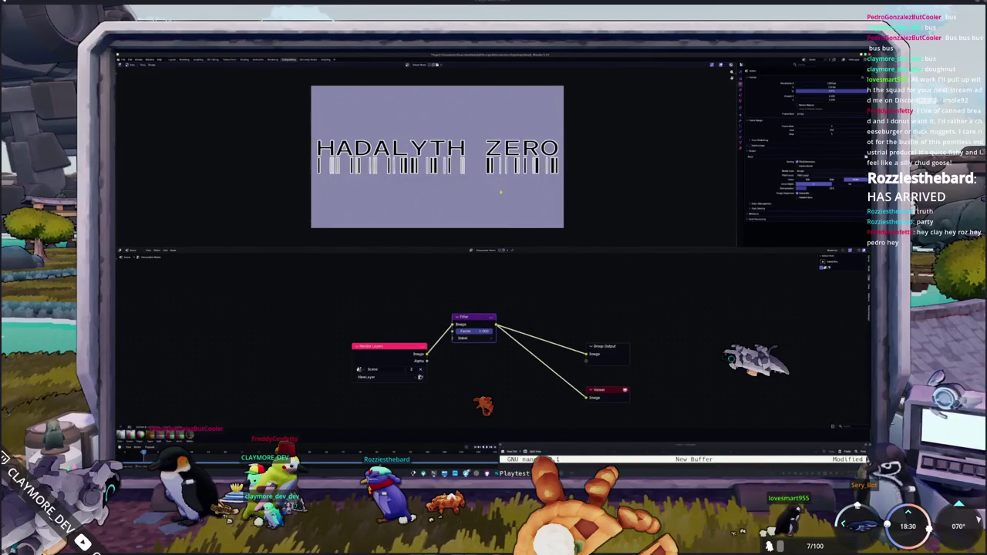
ctrl+shift+click(423, 356)
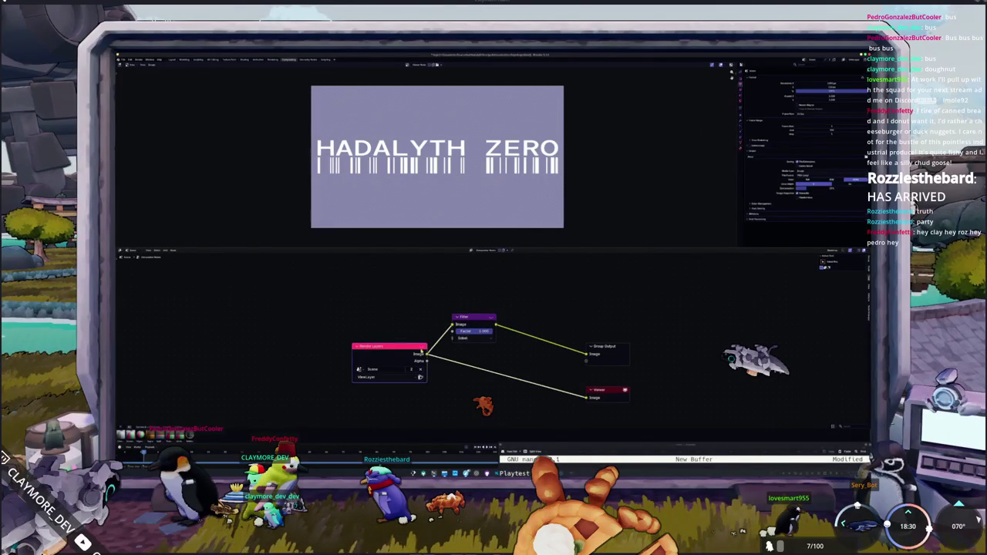
drag(425, 354, 586, 354)
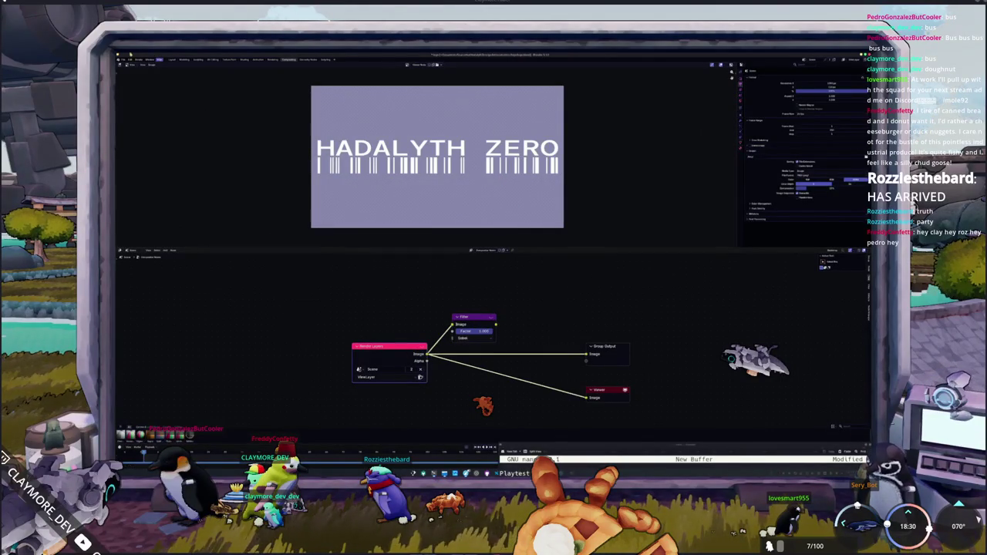
click(152, 60)
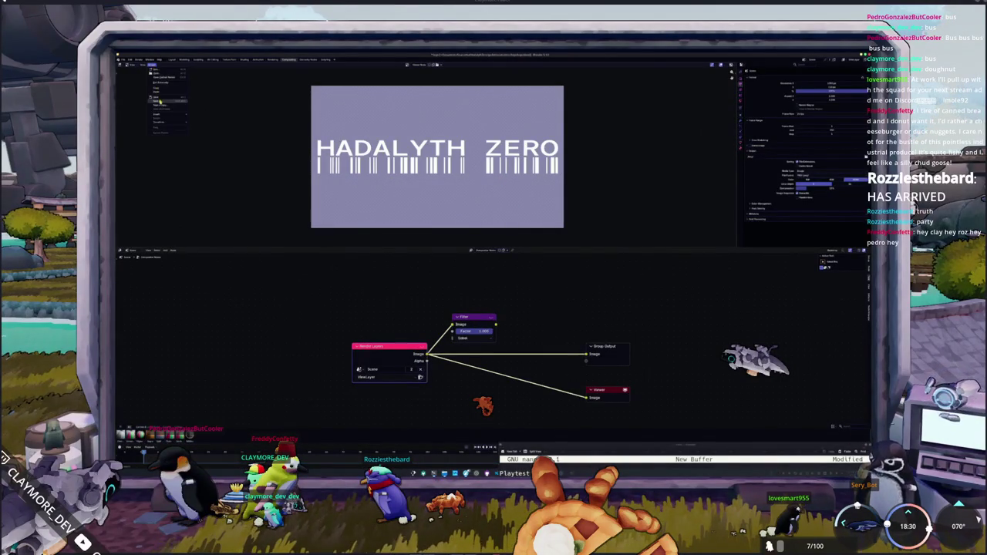
Step: Create and enter a new folder in the Save As file browser, then cancel without saving
click(159, 101)
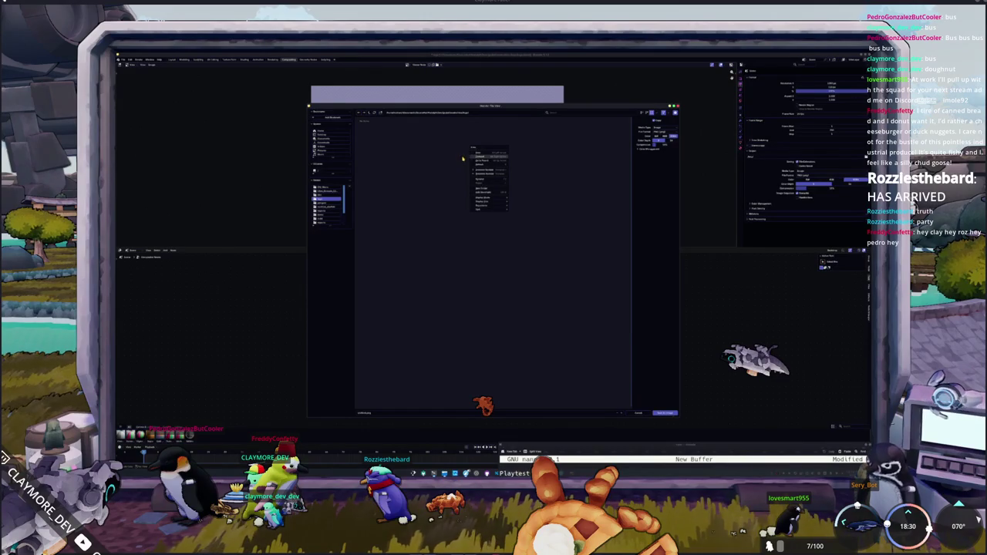
click(413, 119)
click(381, 112)
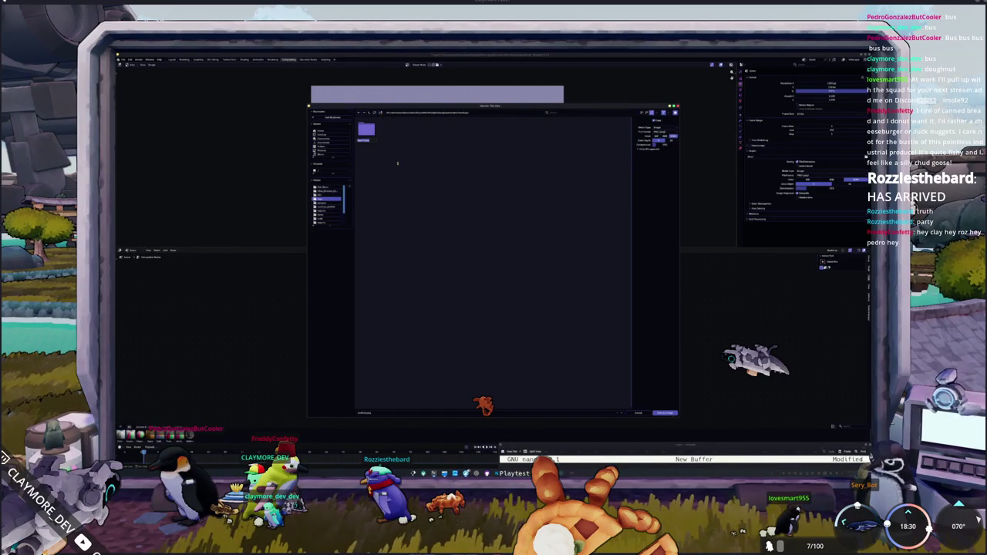
key(Return)
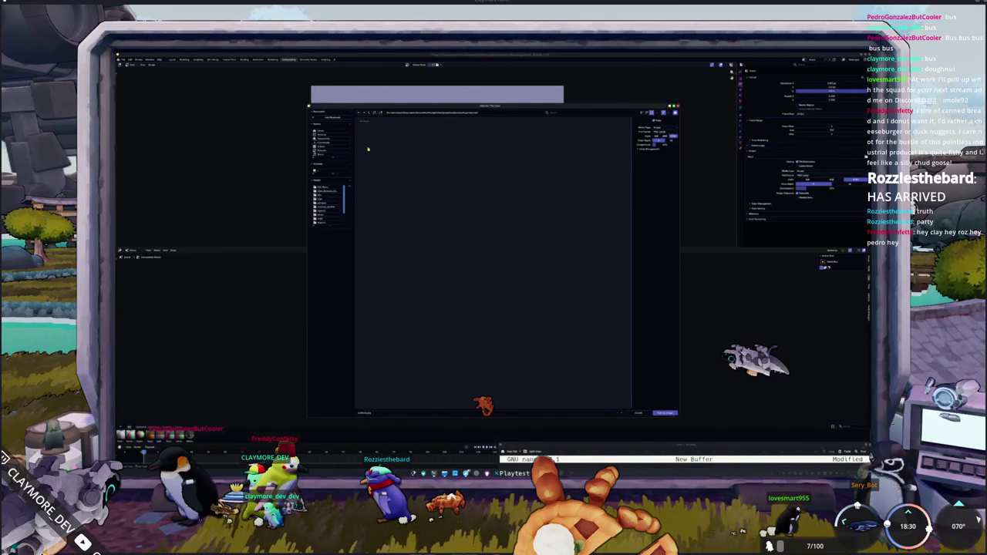
double_click(367, 131)
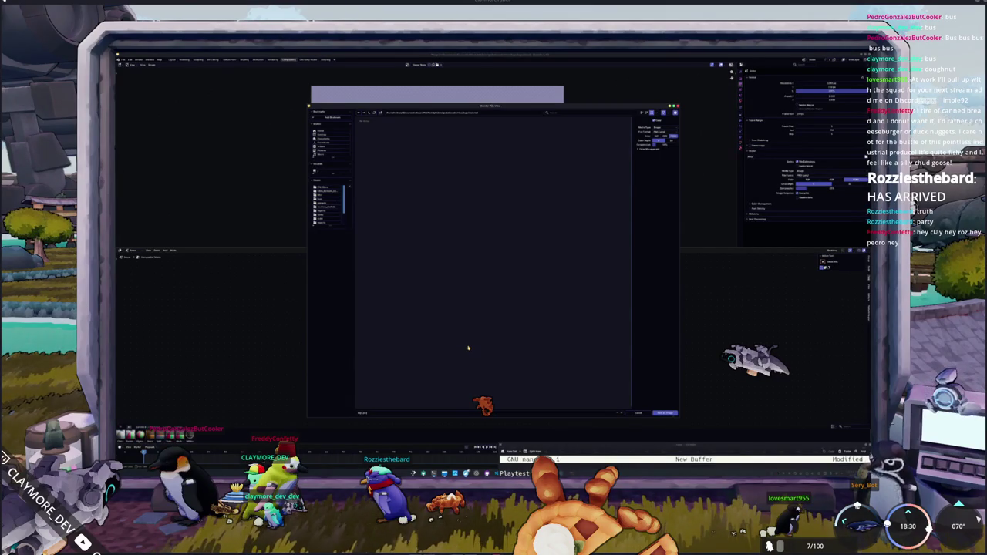
key(Return)
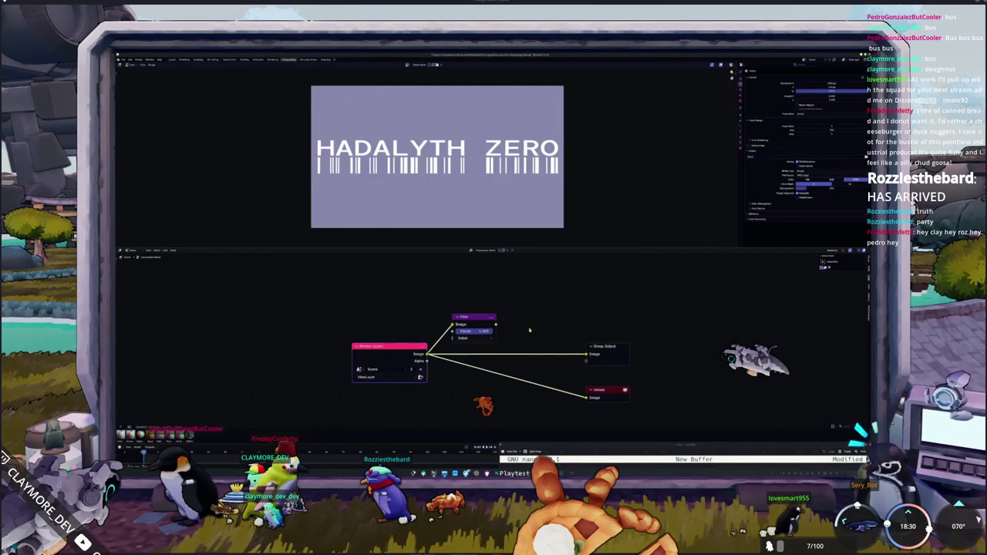
Step: Float the nano notes window, start Write to File with Ctrl+O, and resize the window
key(super+Return)
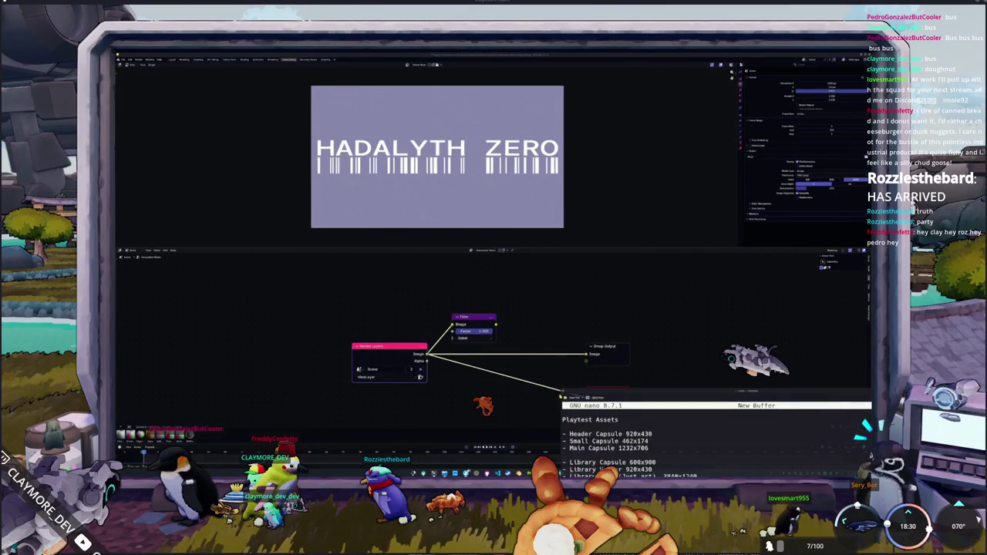
key(super+v)
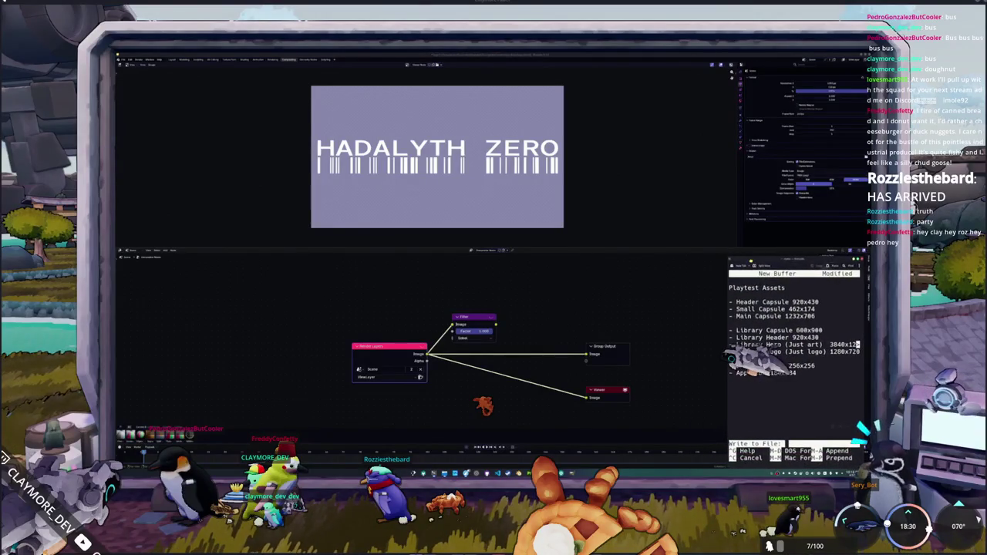
key(ctrl+o)
drag(701, 232, 706, 228)
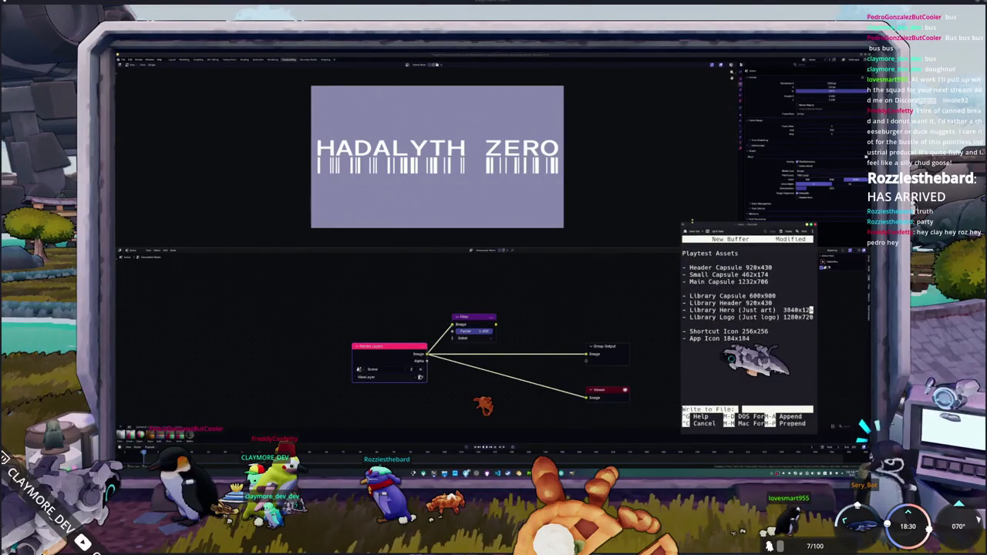
mouse_move(692, 222)
mouse_down()
mouse_move(694, 275)
mouse_move(739, 274)
mouse_up()
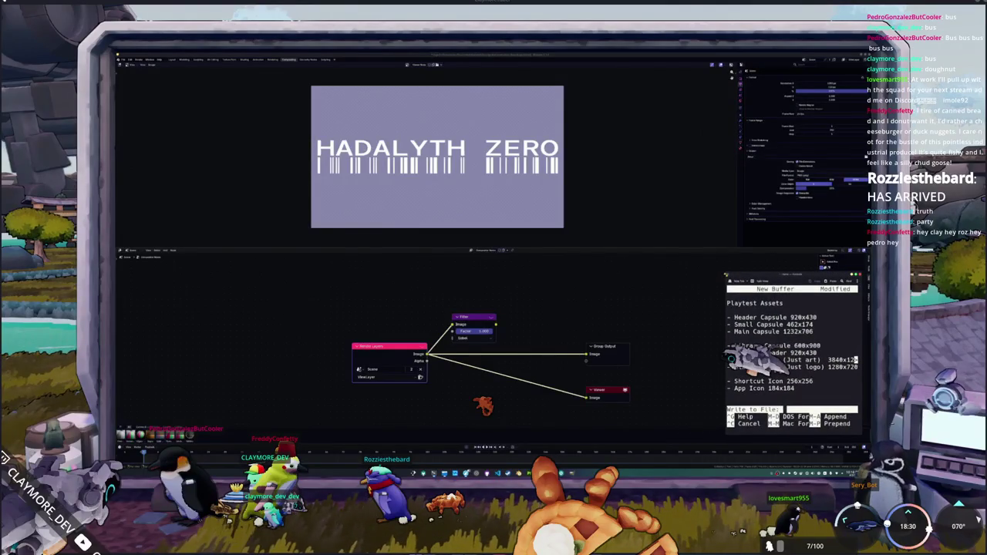
mouse_move(725, 273)
mouse_down()
mouse_move(668, 273)
mouse_move(664, 254)
mouse_up()
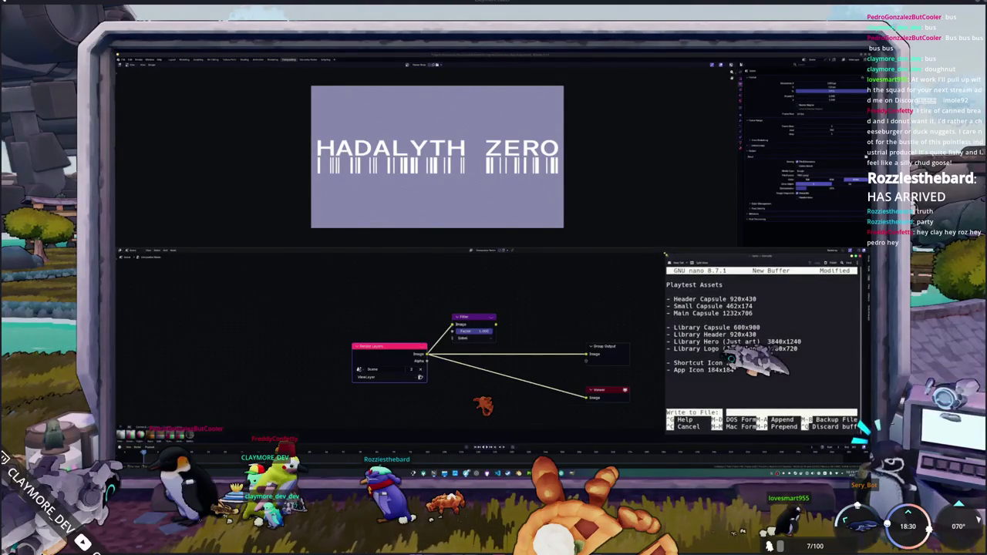
Step: Bring the Blender compositor forward, pan its node graph, then cycle windows toward GIMP
click(604, 276)
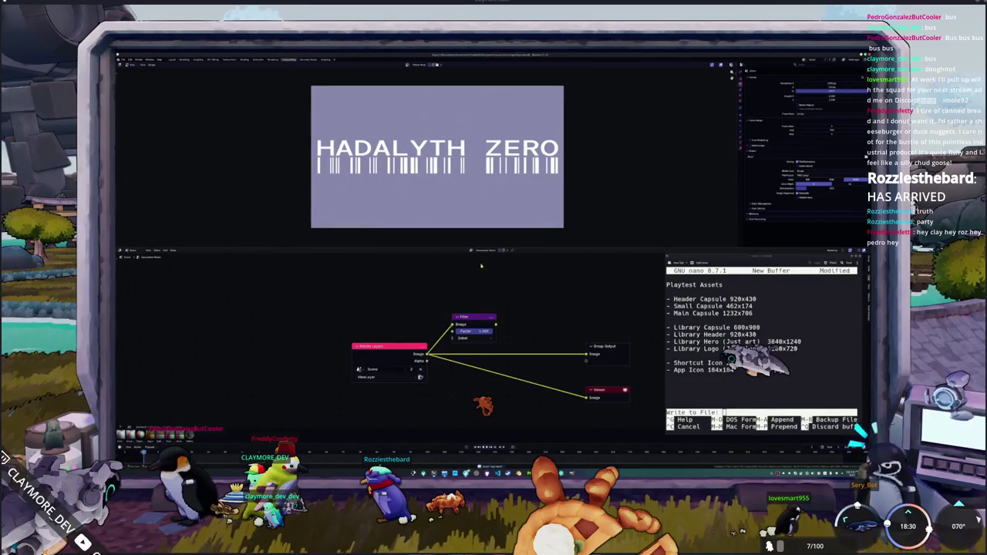
scroll(522, 294, down, 1)
mouse_move(523, 294)
middle_down()
mouse_move(591, 303)
mouse_move(516, 423)
middle_up()
scroll(591, 303, up, 1)
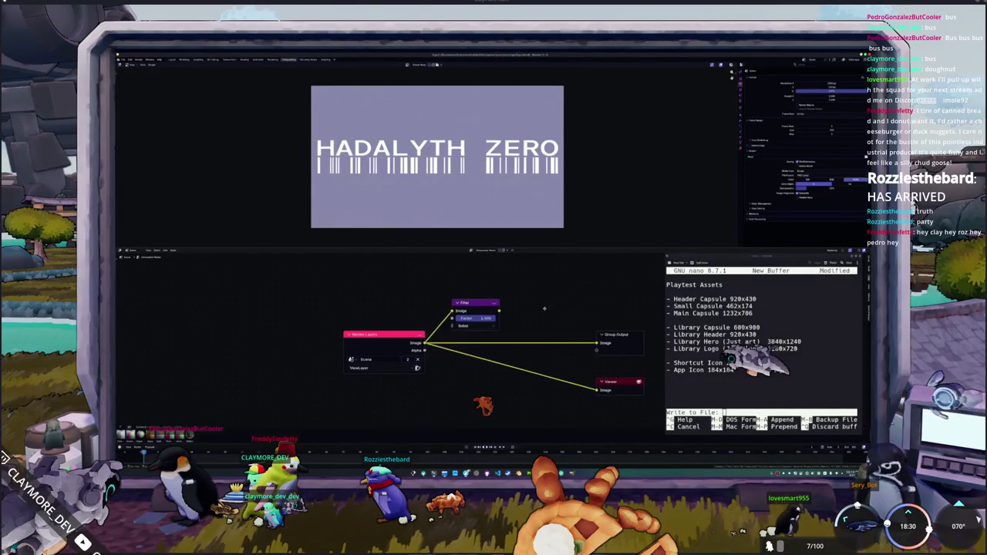
click(498, 474)
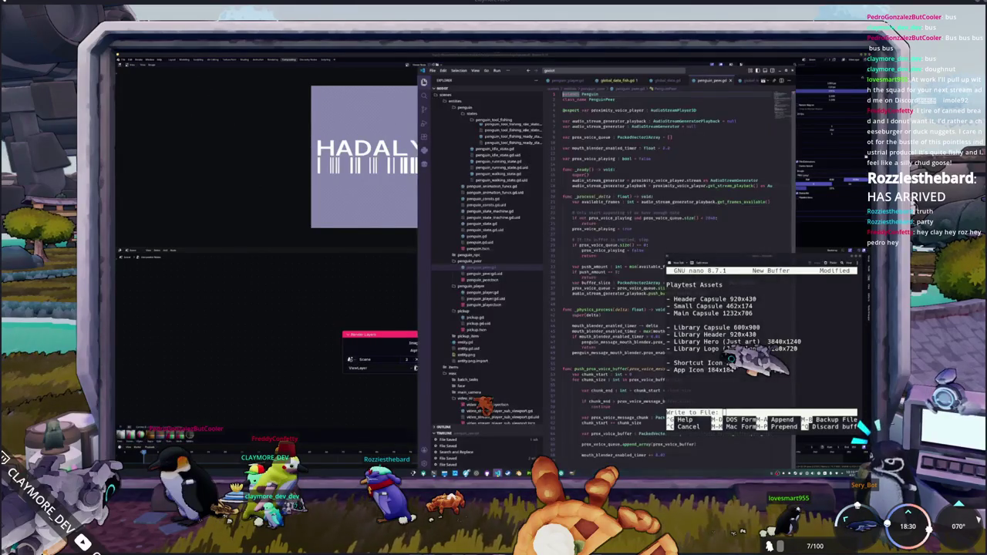
click(497, 473)
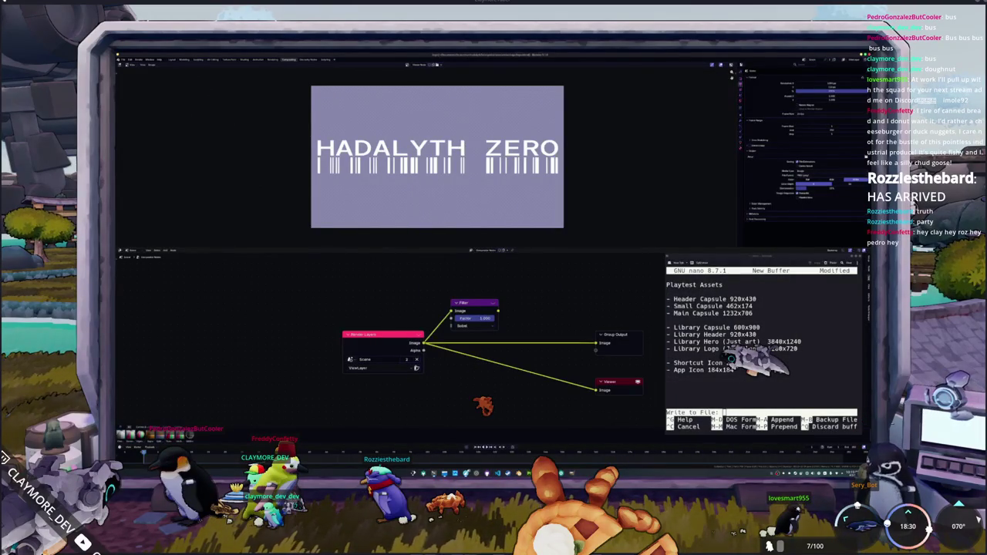
key(alt+Tab)
key(alt+Tab)
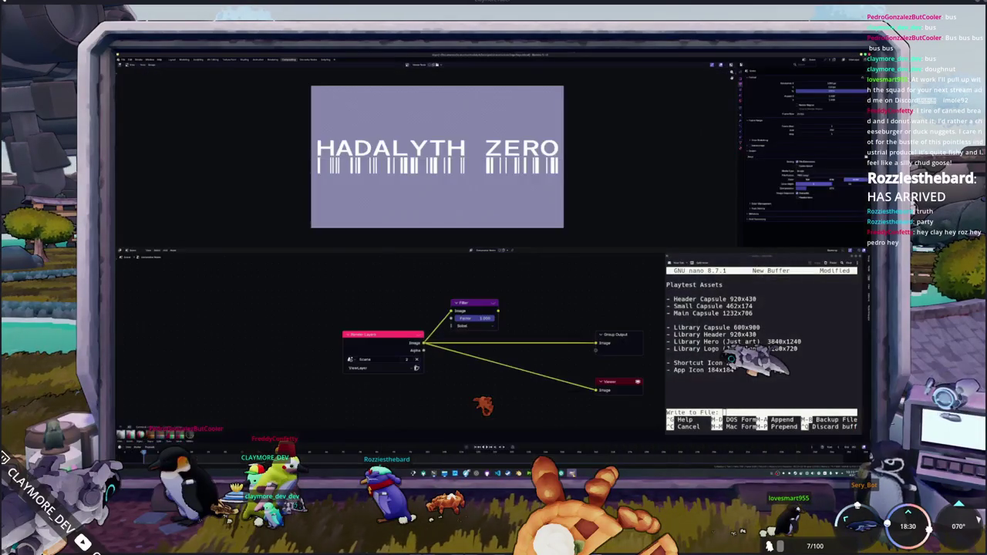
key(alt+Tab)
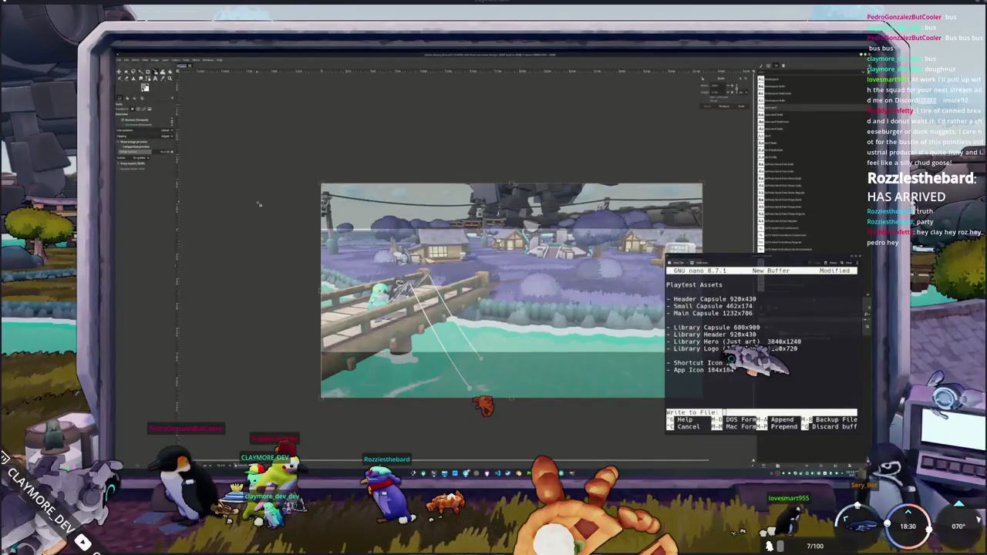
Step: Open a file manager on the art folder, then a second view on Screenshots
key(ctrl+o)
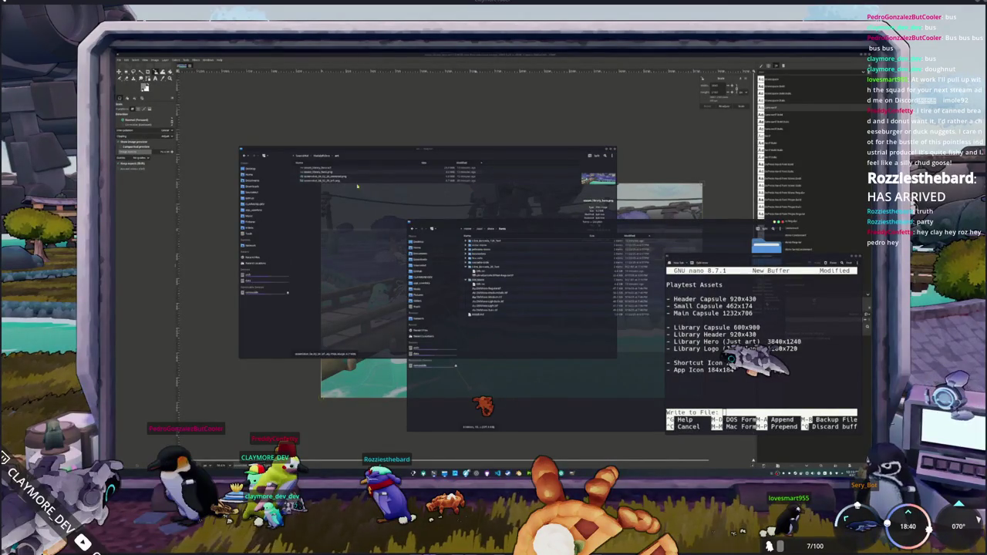
double_click(470, 297)
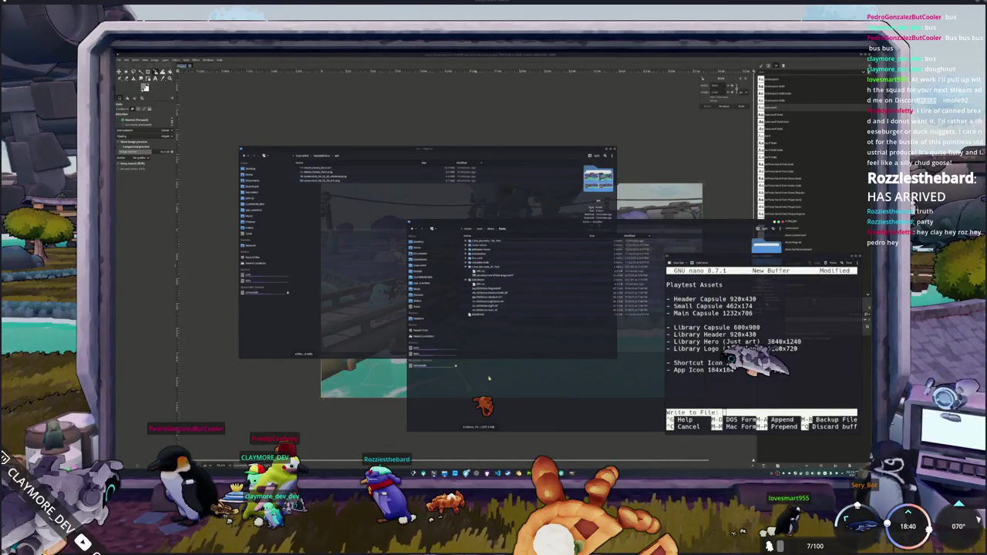
click(491, 230)
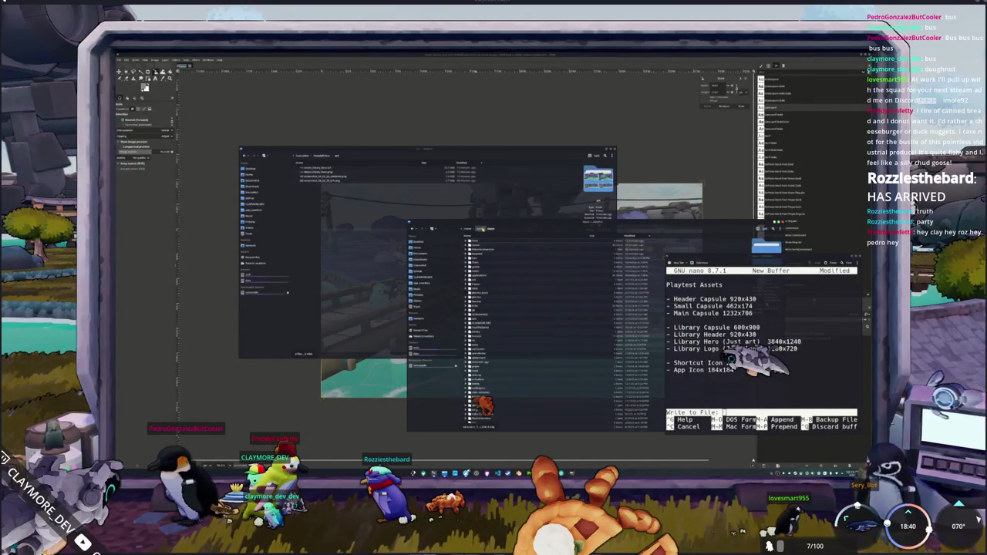
click(420, 265)
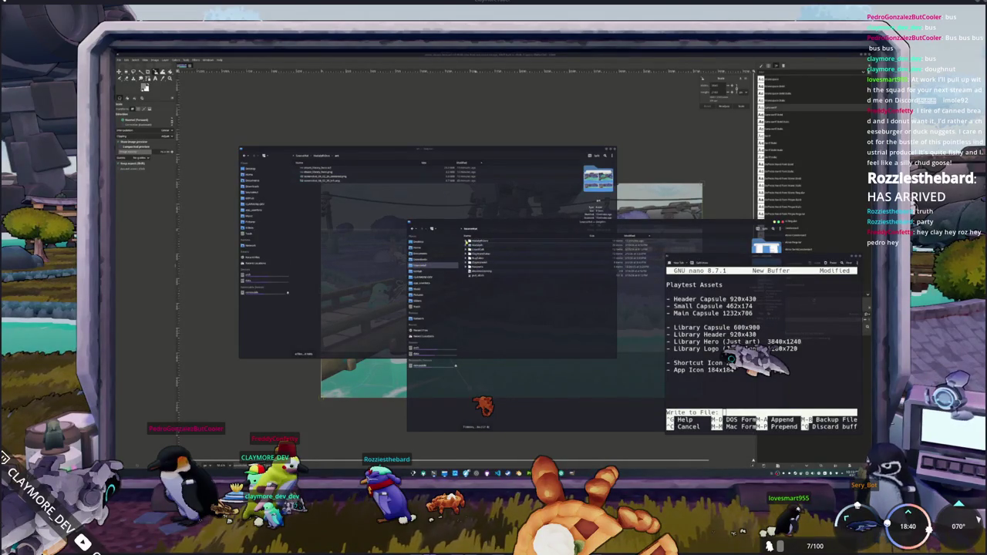
Step: Expand the big_goose project folders in the tree, collapsing a couple to shorten it
click(468, 246)
click(470, 249)
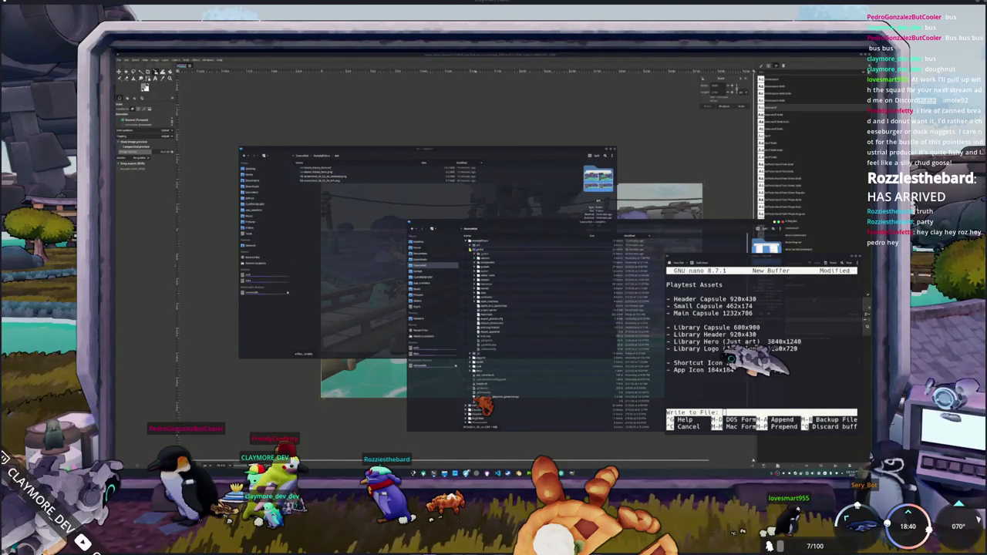
click(475, 273)
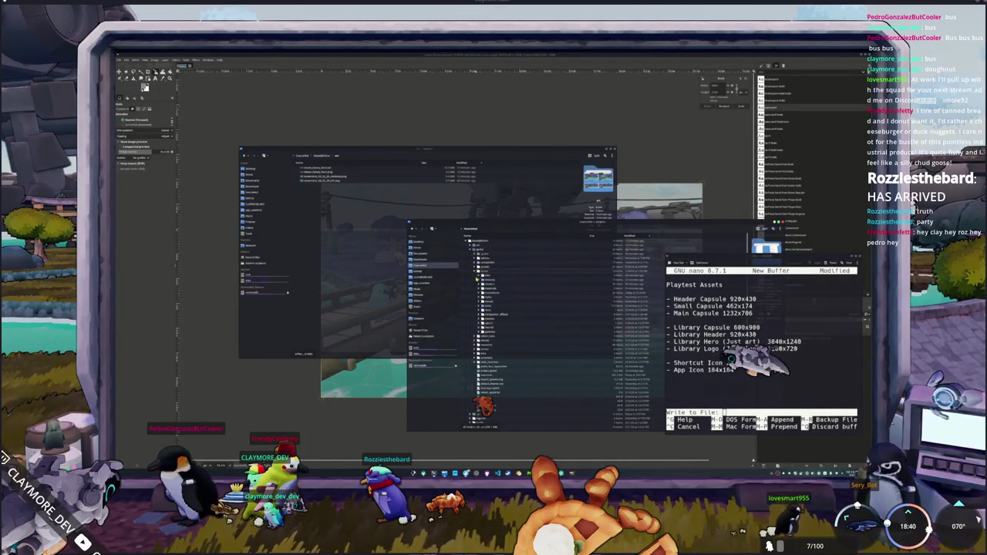
scroll(484, 290, down, 2)
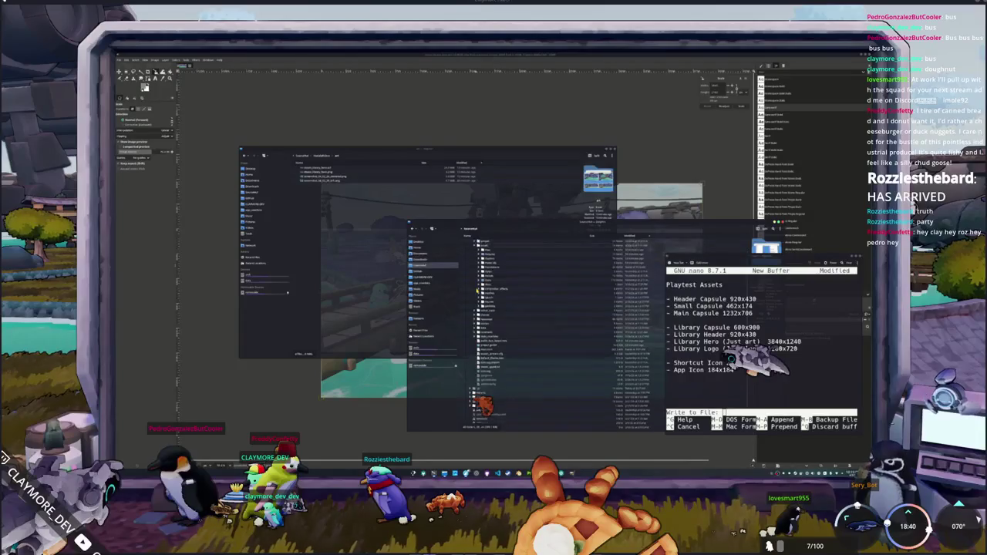
scroll(482, 293, down, 2)
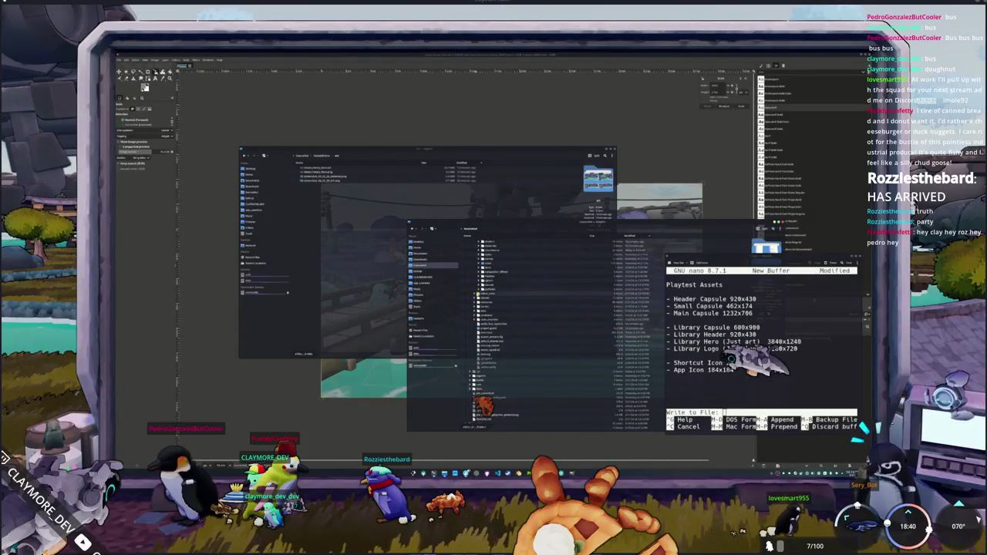
scroll(484, 293, up, 3)
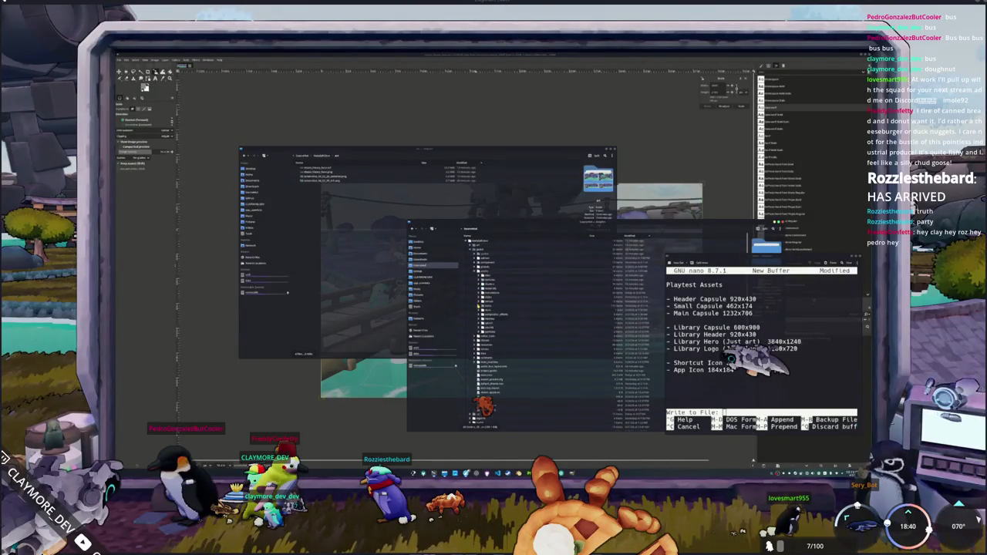
scroll(484, 293, up, 1)
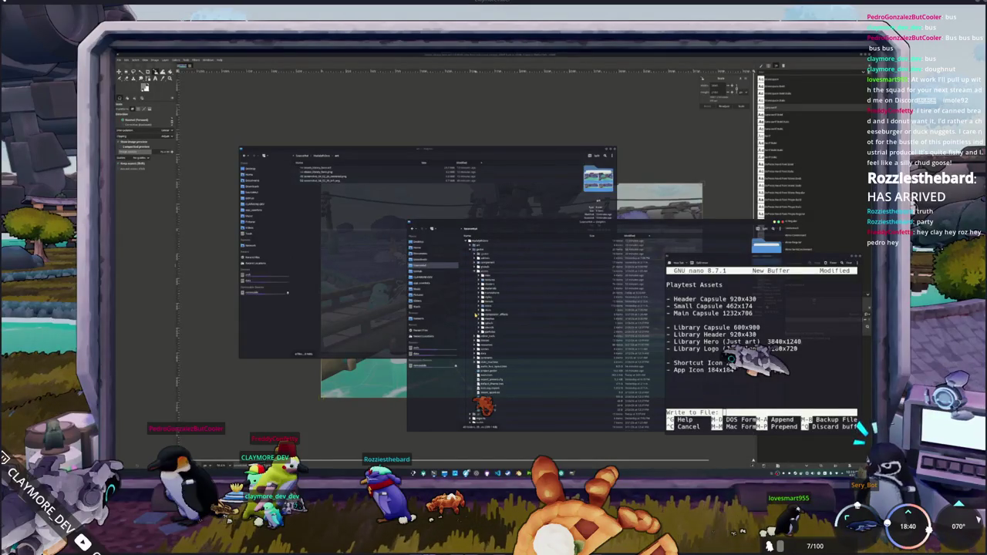
scroll(476, 315, down, 1)
click(476, 315)
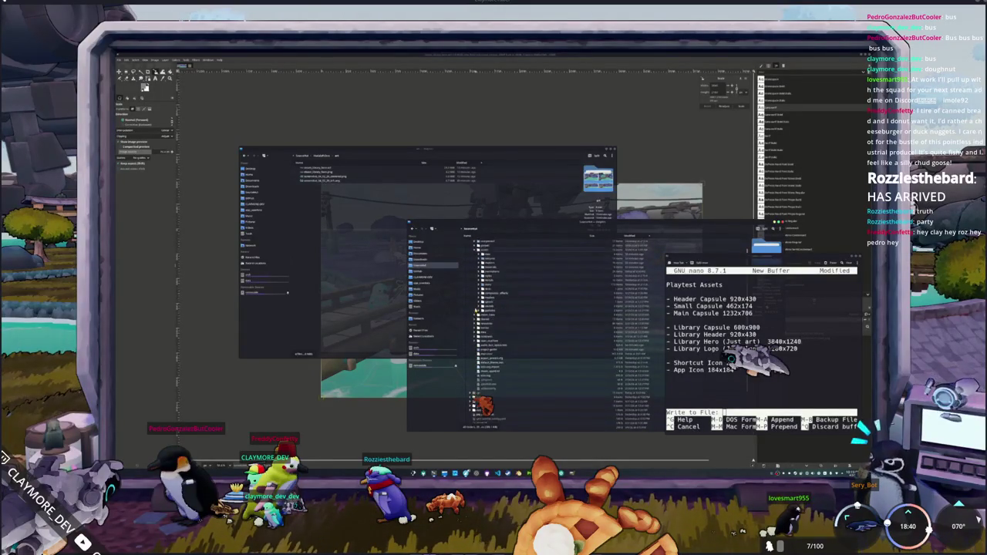
click(477, 308)
click(478, 332)
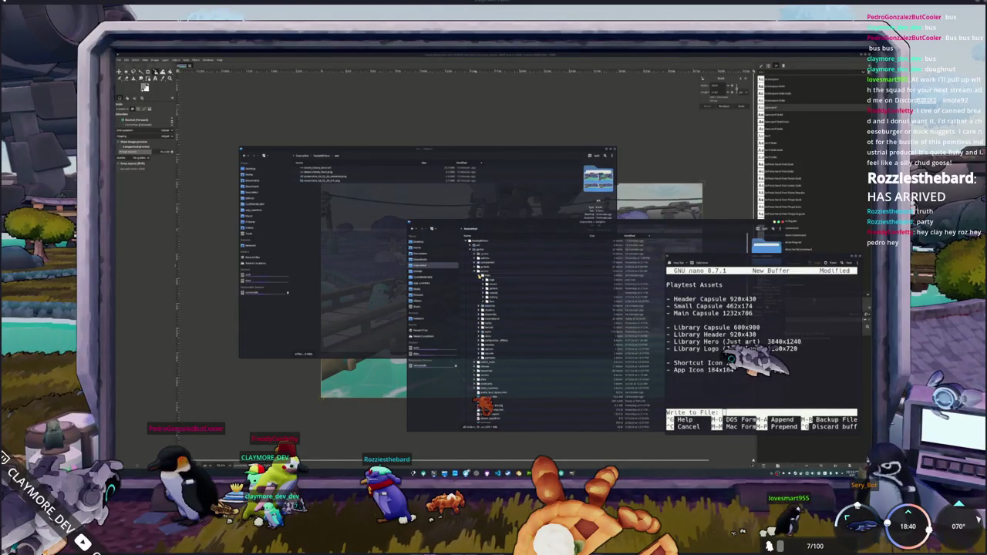
click(479, 331)
click(478, 332)
click(484, 281)
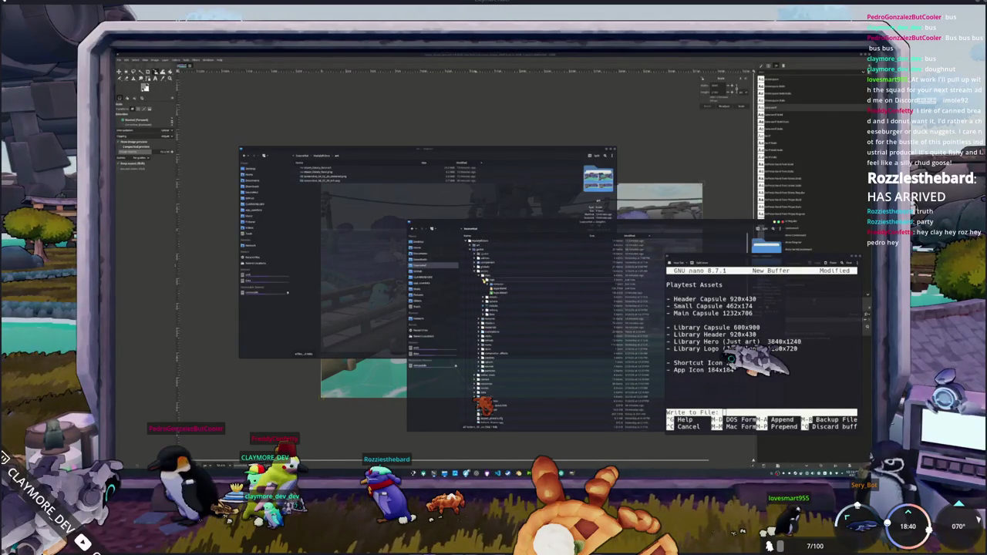
Step: Copy the exported library logo into the art folder, preview it, and drag it toward the Steamworks browser
drag(488, 290, 357, 248)
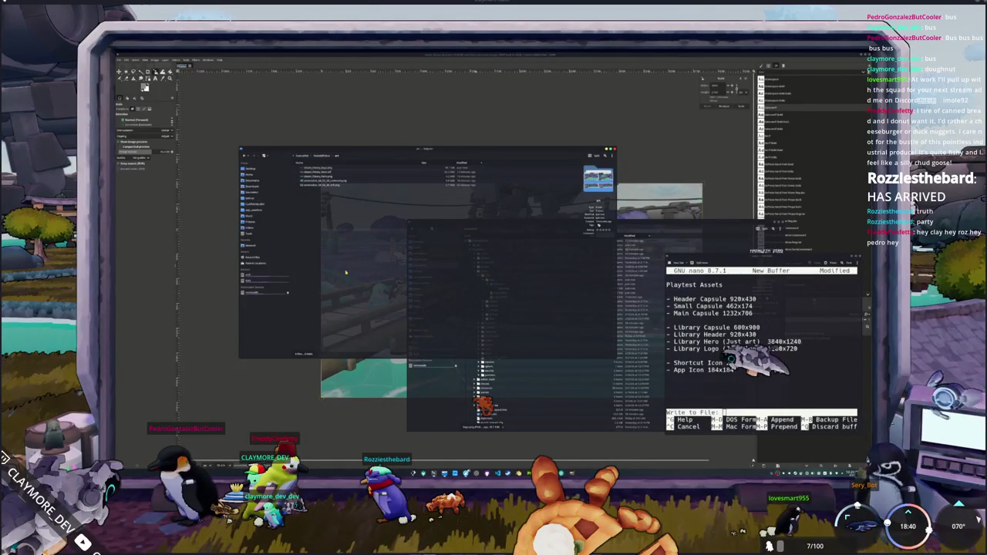
key(Up)
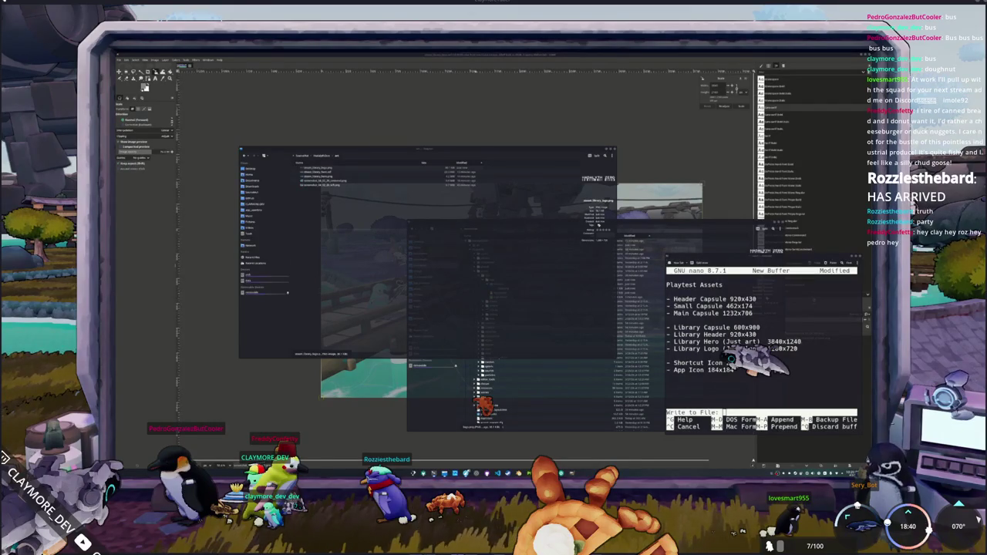
drag(307, 168, 456, 218)
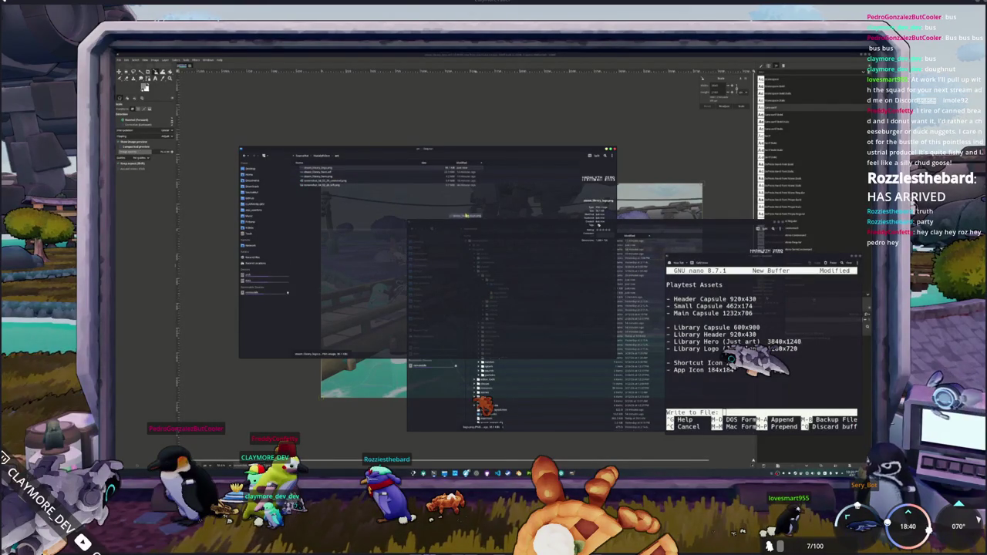
drag(456, 217, 614, 236)
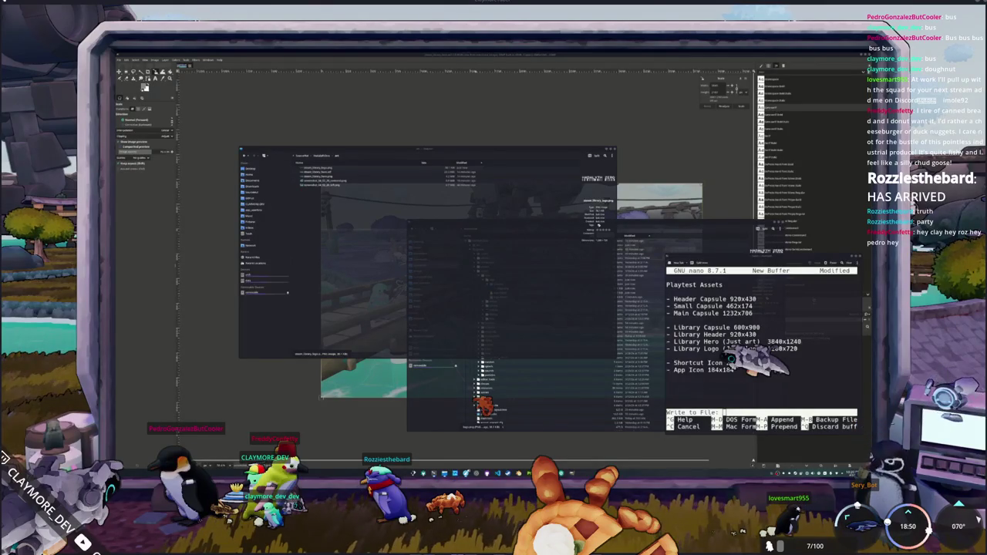
drag(868, 189, 519, 192)
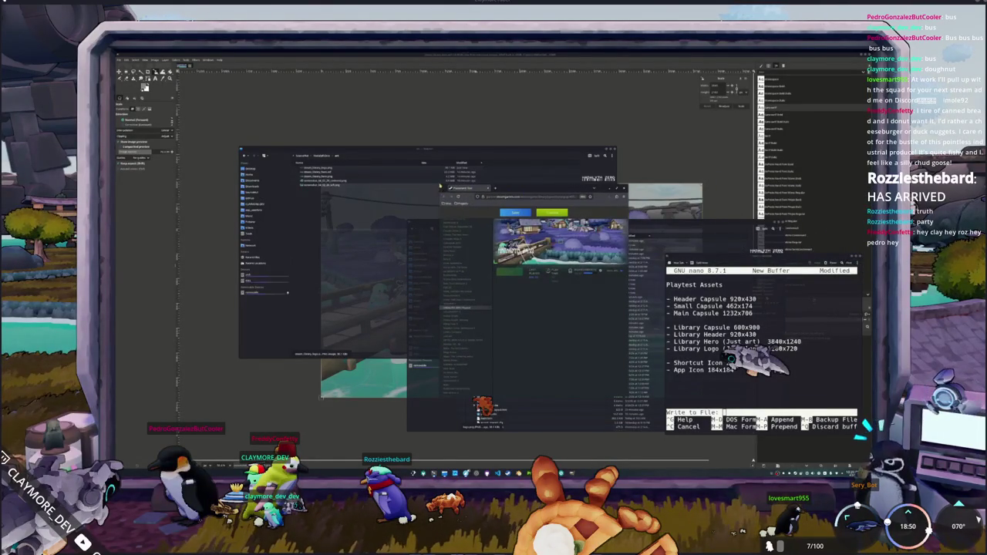
Step: Enlarge the browser and save the HADALYTH ZERO library artwork on the Steamworks graphical assets page
mouse_move(440, 186)
mouse_down()
mouse_move(263, 98)
mouse_move(188, 91)
mouse_move(165, 106)
mouse_move(425, 114)
mouse_move(251, 85)
mouse_move(255, 98)
mouse_up()
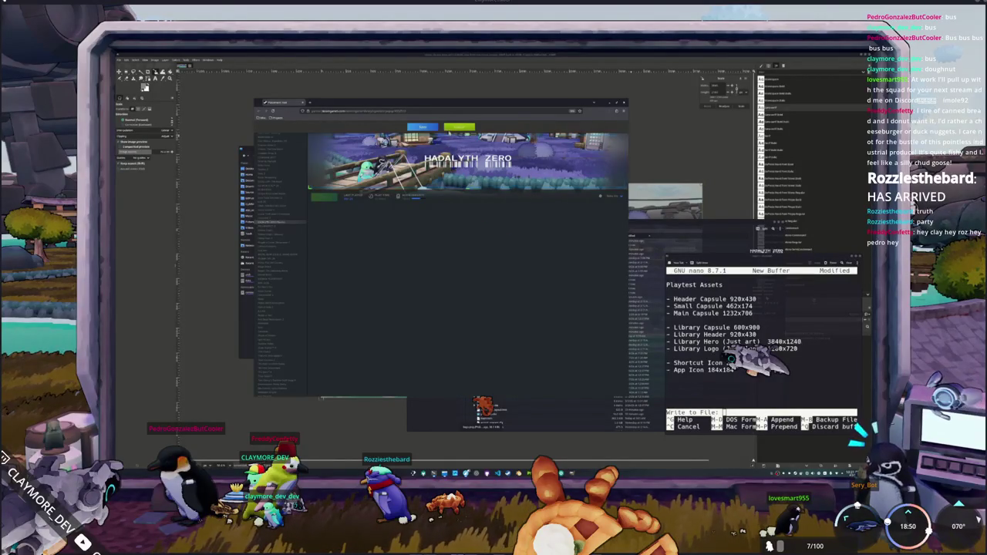
click(423, 127)
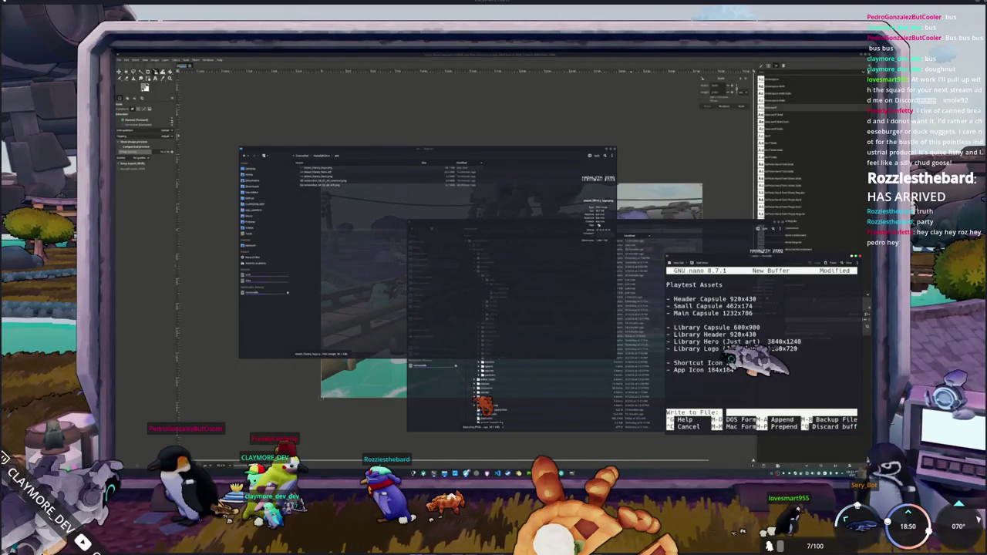
Step: Cancel the write prompt and put an X before the Library Logo and Library Hero (Just art) lines
key(ctrl+c)
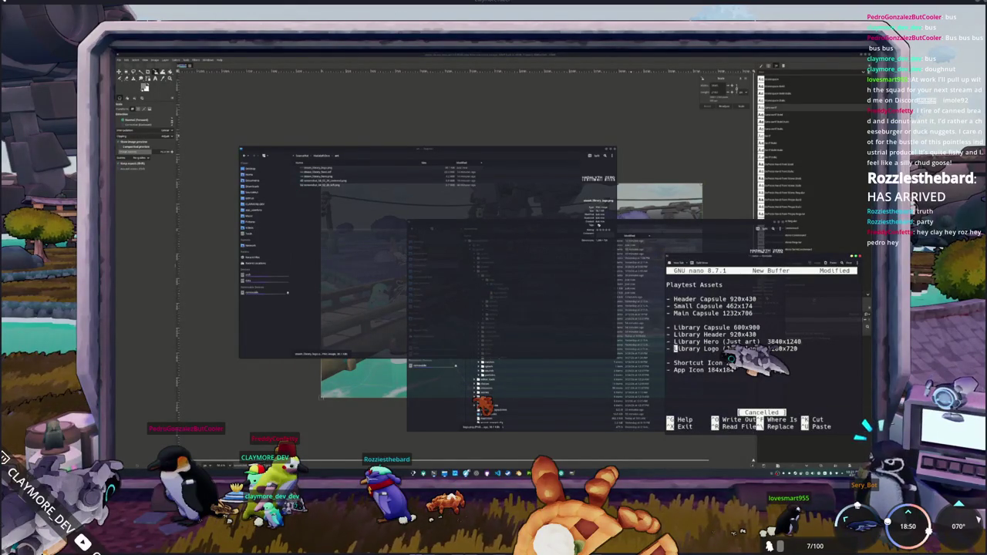
text(X)
key(Up)
text(X)
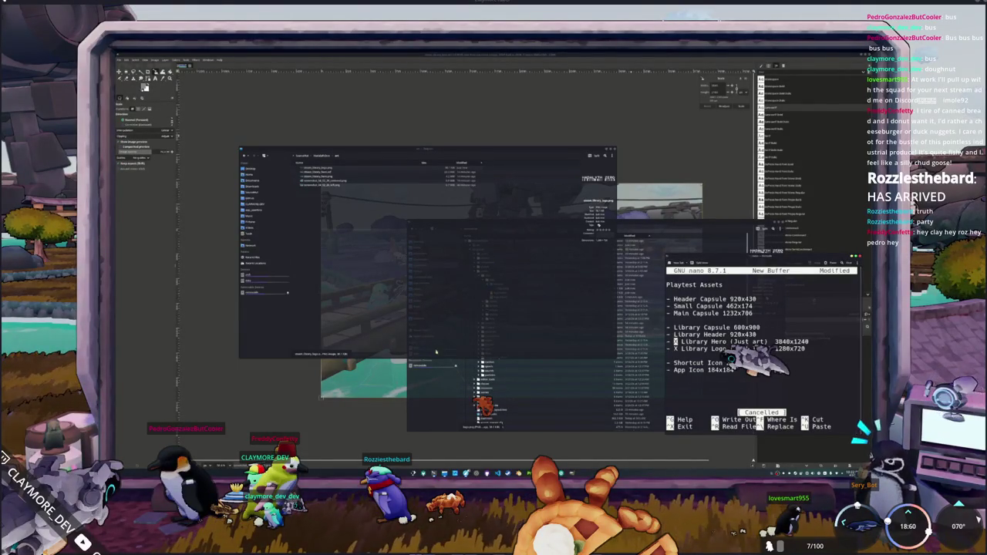
Step: Hide the file manager and create a new blank white image 3840 pixels wide
click(573, 472)
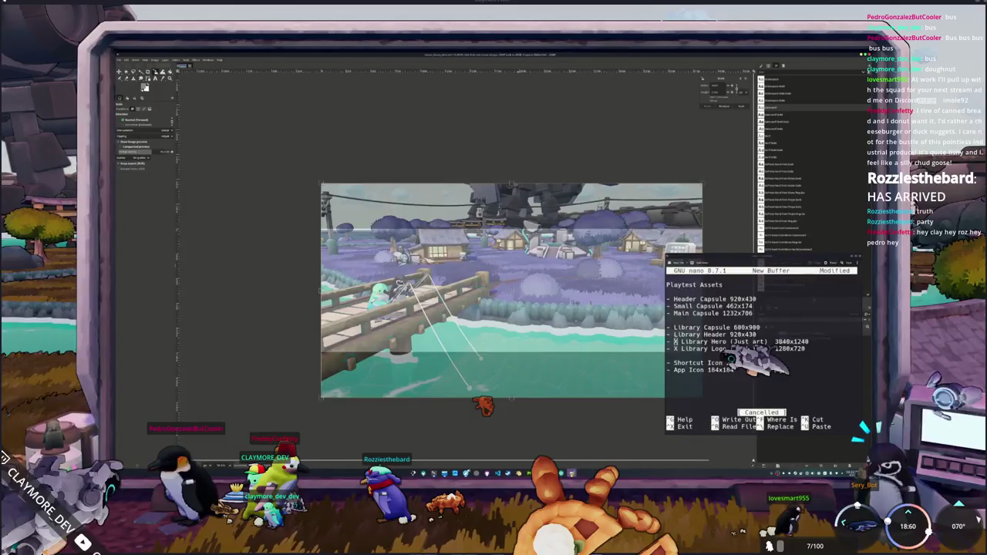
right_click(573, 473)
key(Escape)
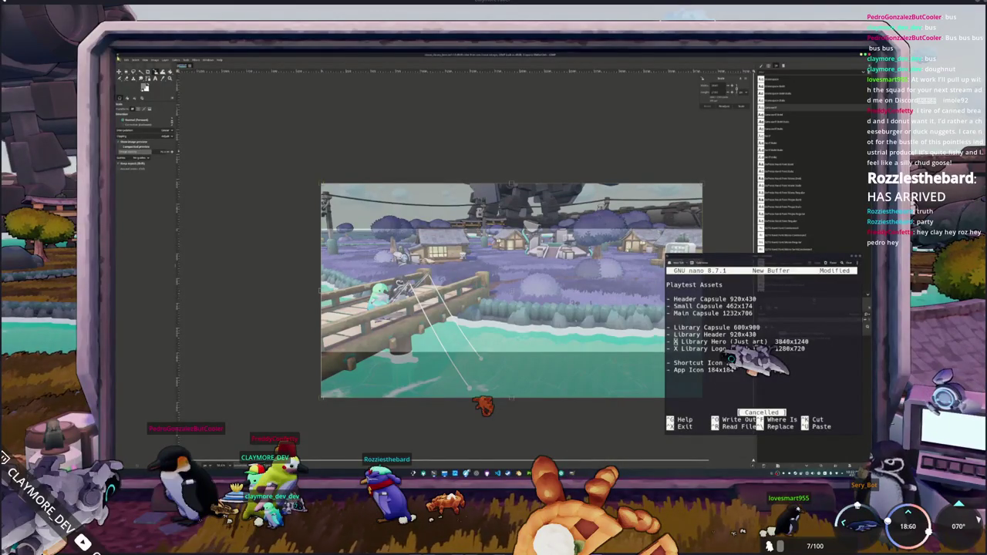
click(120, 60)
click(132, 70)
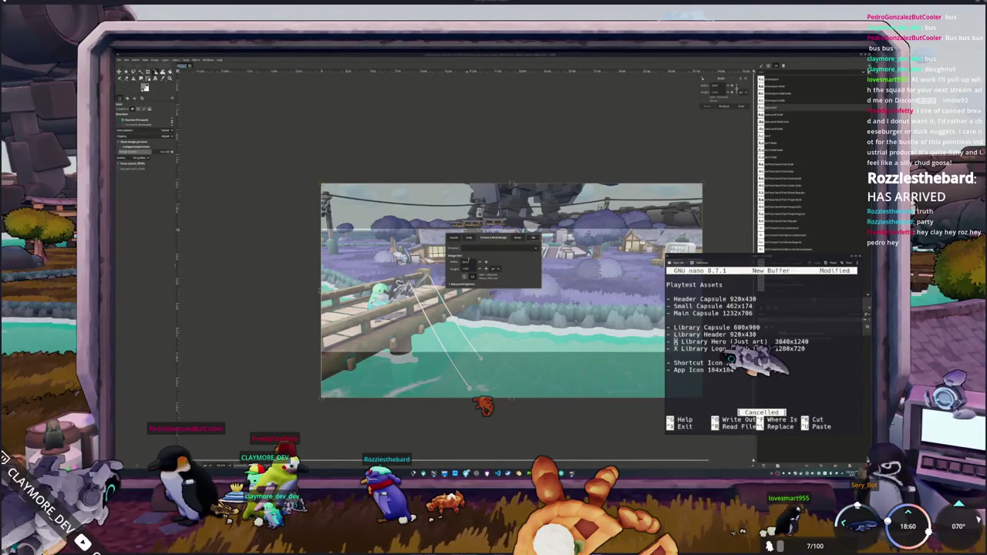
text(3840)
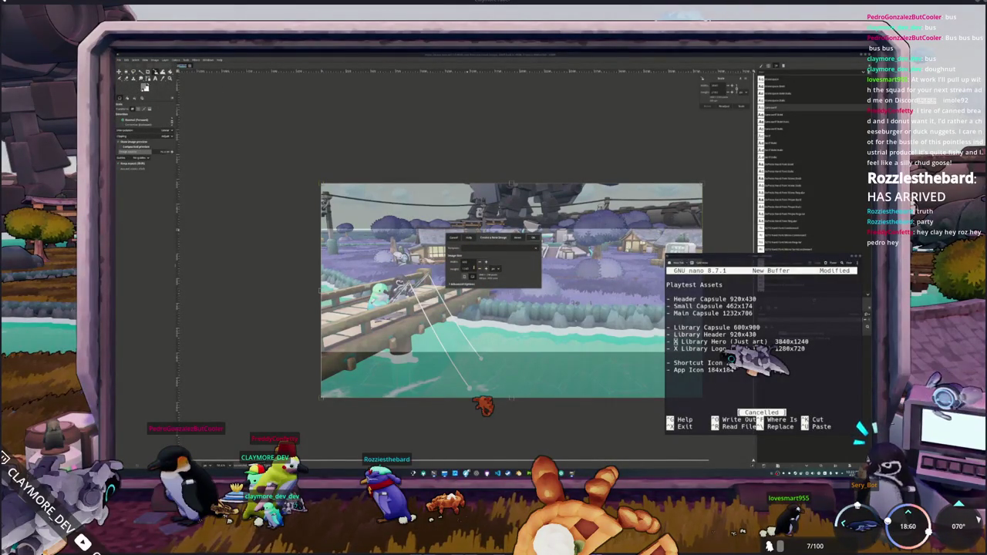
key(Tab)
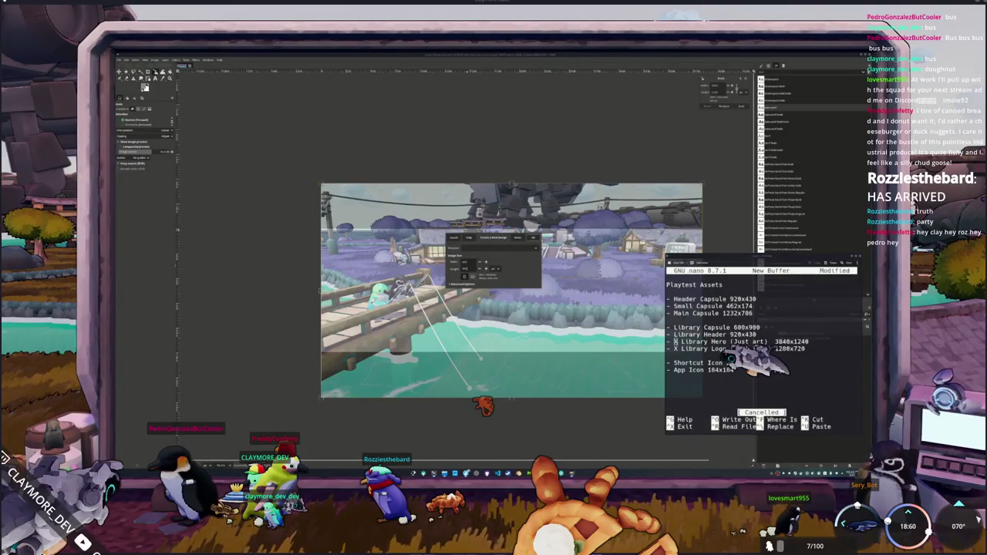
click(534, 238)
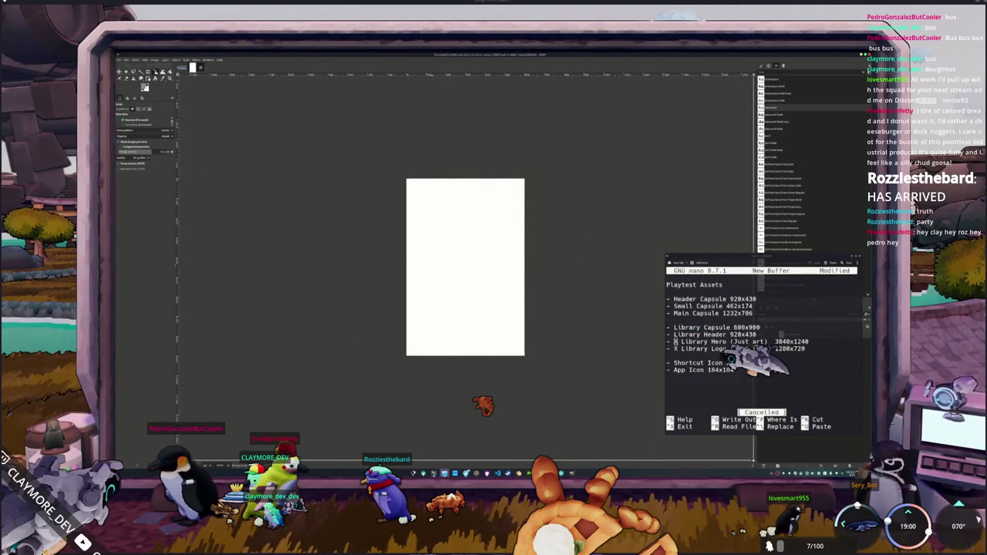
Step: Drag the HADALYTH ZERO logo PNG from the file manager onto the canvas as a layer
click(444, 473)
drag(502, 224, 633, 143)
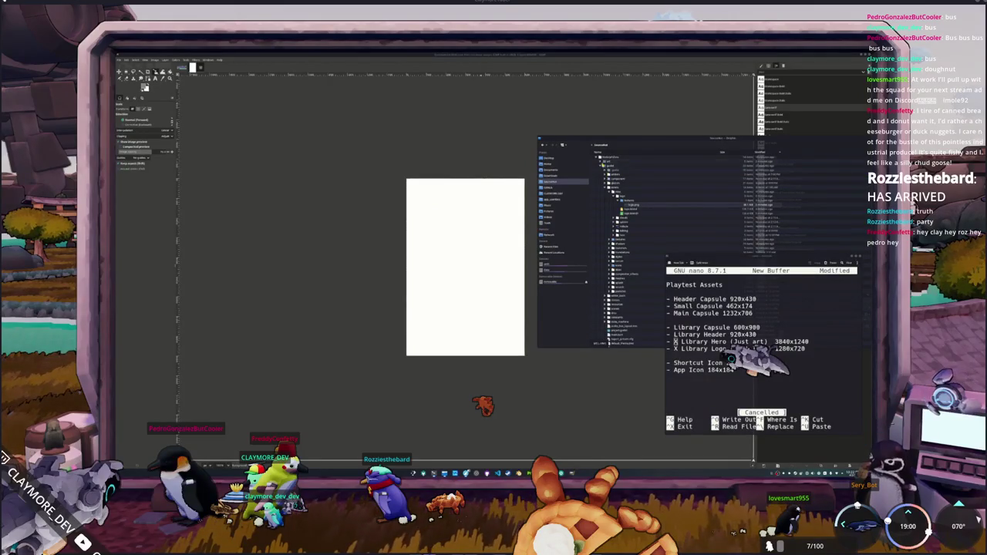
click(601, 164)
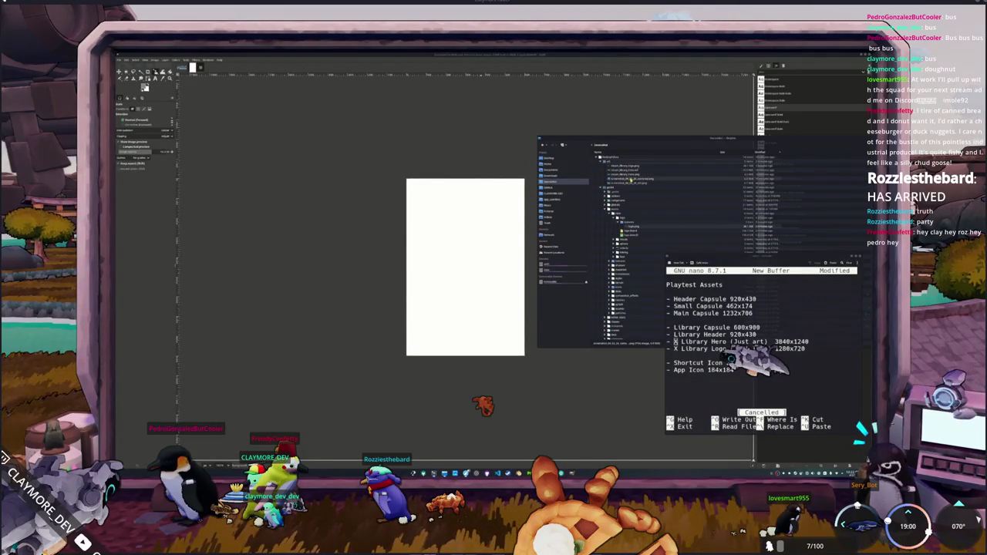
drag(631, 180, 502, 255)
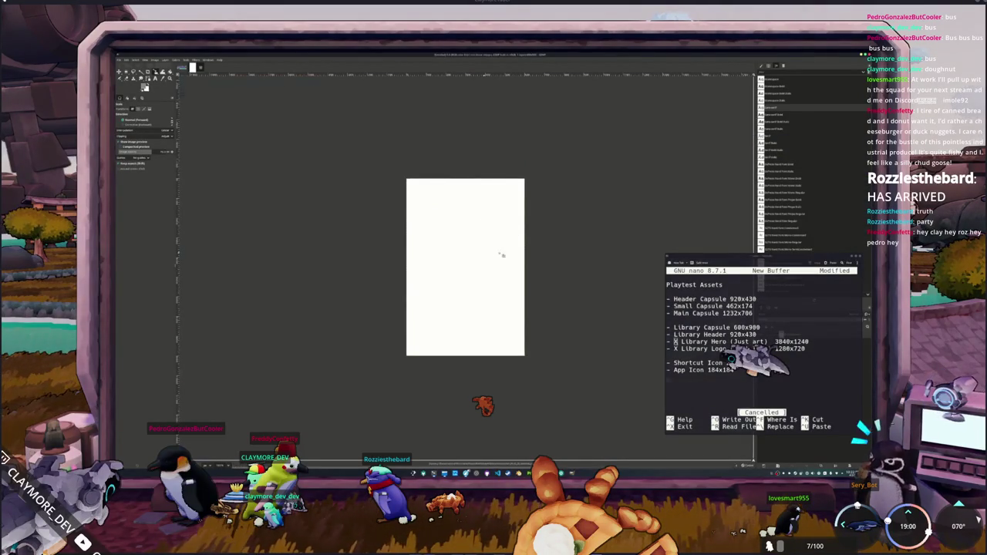
key(alt+Tab)
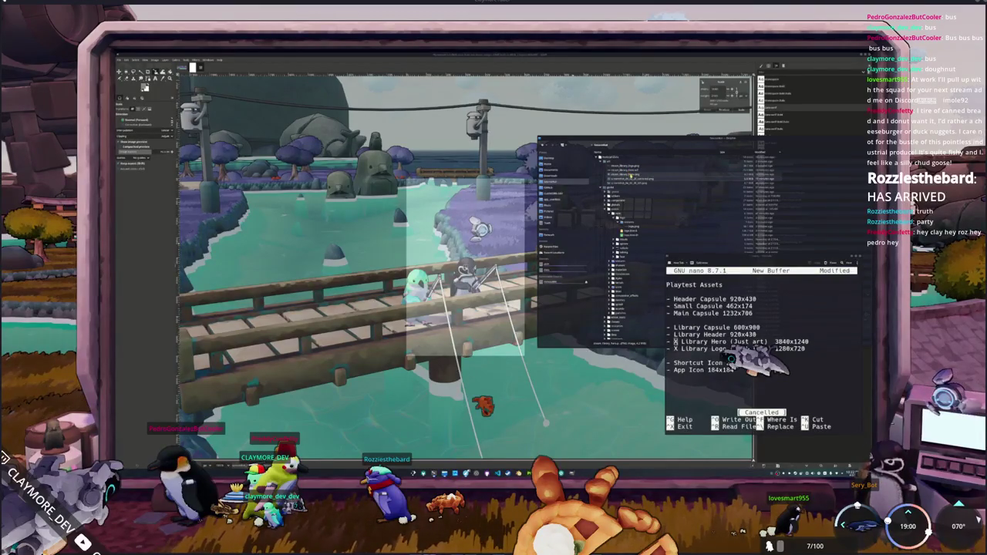
drag(633, 175, 478, 235)
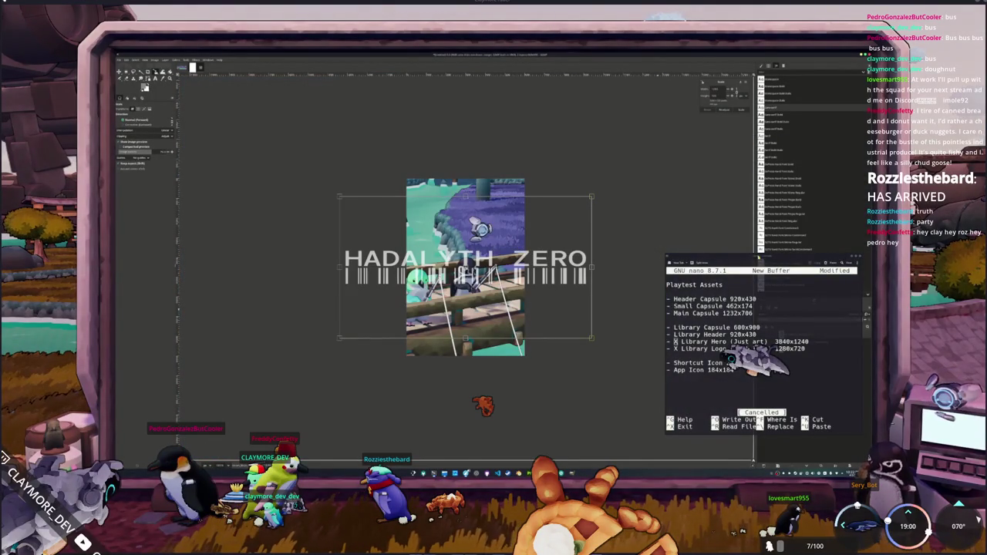
Step: Try shrinking the bridge screenshot layer, undo it, and call up Open as Layers
drag(764, 258, 592, 409)
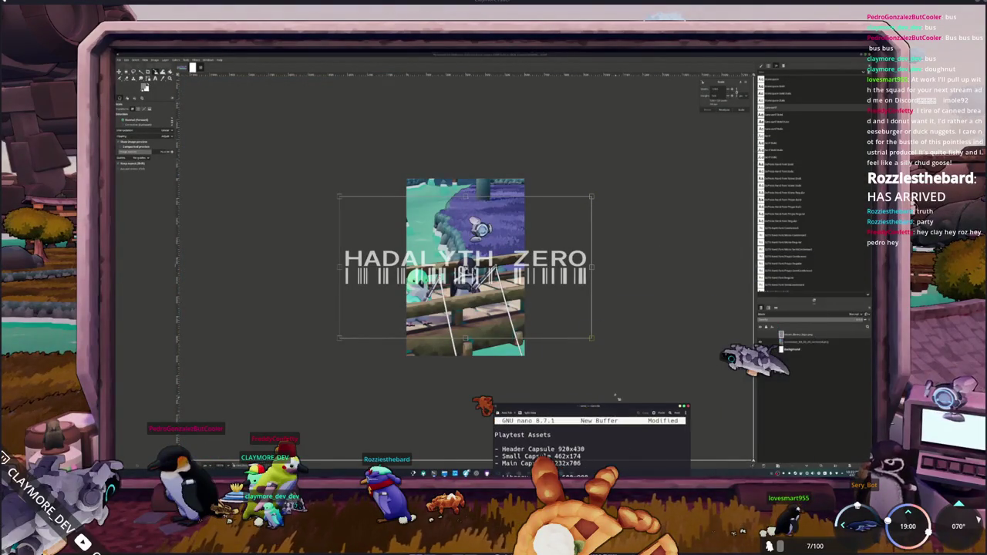
key(ctrl+z)
key(shift+ctrl+j)
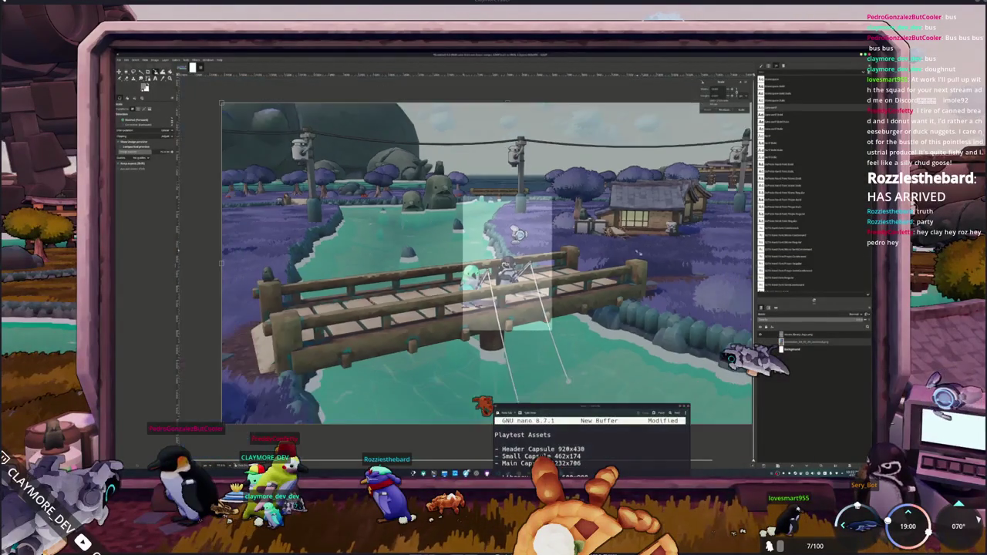
ctrl+scroll(659, 193, down, 1)
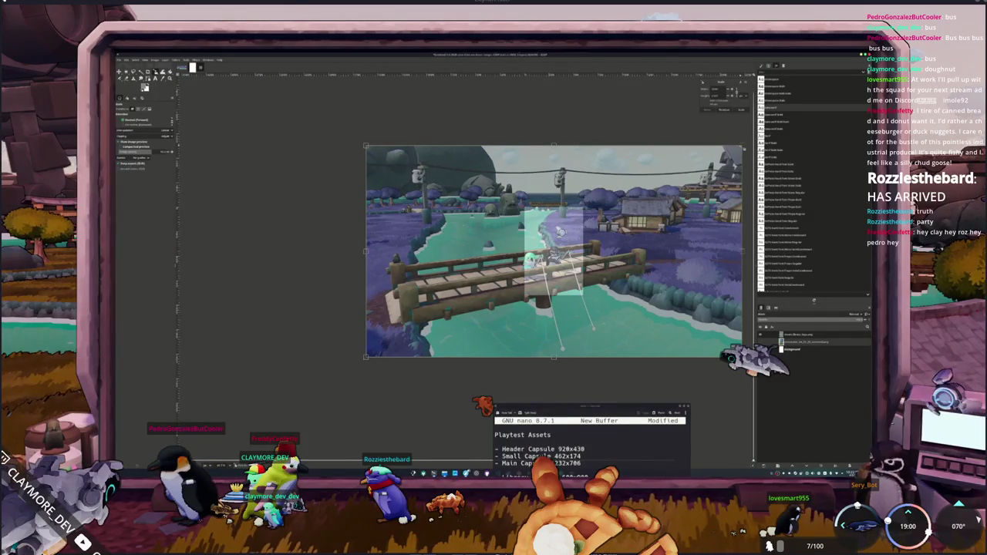
drag(742, 357, 651, 305)
key(ctrl+z)
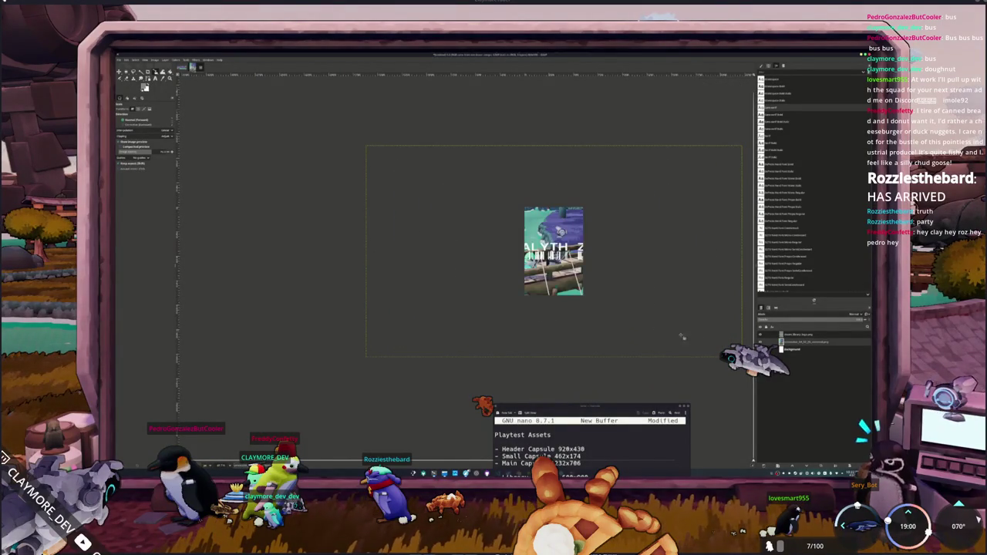
key(ctrl+z)
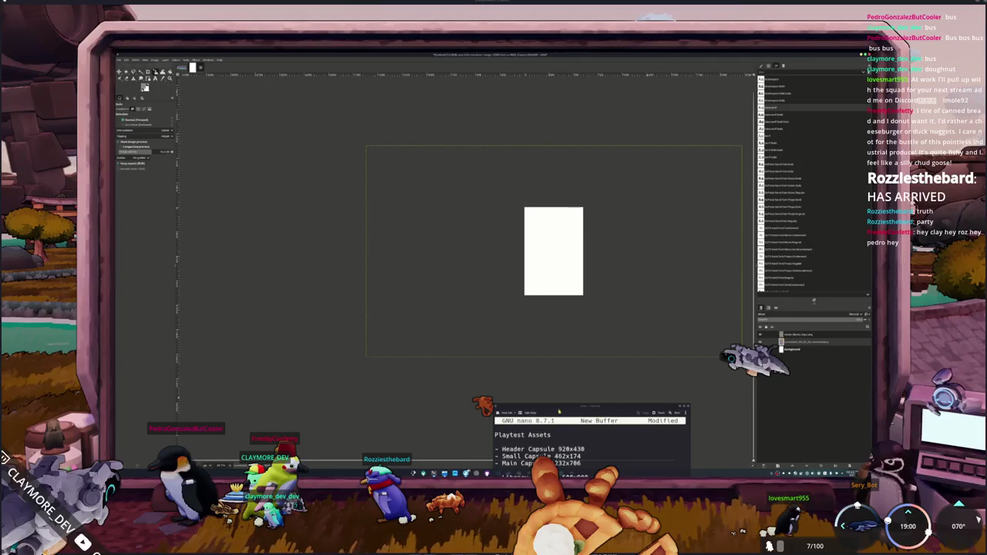
key(ctrl+alt+o)
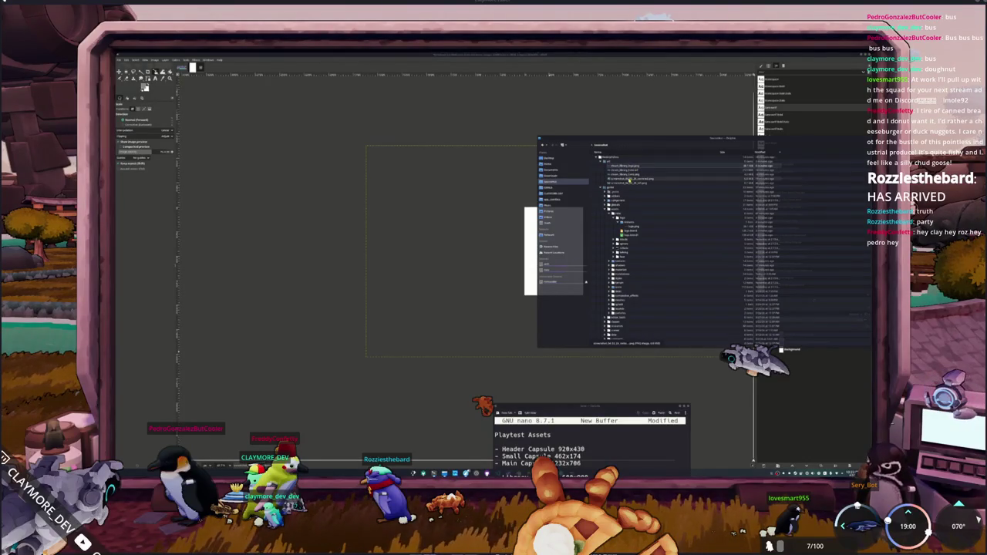
Step: Open the village bridge screenshot as a layer and place it beneath the logo
click(840, 340)
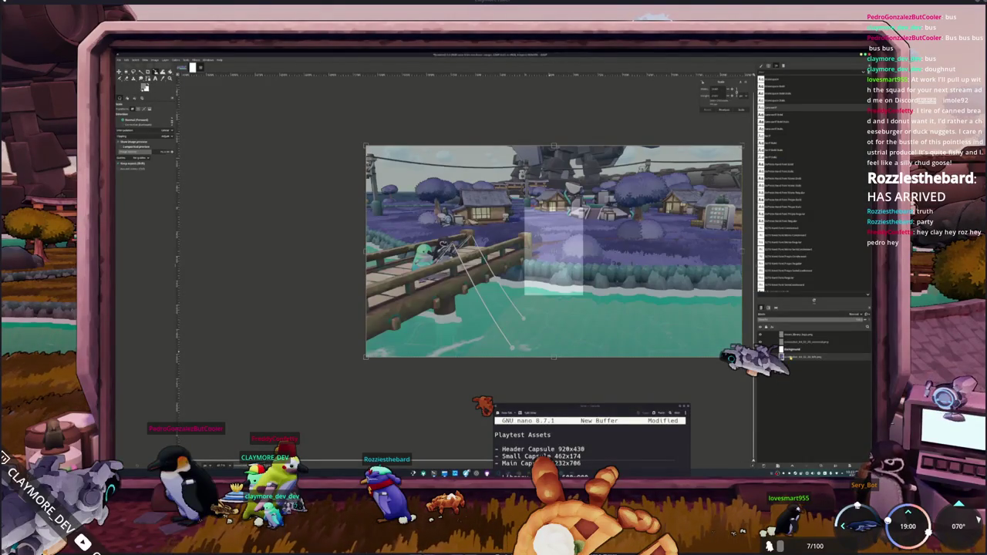
drag(803, 357, 805, 340)
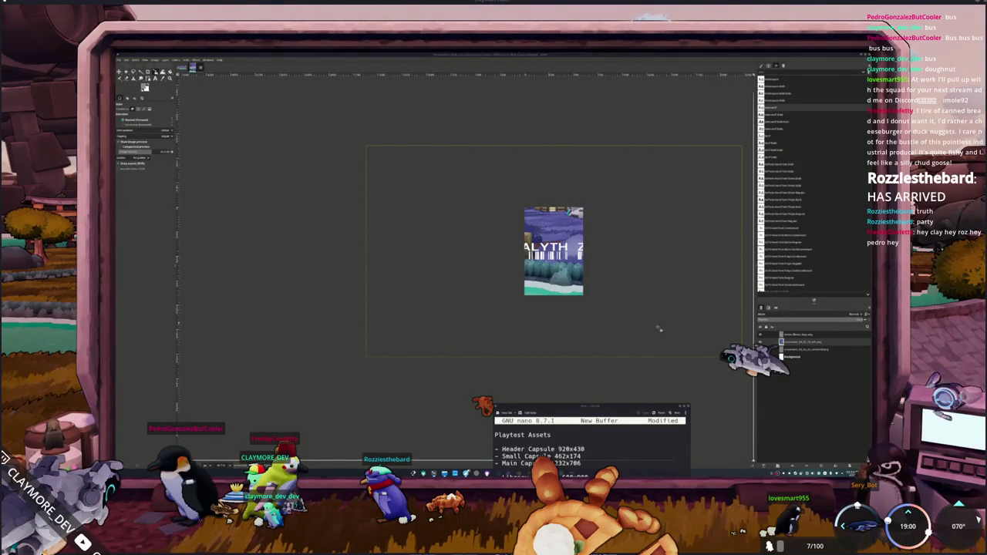
key(ctrl+alt+o)
key(Escape)
Step: Scale the bridge layer down proportionally and slide it about 90 px right
click(716, 340)
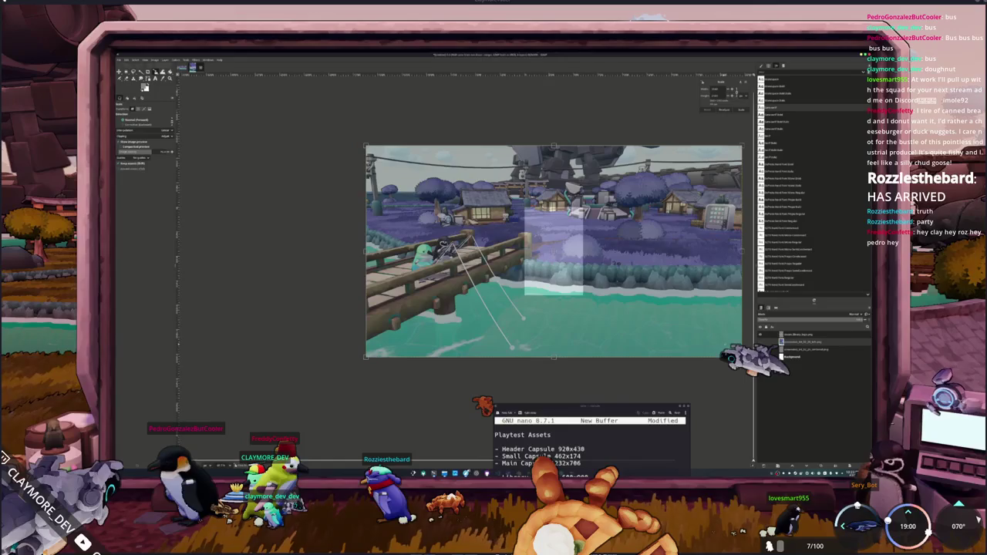
mouse_move(742, 357)
ctrl+mouse_down()
mouse_move(625, 291)
mouse_move(675, 318)
mouse_move(666, 314)
ctrl+mouse_up()
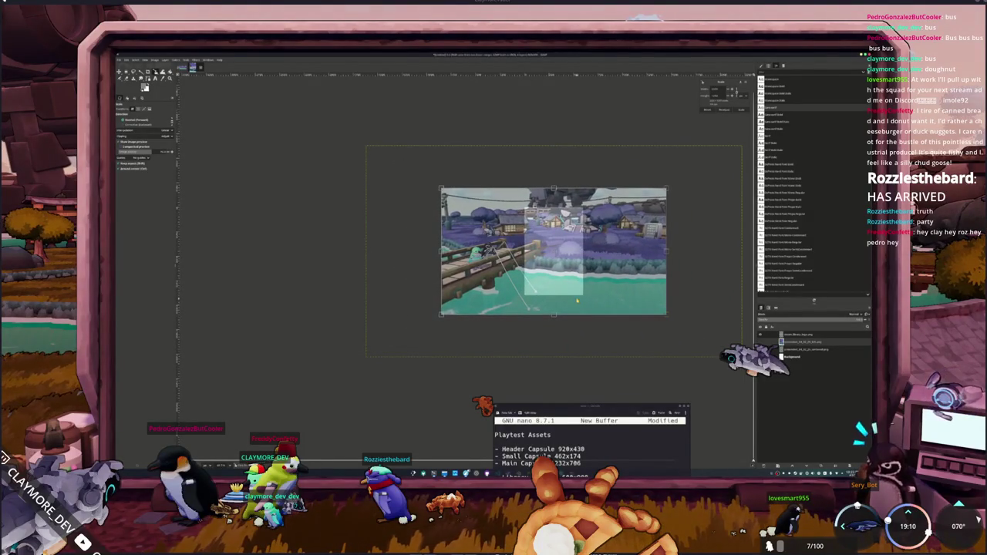
key(Return)
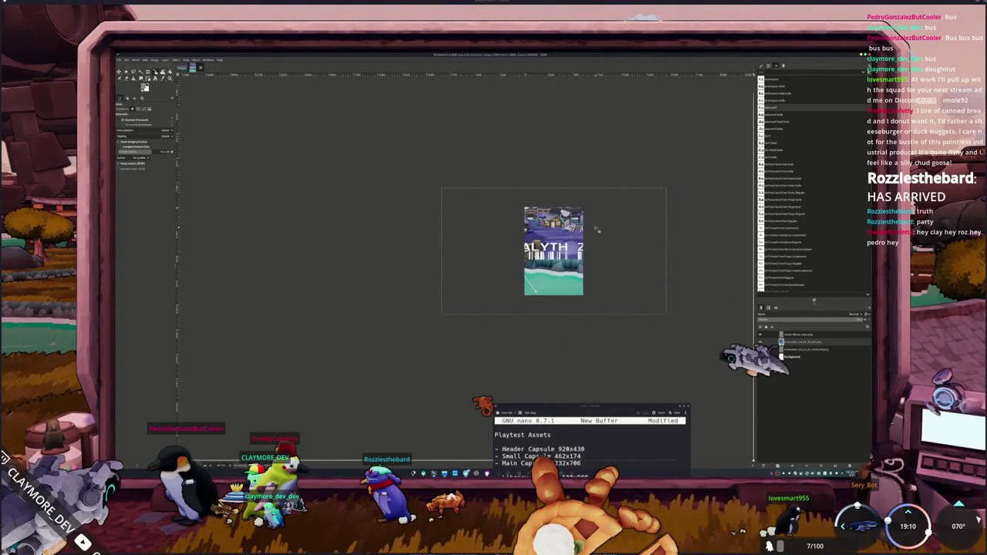
key(m)
drag(556, 273, 624, 272)
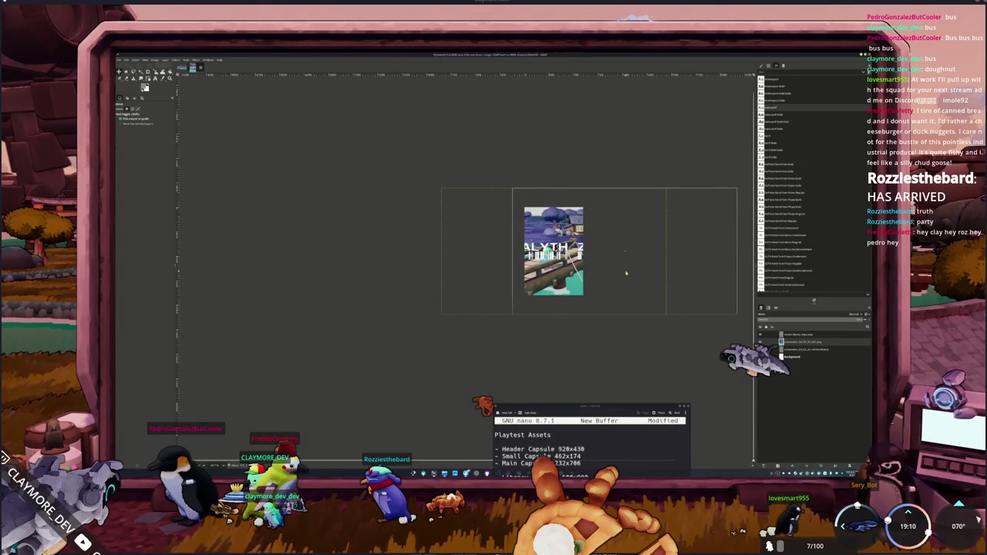
Step: Select the logo layer and scale the HADALYTH ZERO logo down slightly
click(626, 273)
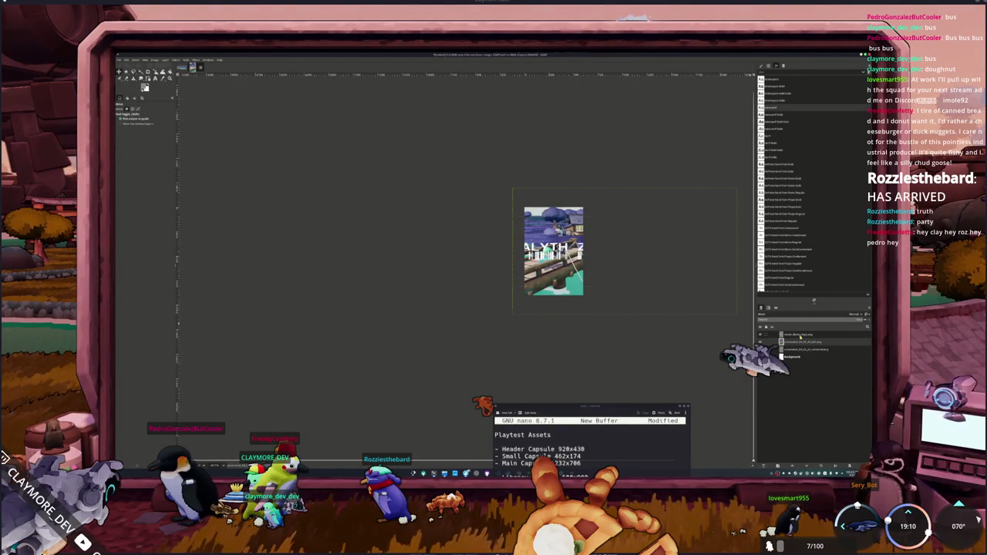
click(800, 335)
key(shift+s)
click(636, 256)
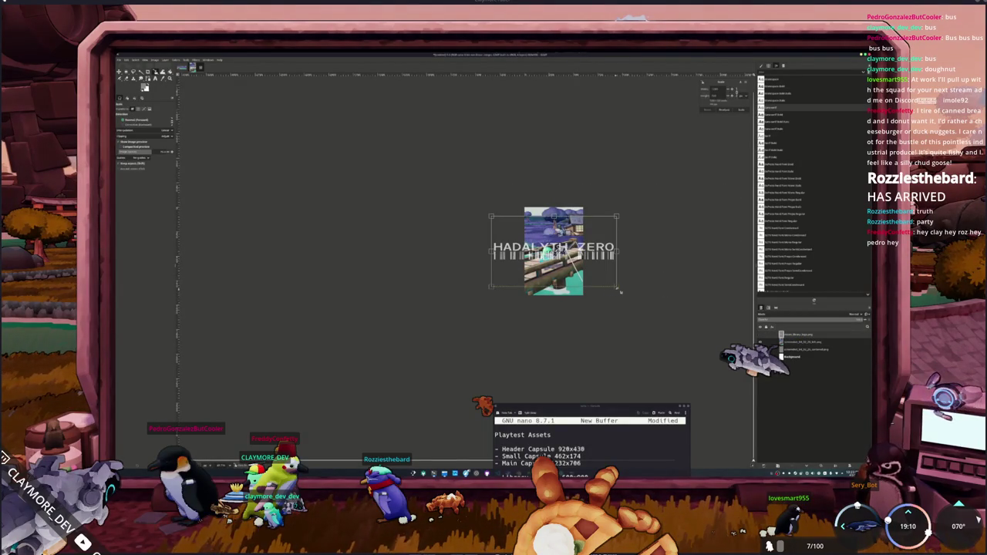
drag(593, 262, 584, 259)
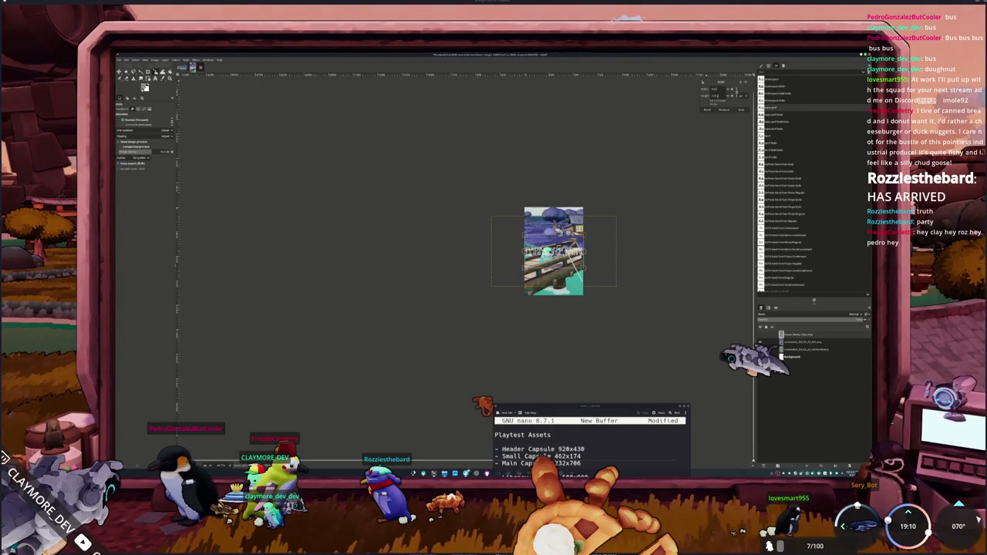
key(Return)
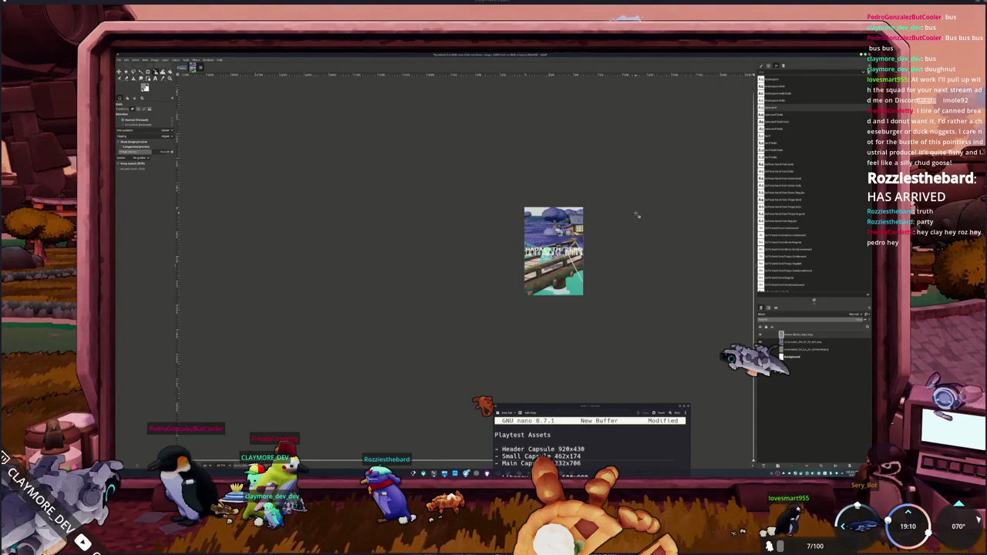
Step: Move the HADALYTH ZERO logo down toward the bottom of the portrait canvas
ctrl+scroll(637, 216, up, 2)
ctrl+scroll(586, 257, up, 1)
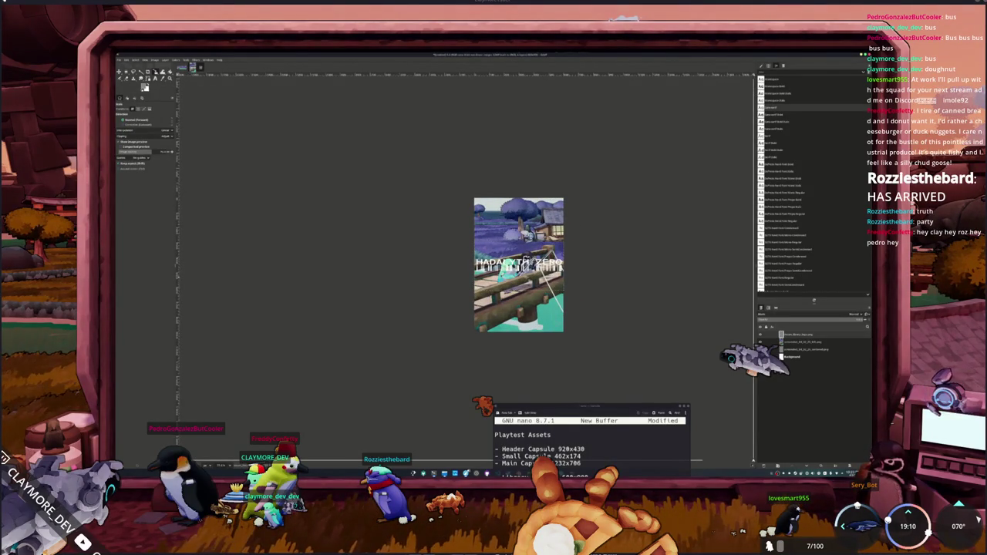
key(m)
drag(519, 262, 519, 320)
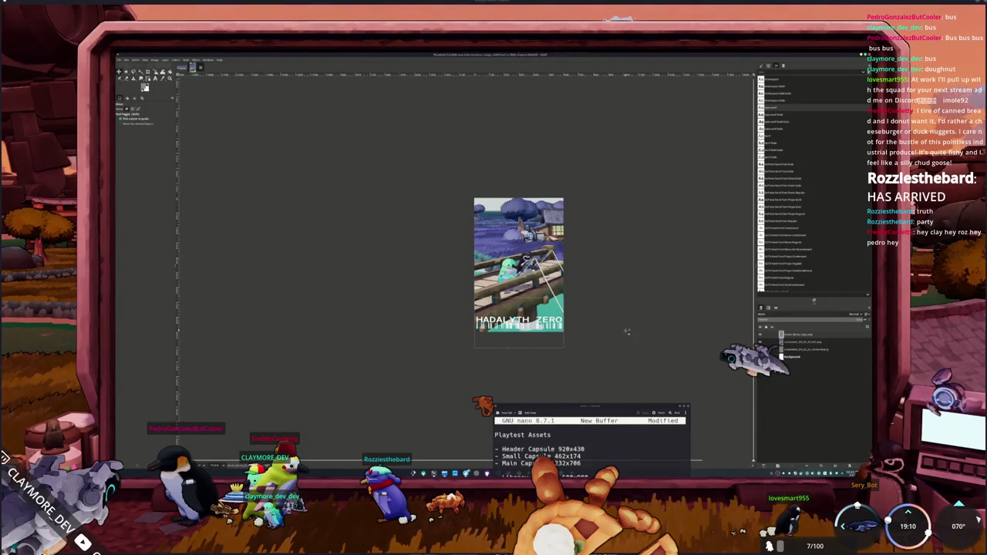
ctrl+scroll(627, 330, up, 1)
ctrl+scroll(627, 331, up, 1)
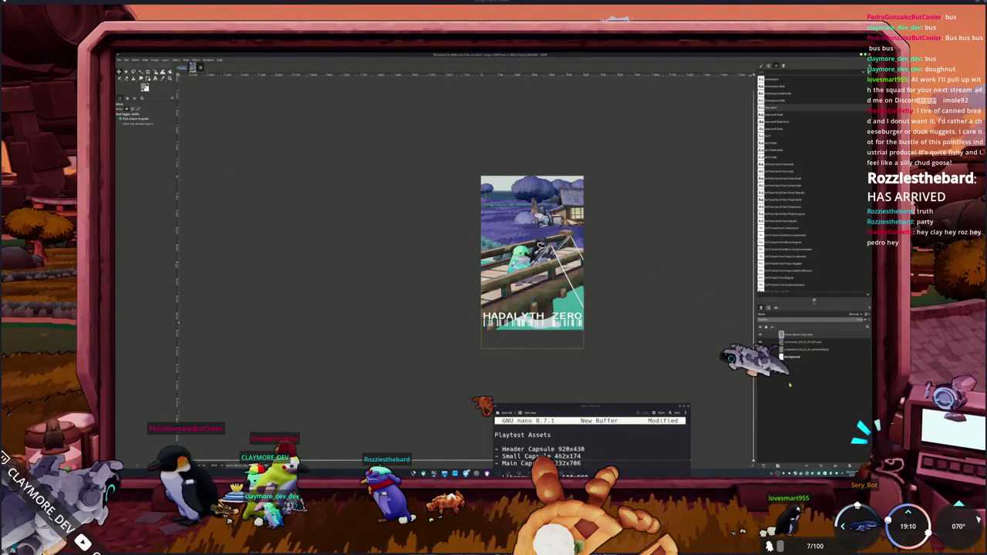
Step: Add a new empty layer, then select the Gradient tool and set its gradient and shape
key(shift+ctrl+n)
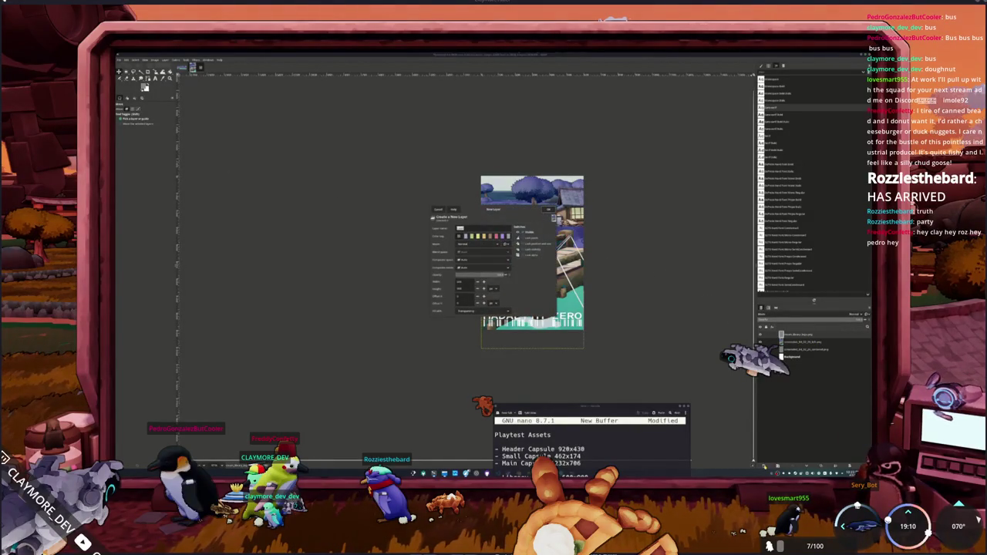
click(549, 210)
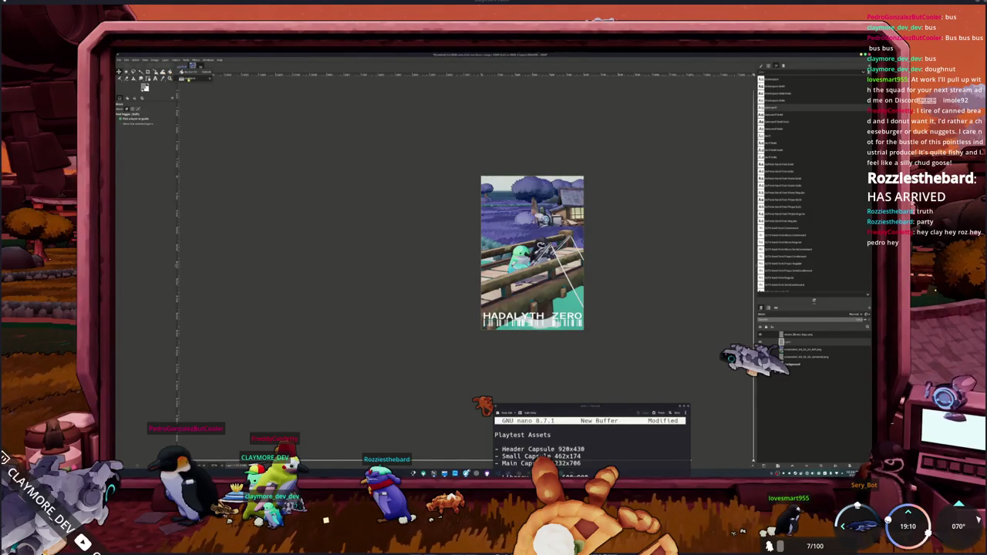
click(192, 68)
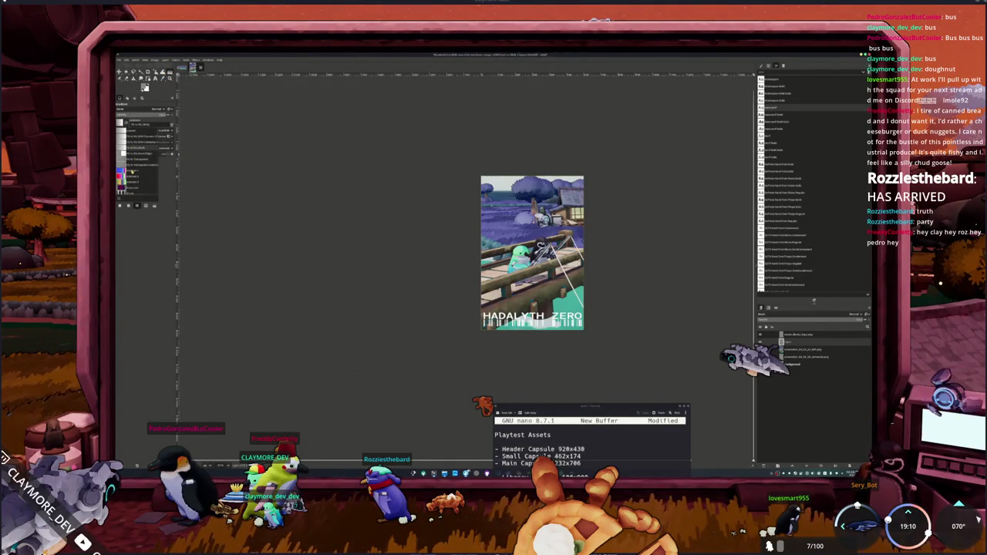
click(139, 134)
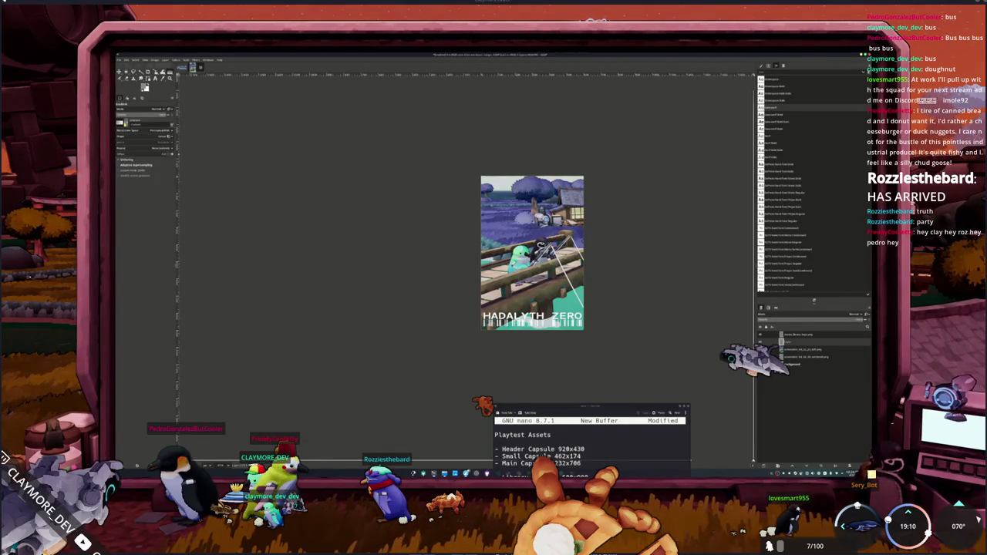
click(154, 136)
click(147, 136)
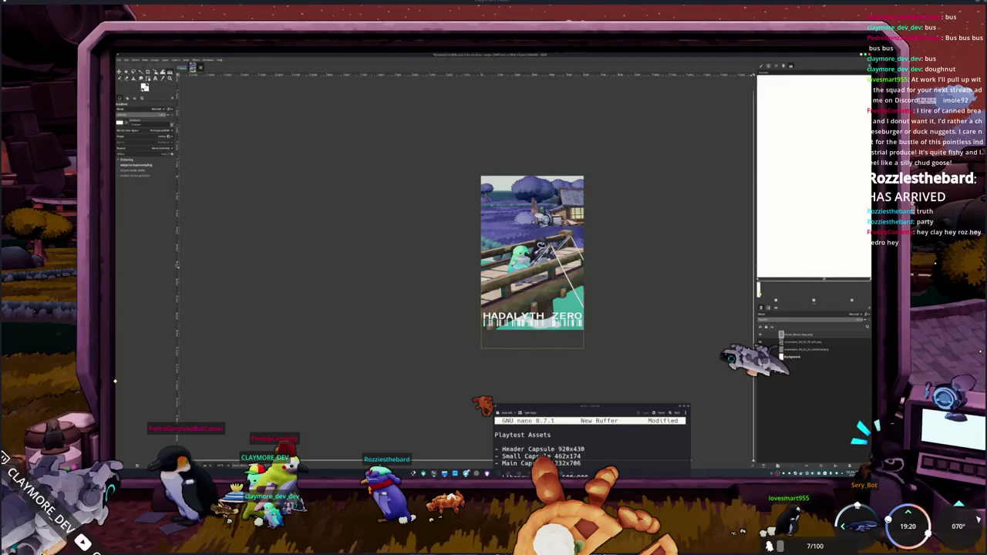
Step: Widen the right-hand dock and enlarge the preview area above the Layers panel
click(759, 290)
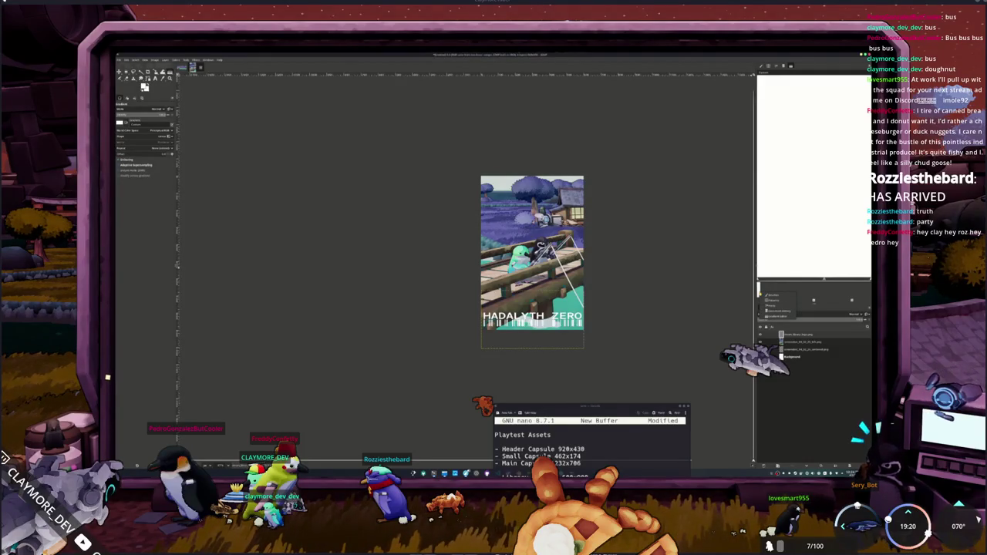
click(776, 288)
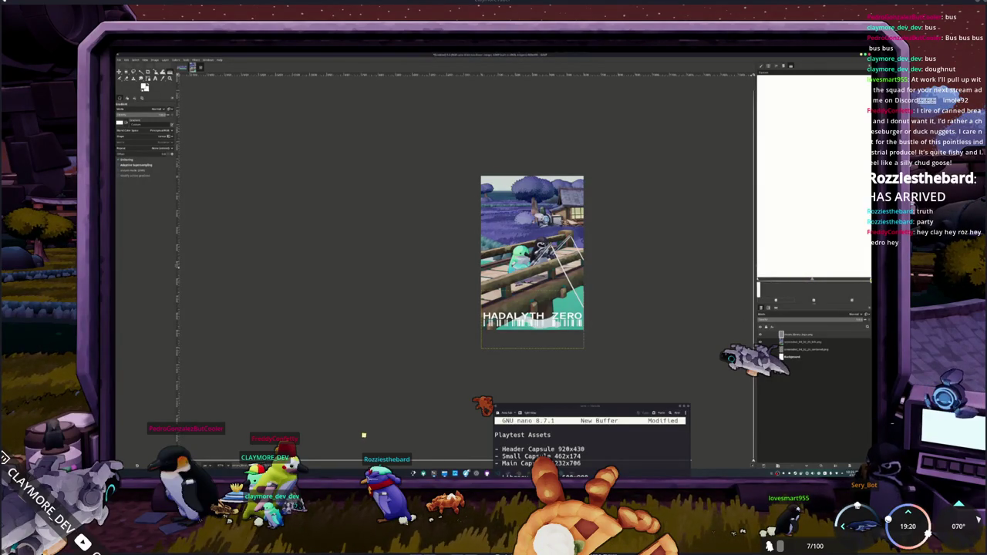
click(761, 291)
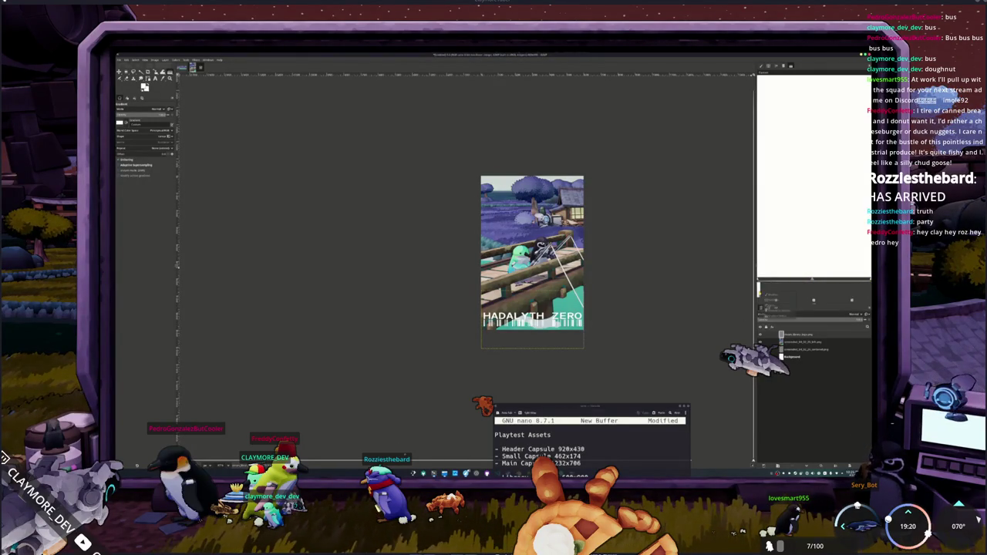
click(830, 284)
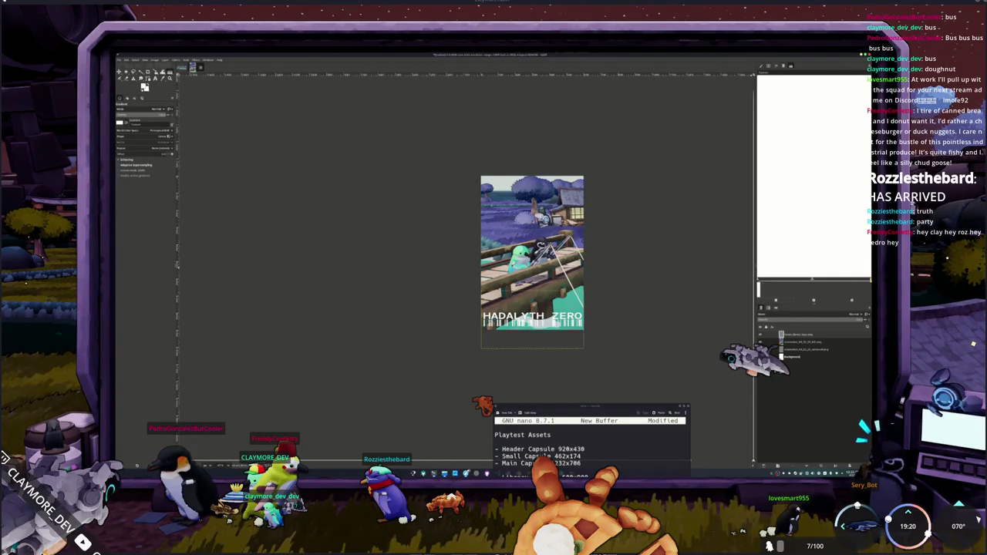
mouse_move(756, 266)
mouse_down()
mouse_move(696, 267)
mouse_move(714, 289)
mouse_up()
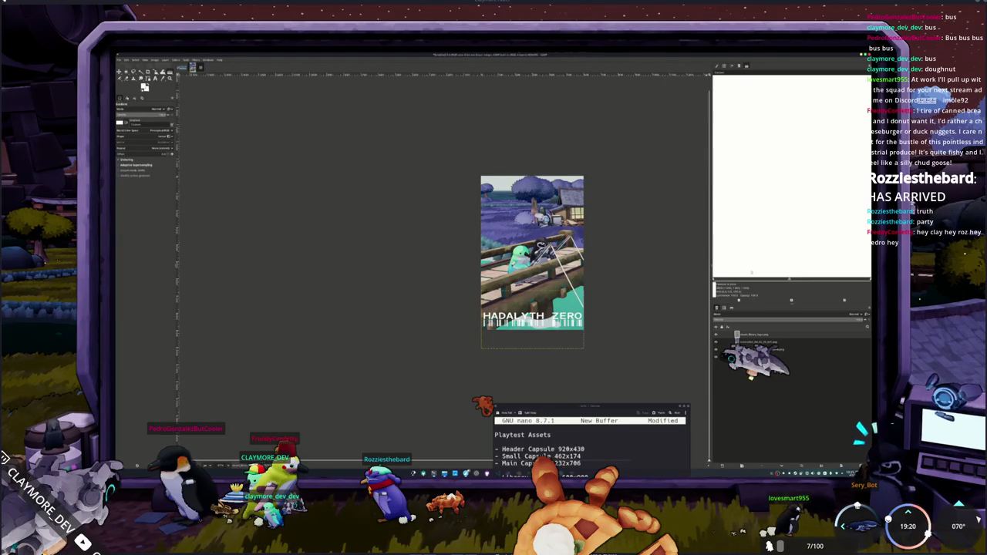
mouse_move(791, 301)
mouse_down()
mouse_move(793, 314)
mouse_move(792, 291)
mouse_up()
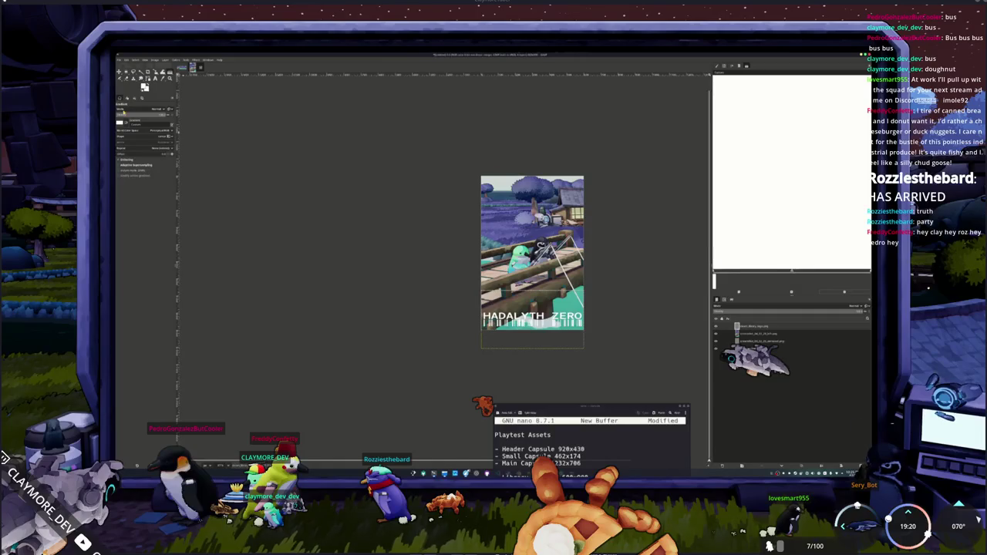
Step: Browse the gradients list and open a white-to-black gradient in the Gradient Editor
click(121, 121)
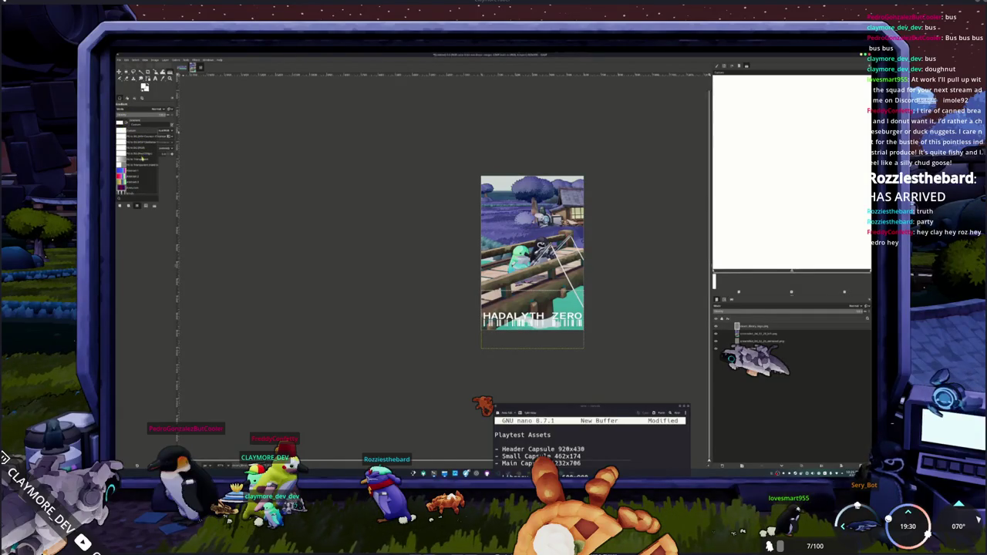
scroll(143, 158, down, 2)
scroll(141, 164, down, 2)
scroll(140, 170, down, 2)
scroll(137, 177, down, 2)
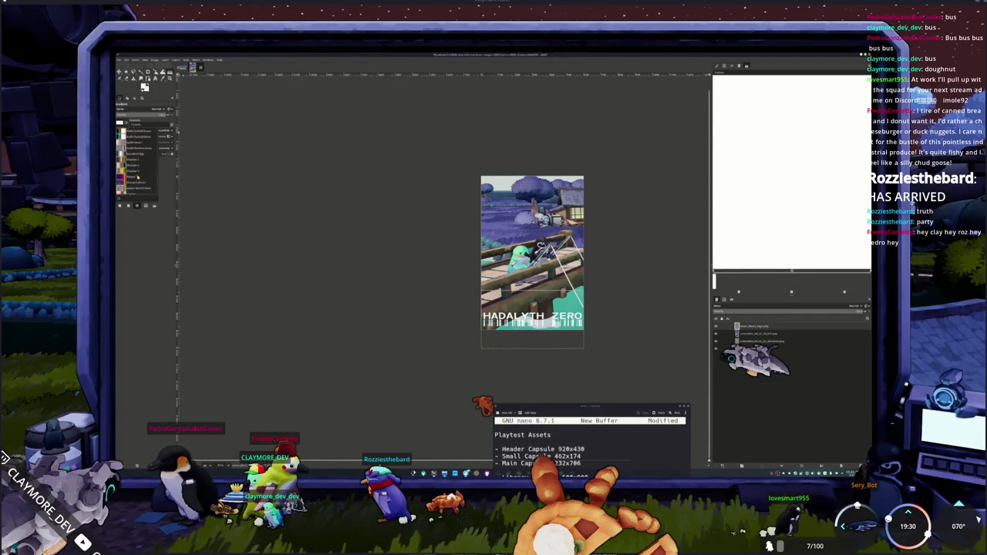
scroll(138, 177, down, 3)
scroll(138, 177, down, 2)
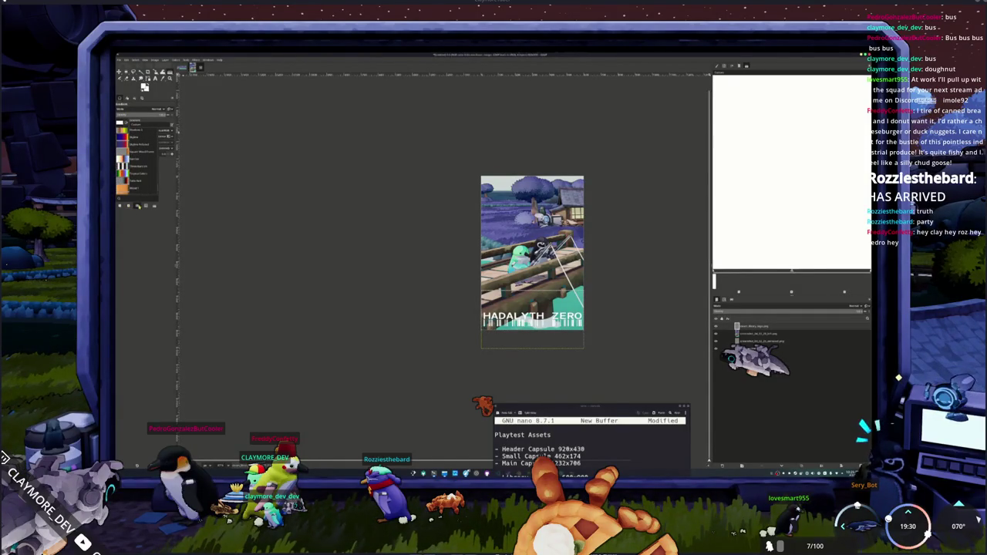
click(155, 206)
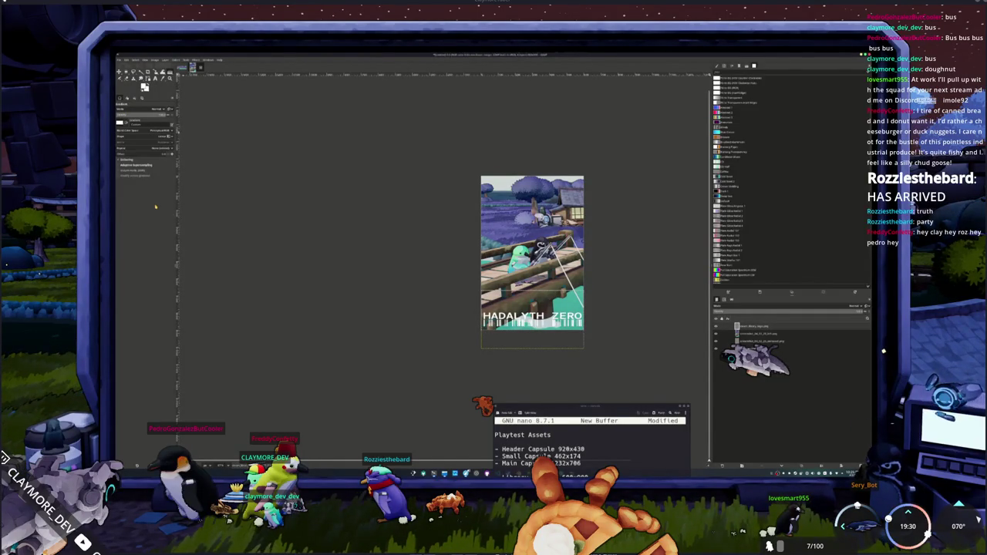
scroll(774, 279, down, 3)
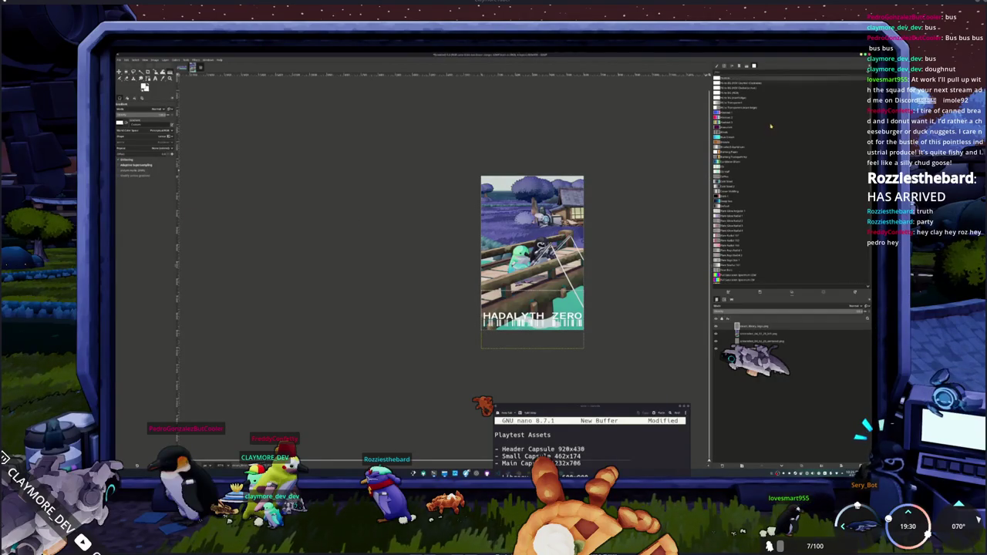
scroll(774, 280, down, 3)
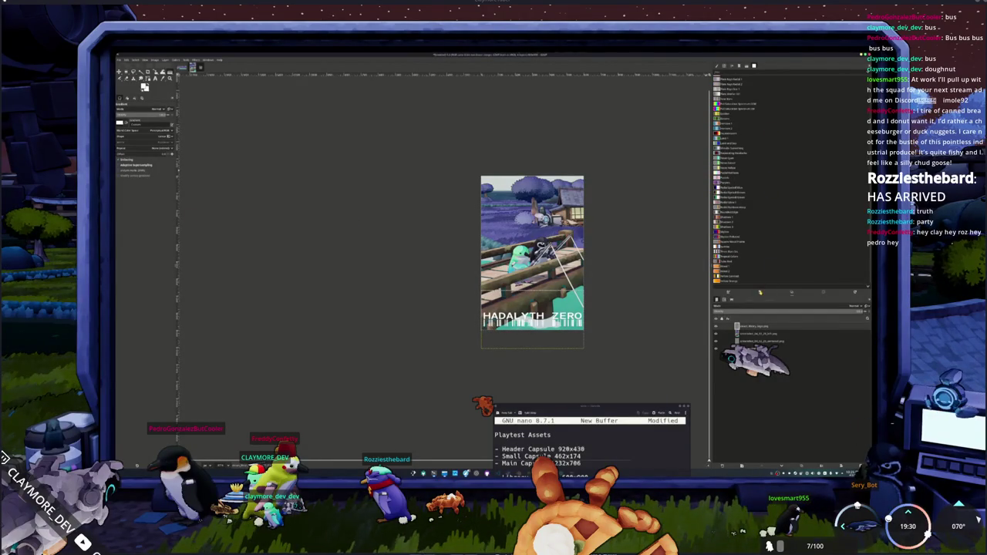
click(759, 293)
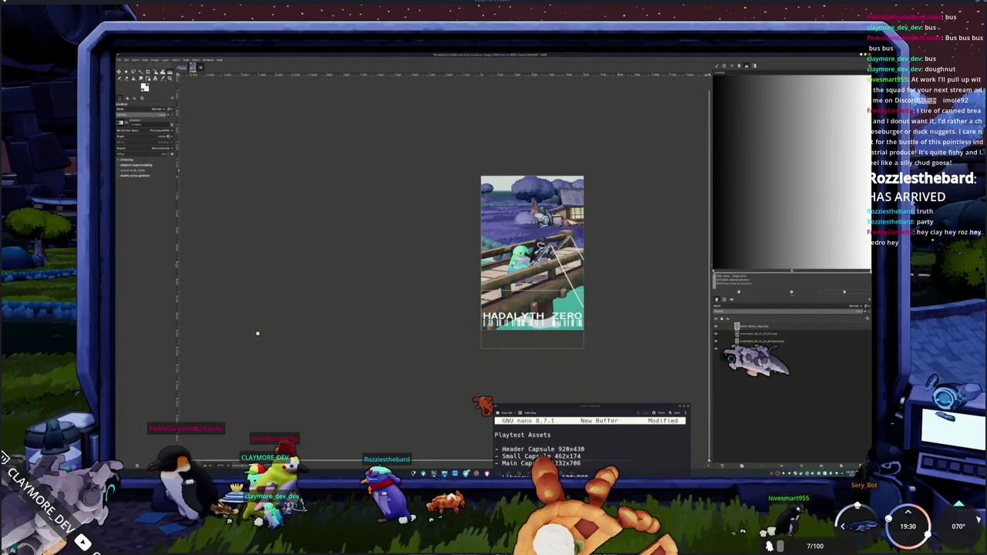
Step: Drag the gradient's midpoint slider left so the blend stays mostly light
mouse_move(792, 272)
mouse_down()
mouse_move(716, 272)
mouse_move(792, 273)
mouse_up()
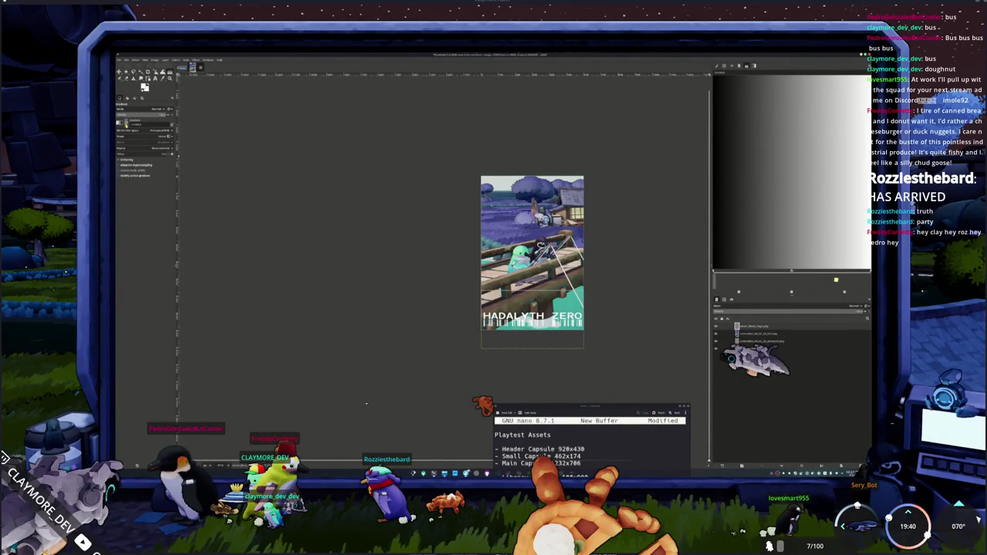
click(127, 124)
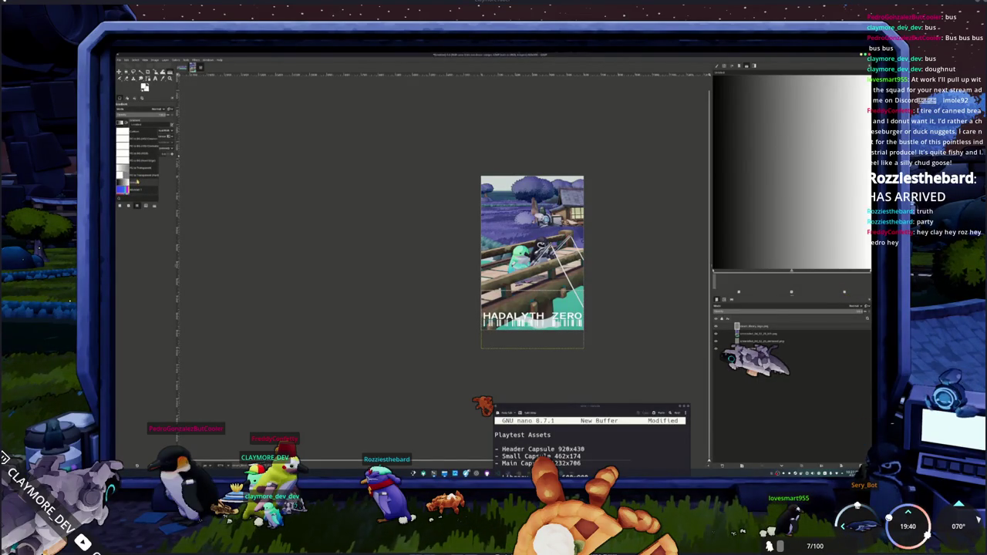
click(136, 182)
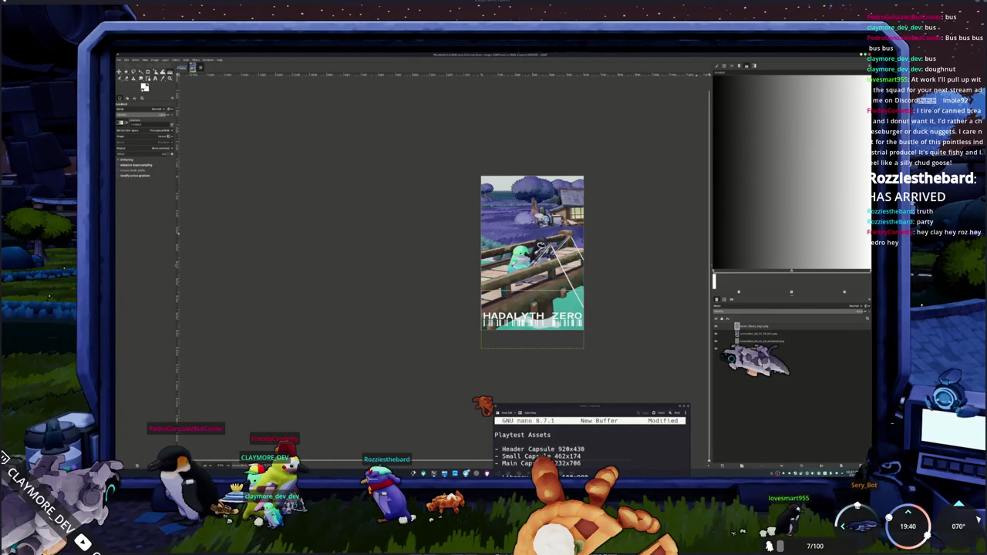
Step: Review the Chrome search results about GIMP gradient colours
key(alt+Tab)
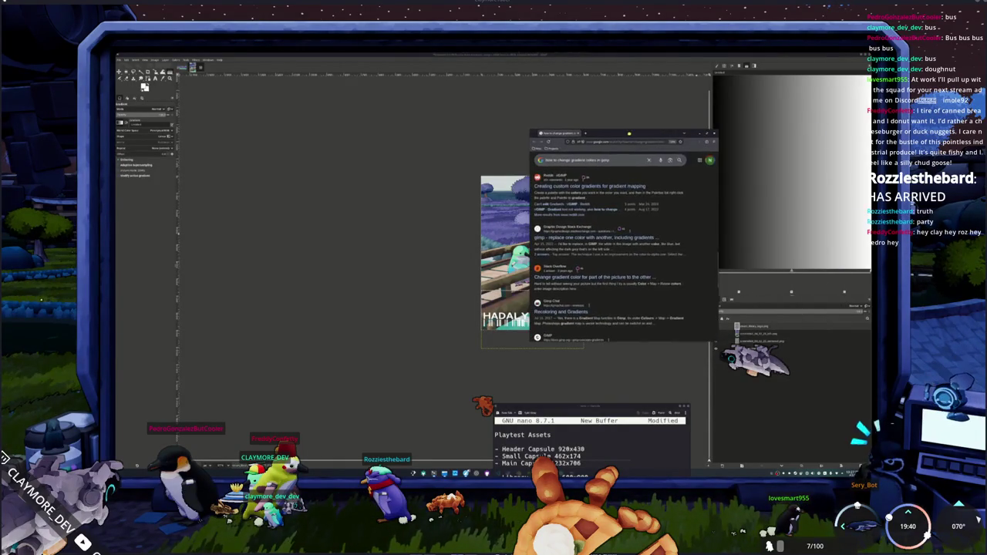
drag(629, 134, 371, 125)
scroll(316, 261, down, 5)
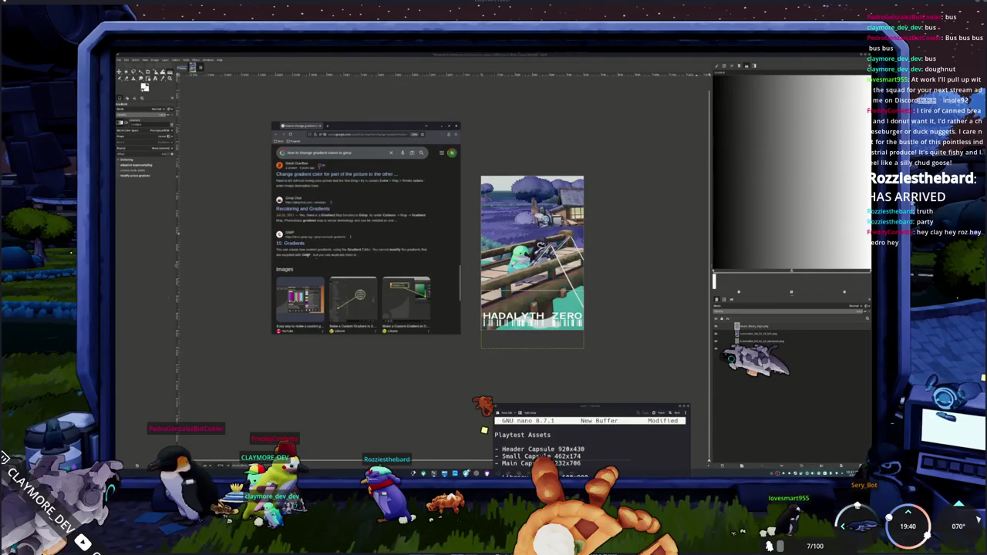
scroll(316, 261, down, 2)
scroll(318, 256, down, 2)
scroll(323, 248, down, 1)
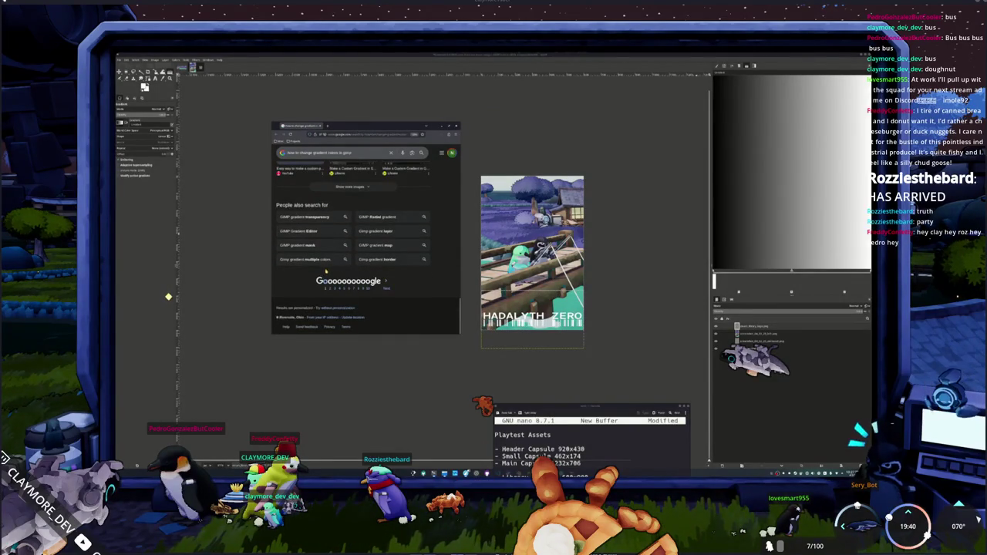
scroll(385, 266, up, 4)
scroll(444, 261, up, 4)
scroll(444, 262, up, 1)
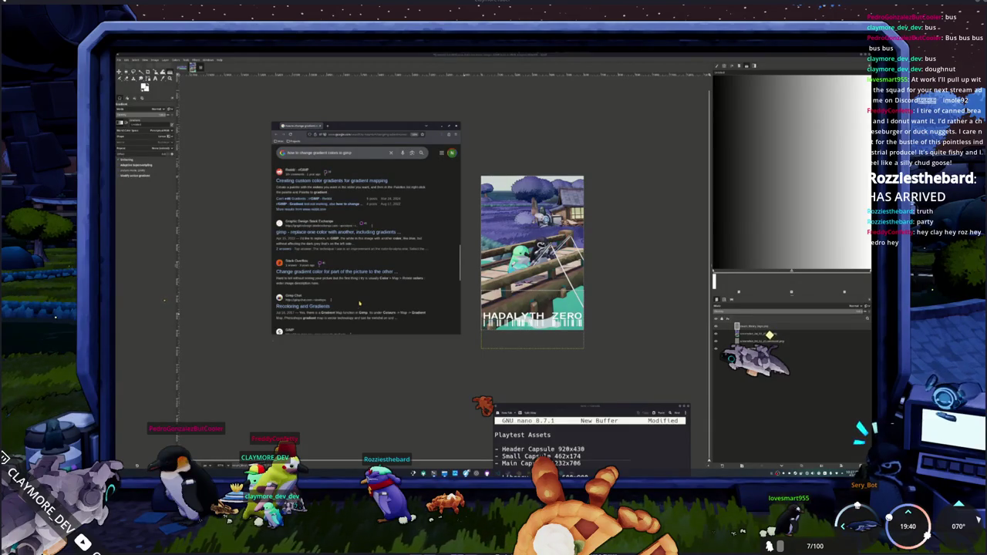
scroll(363, 296, up, 2)
scroll(357, 292, up, 2)
scroll(355, 297, up, 2)
scroll(353, 289, up, 2)
scroll(352, 284, up, 3)
Step: Read the Options section of the GIMP manual's Gradient tool page, then return to GIMP
click(356, 265)
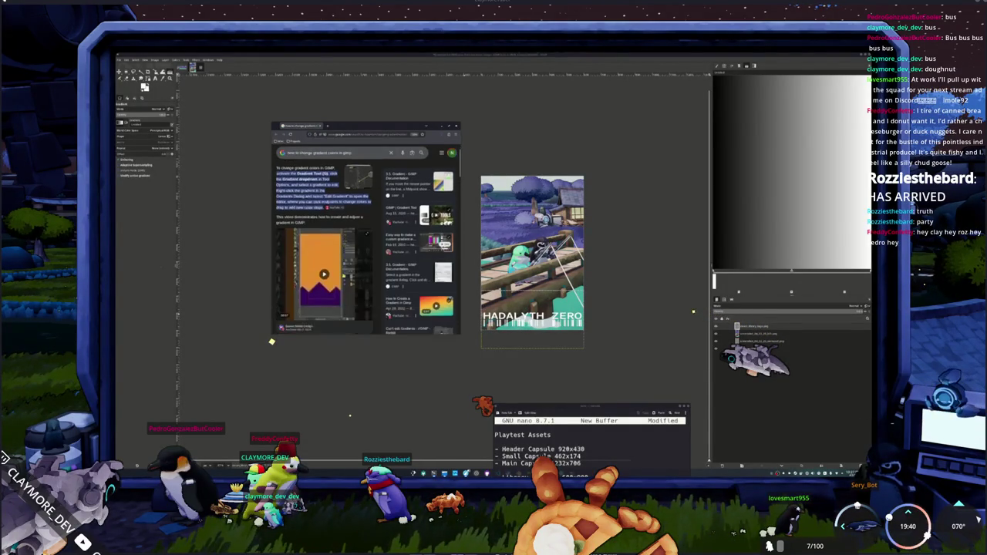
click(398, 200)
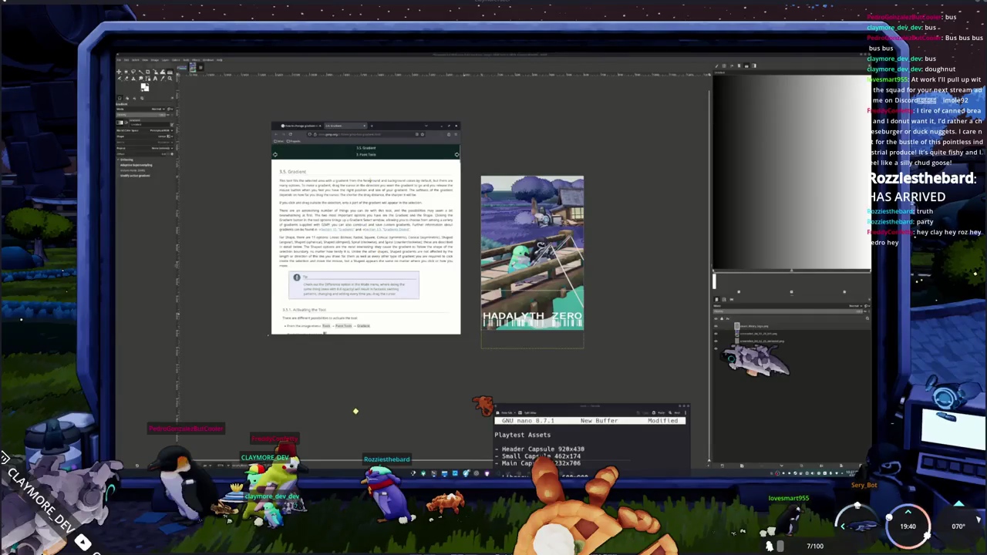
scroll(367, 239, down, 3)
scroll(366, 239, down, 2)
scroll(366, 239, down, 1)
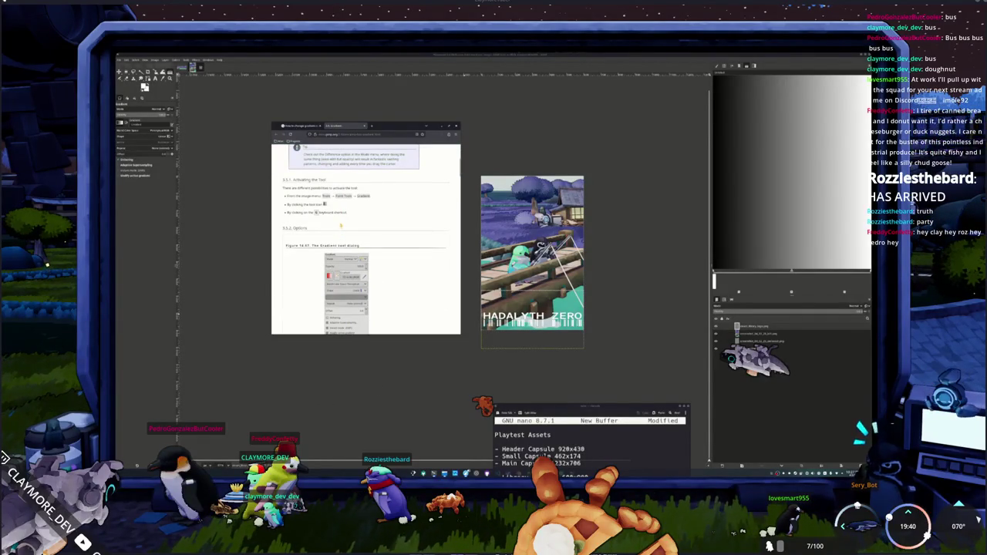
scroll(366, 239, down, 2)
scroll(367, 239, down, 2)
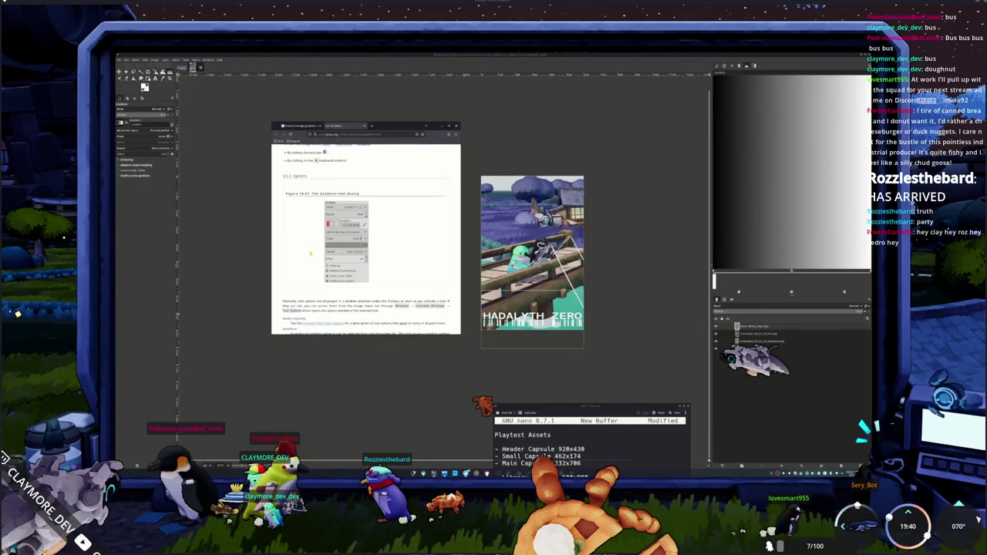
scroll(310, 253, down, 2)
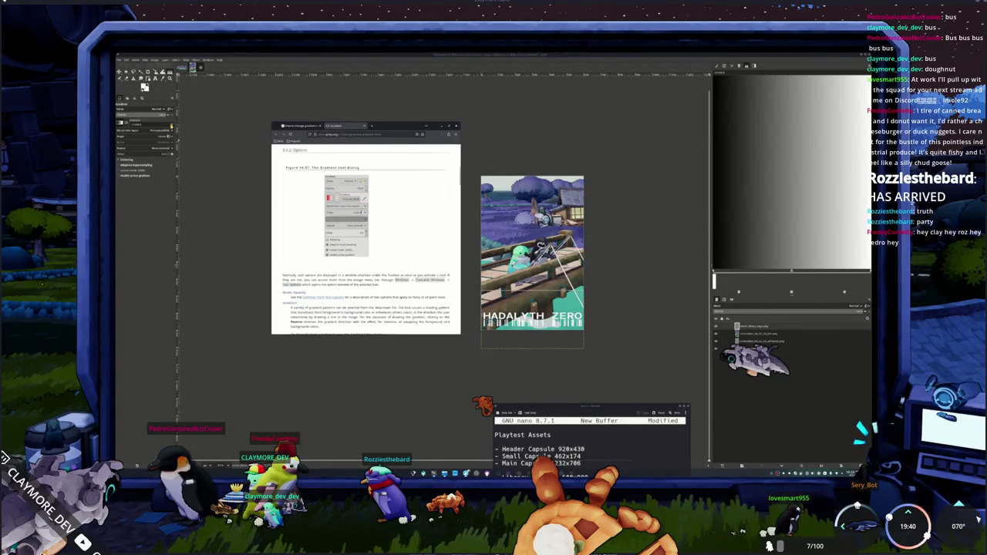
key(alt+Tab)
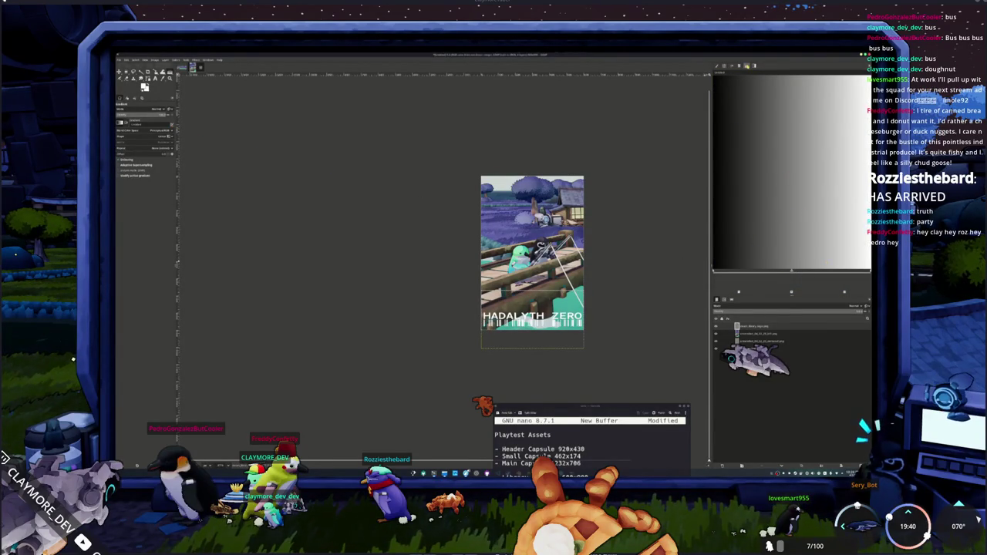
mouse_move(803, 164)
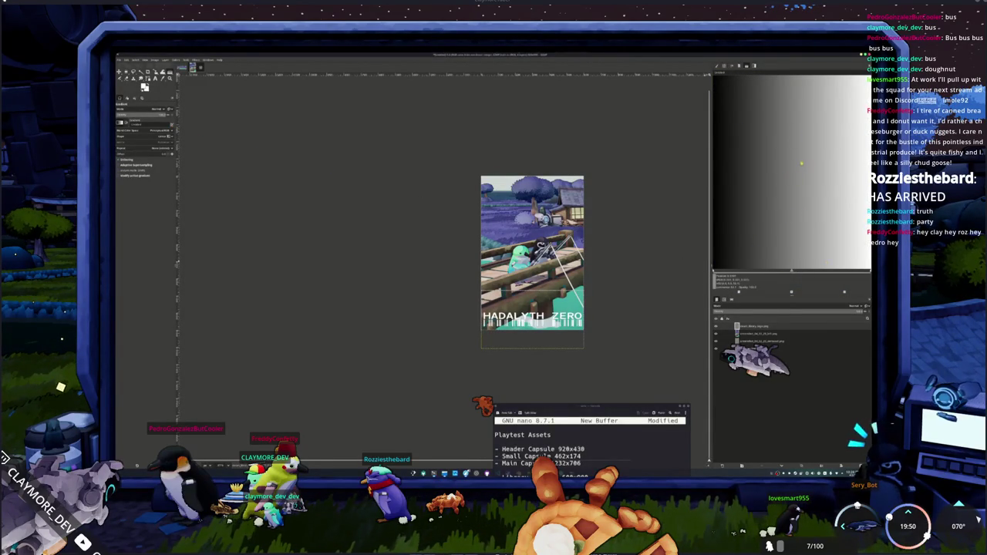
Step: Change the gradient's right endpoint to a darker colour so it fades to grey, not white
right_click(720, 182)
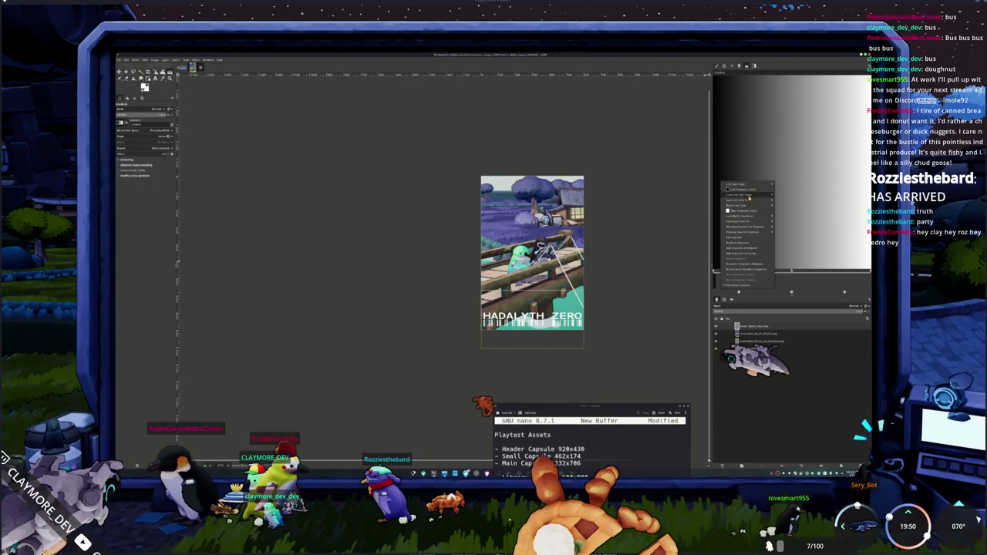
click(744, 212)
click(456, 292)
click(542, 216)
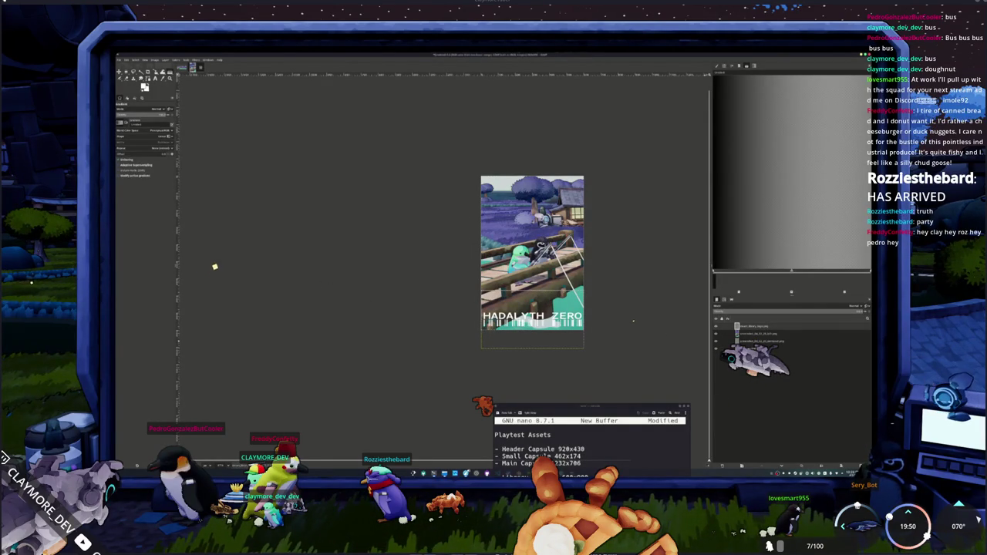
Step: Add a new layer and move it to its place in the layer stack
key(ctrl+shift+n)
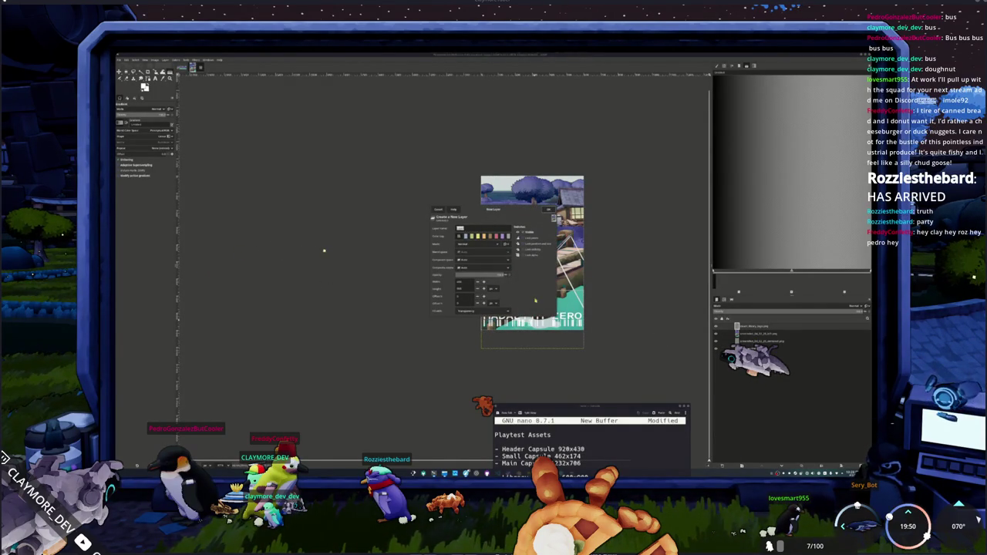
click(549, 209)
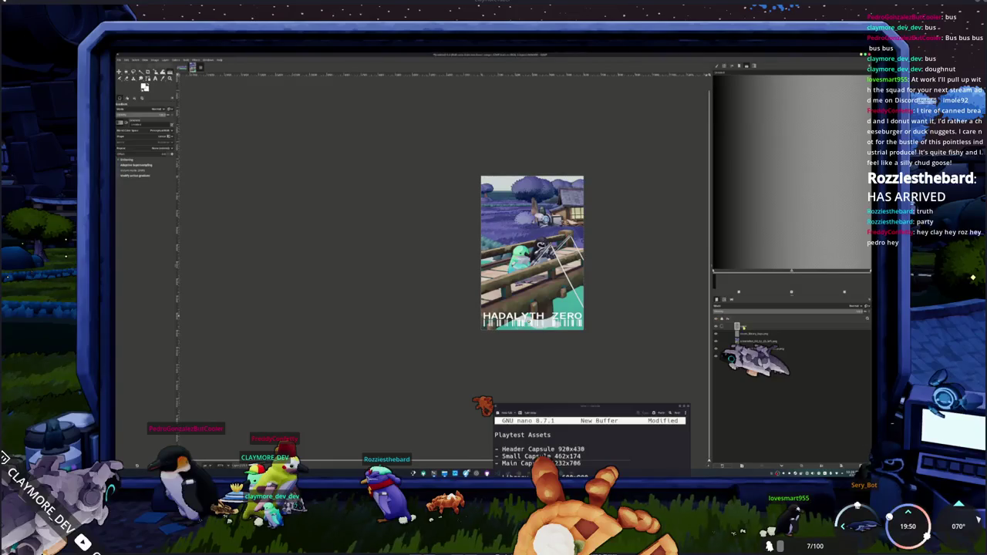
drag(743, 327, 759, 339)
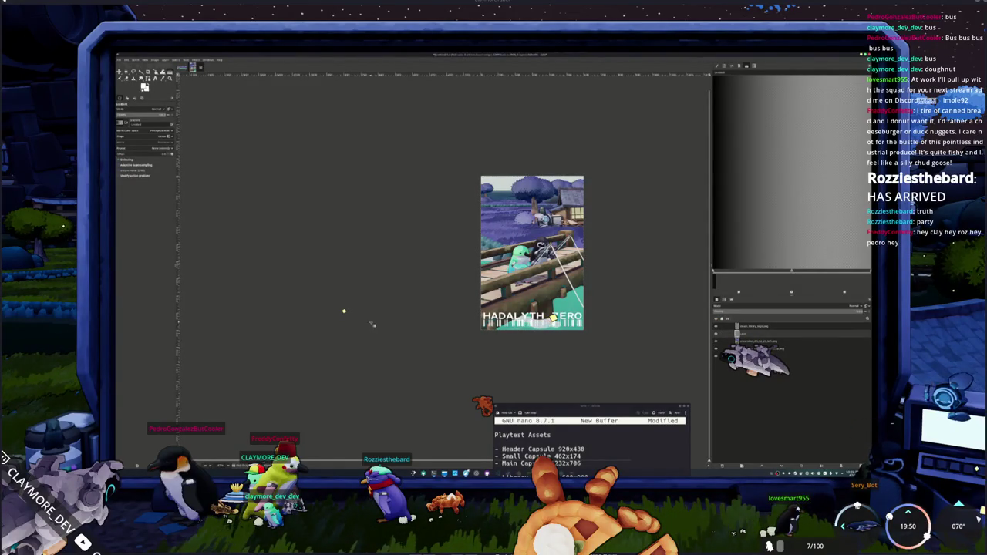
Step: Draw a dark gradient on the new layer fading up from the capsule's bottom edge
drag(533, 363, 532, 294)
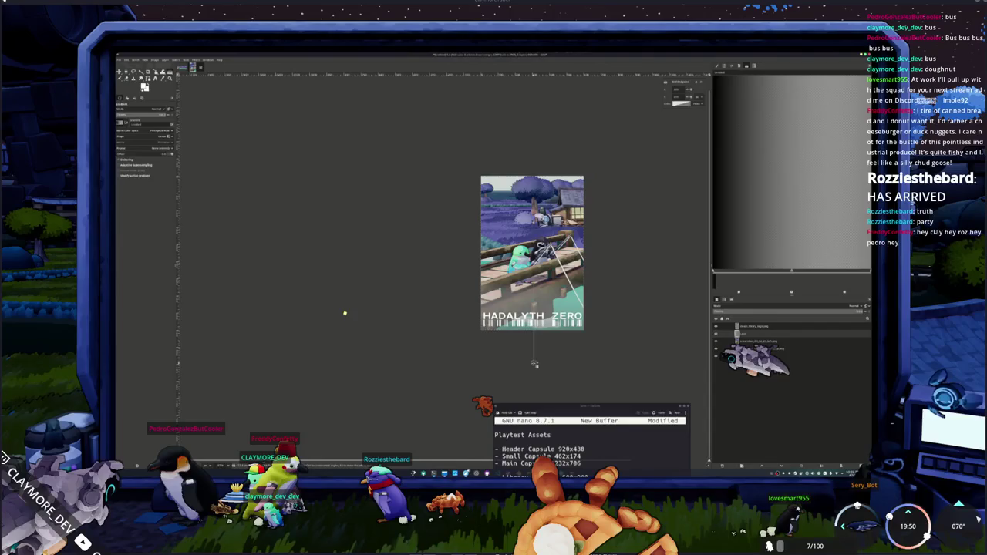
key(Return)
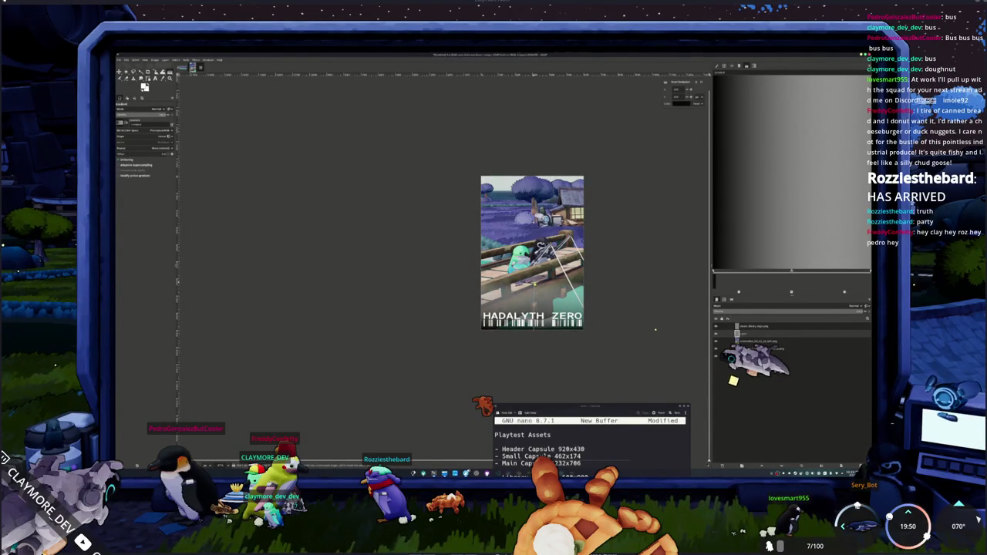
drag(534, 330, 534, 271)
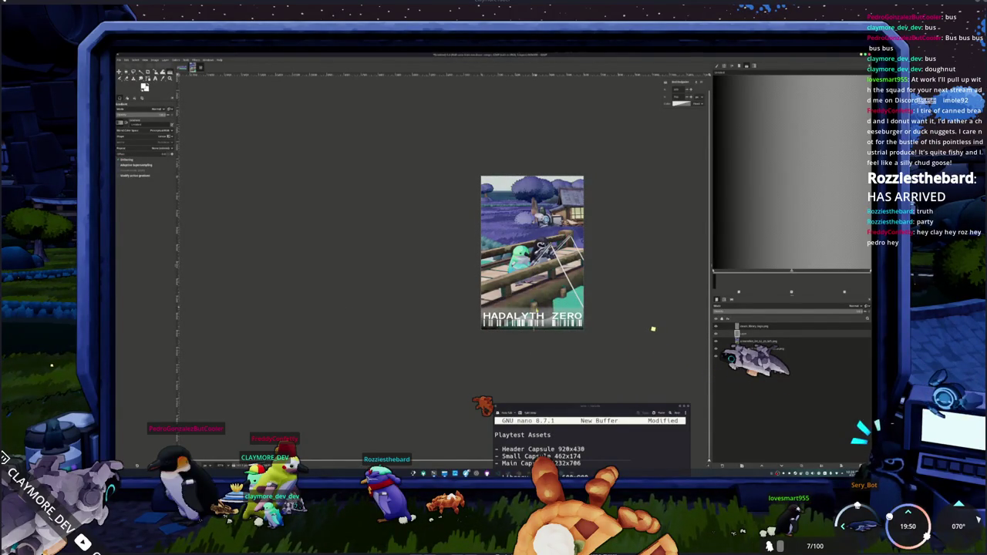
ctrl+scroll(621, 309, up, 1)
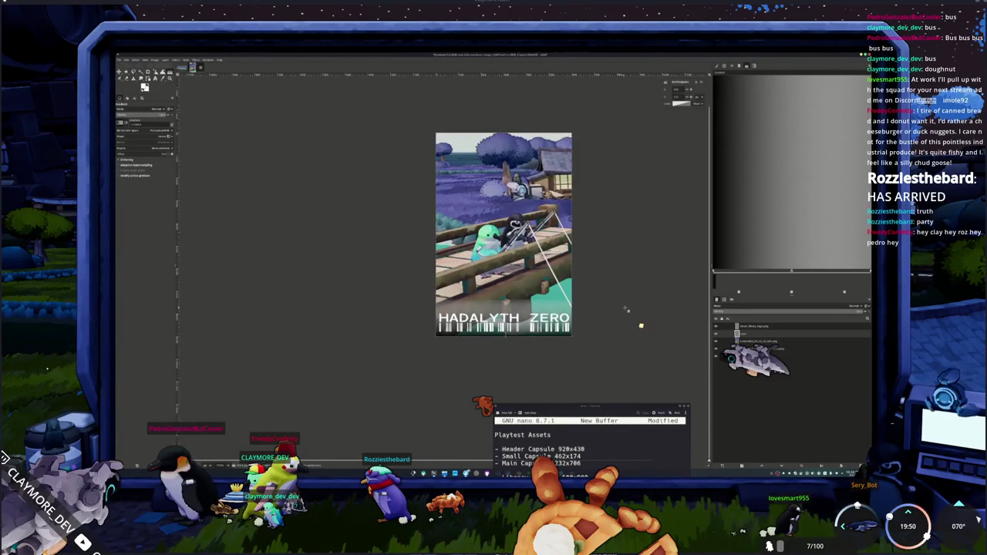
Step: Recolour the gradient's right endpoint with a different, darker hue
ctrl+scroll(624, 301, up, 1)
middle_drag(624, 301, 658, 319)
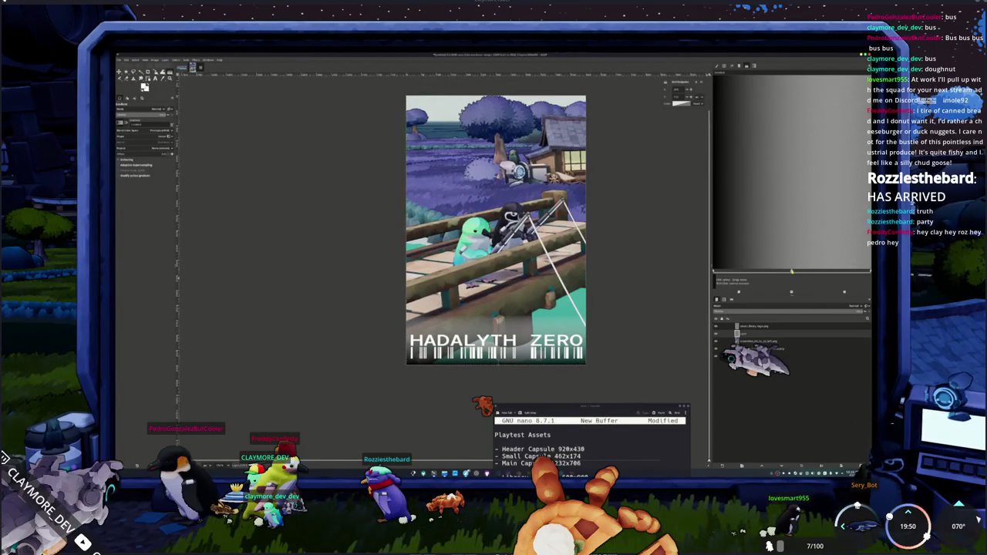
right_click(789, 246)
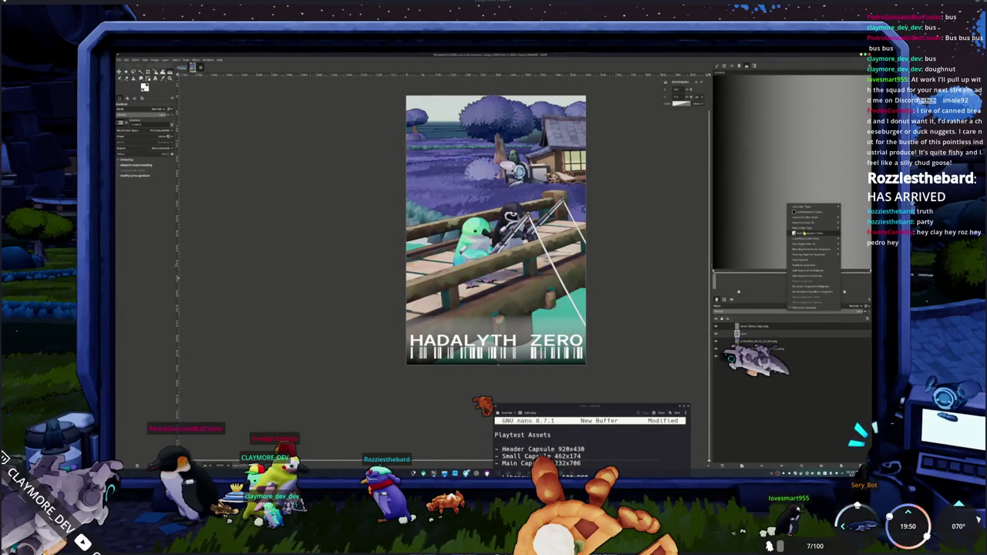
mouse_move(811, 233)
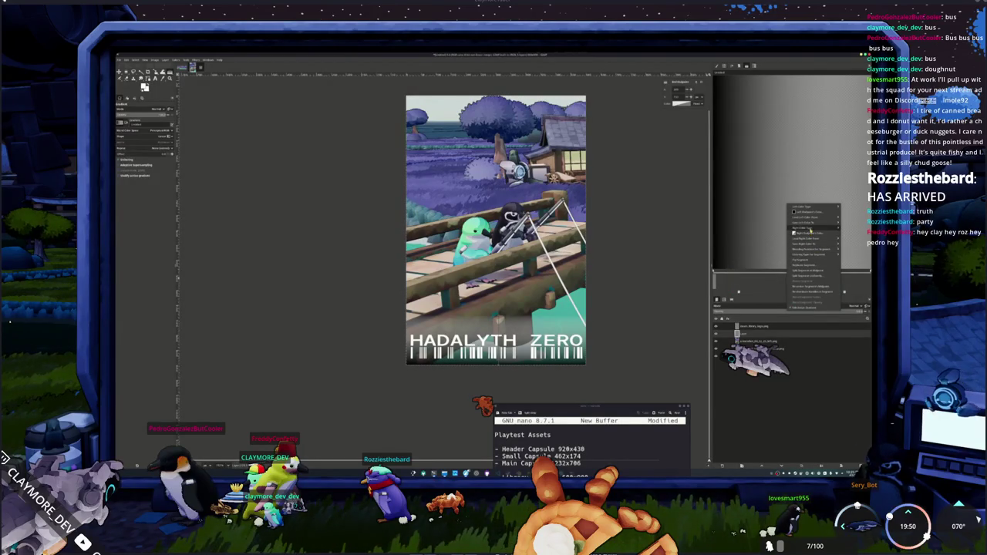
click(806, 233)
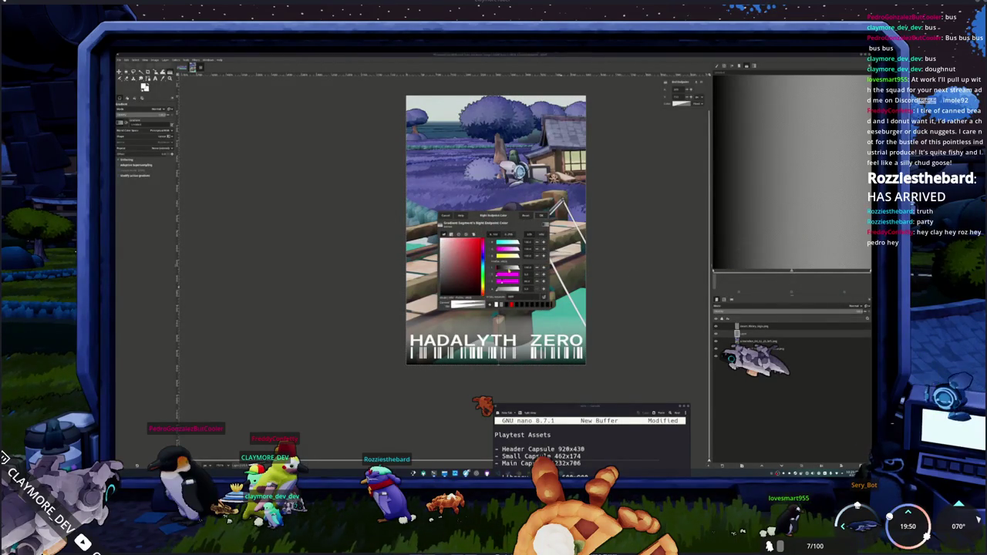
click(483, 251)
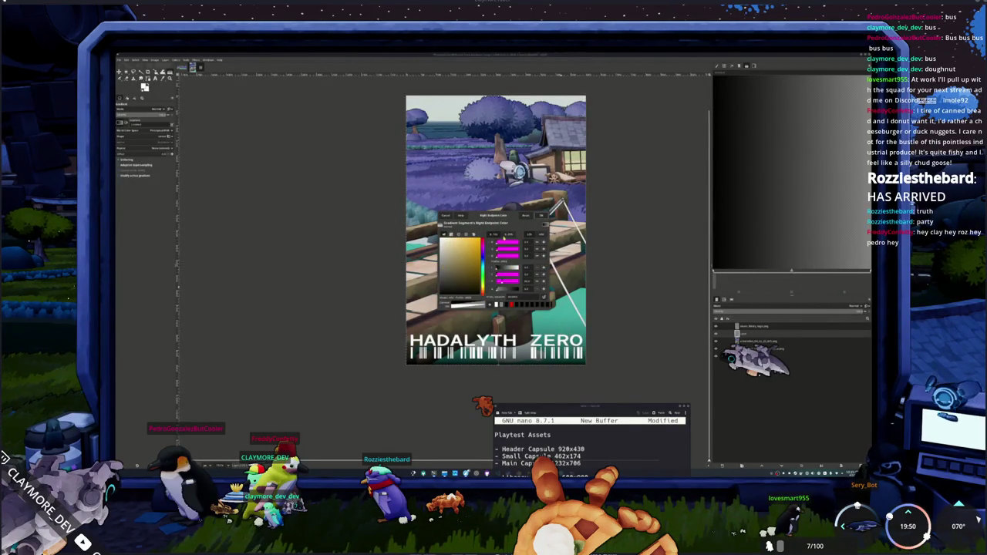
click(541, 216)
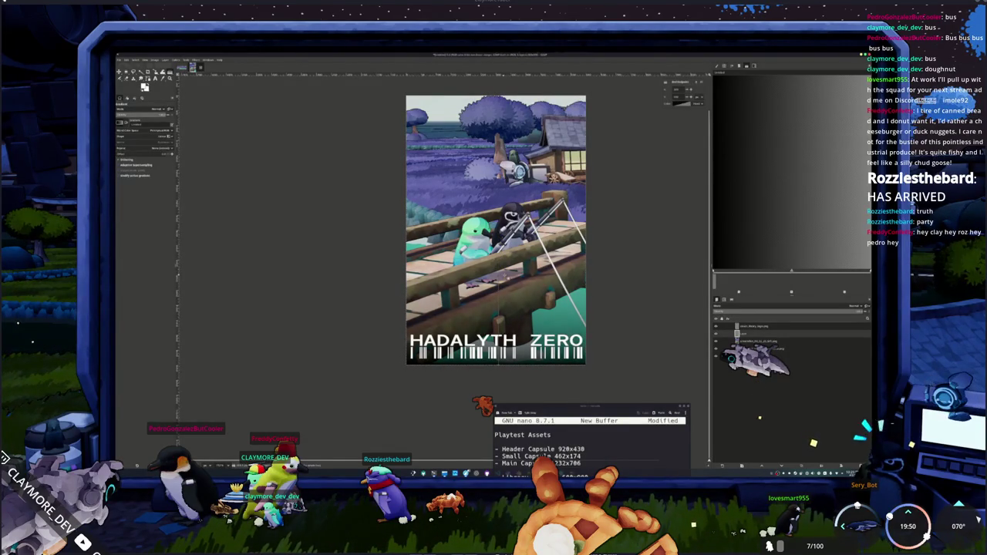
ctrl+scroll(619, 294, down, 1)
middle_drag(619, 295, 578, 313)
Step: Save the capsule artwork as a project file named 'libraryc'
key(ctrl+s)
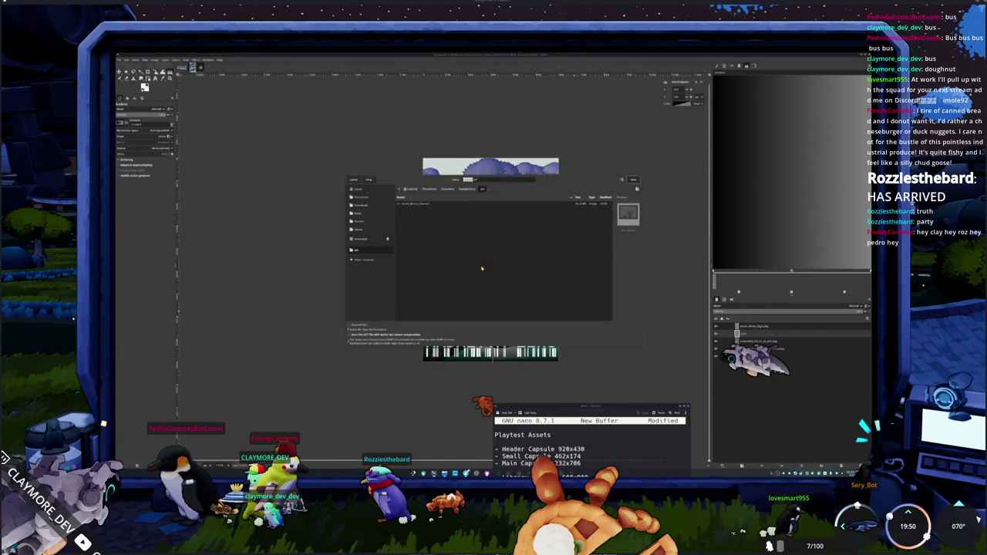
text(library)
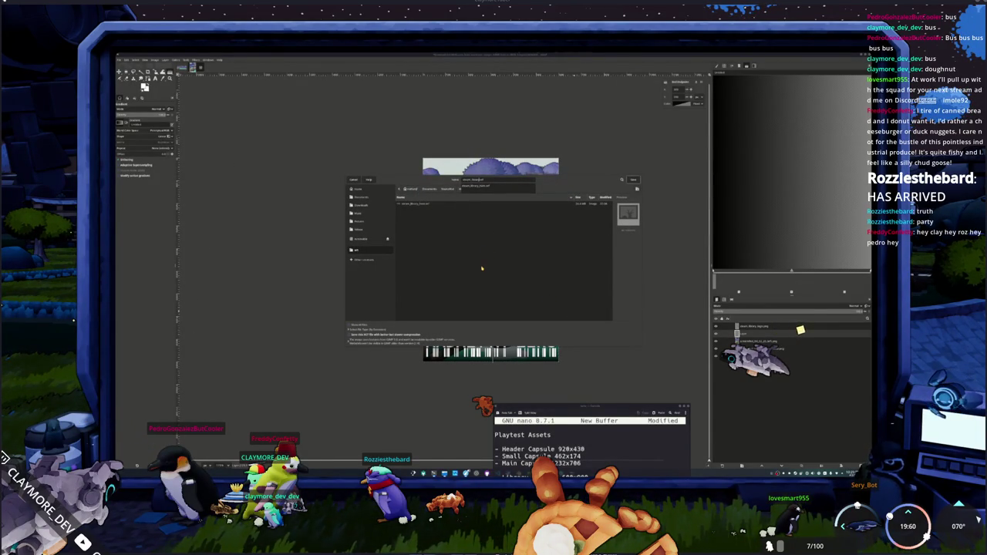
text(c)
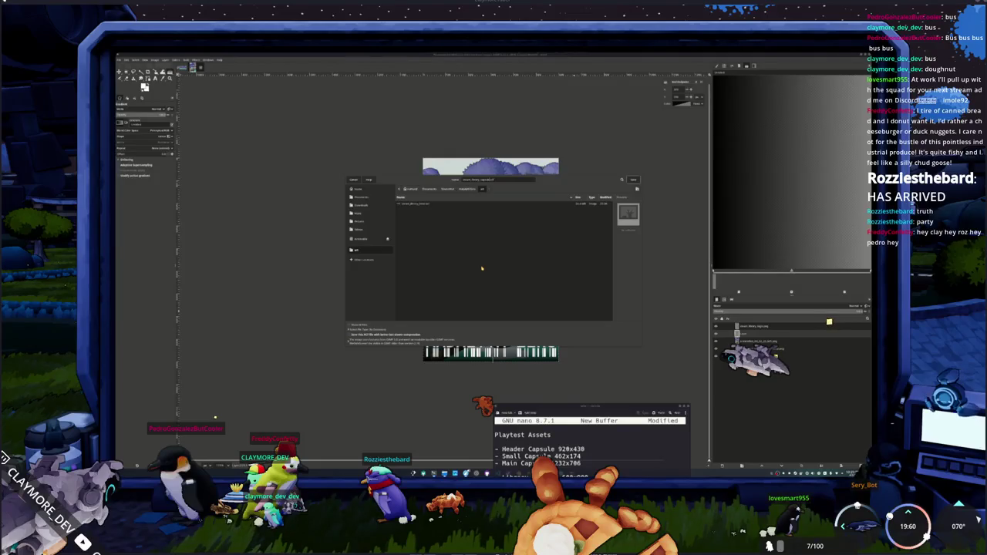
key(Return)
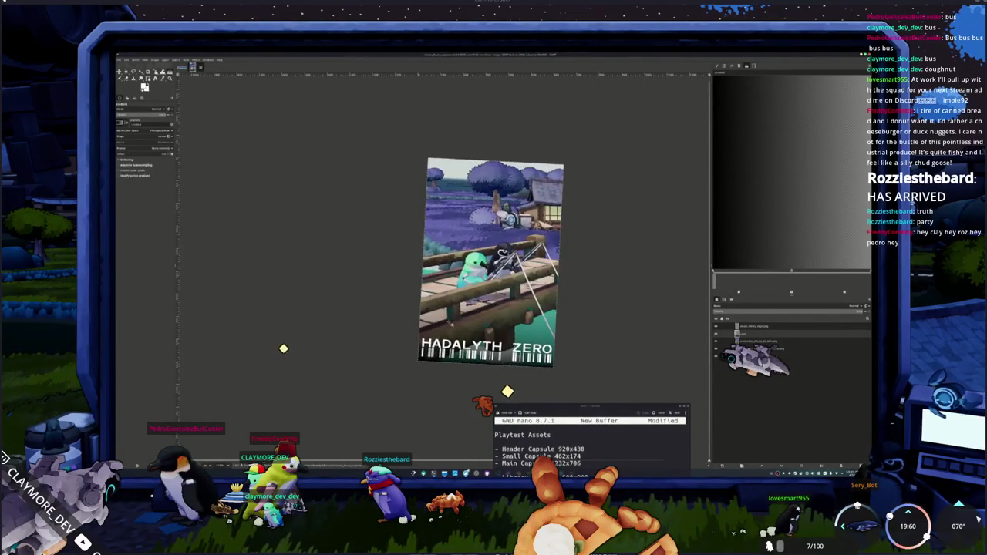
click(356, 376)
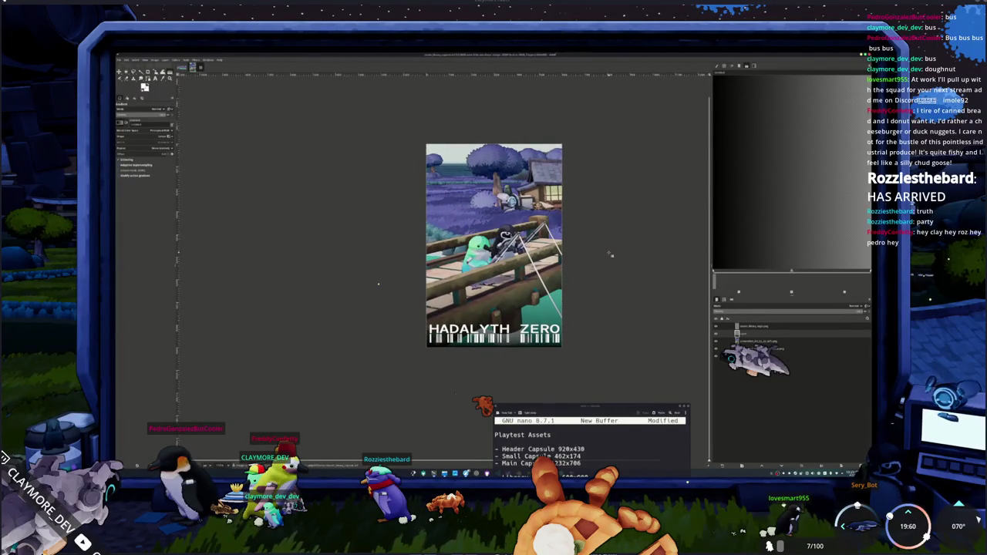
Step: Export the capsule as a PNG with default settings and open the file manager to browse screenshots
key(ctrl+shift+e)
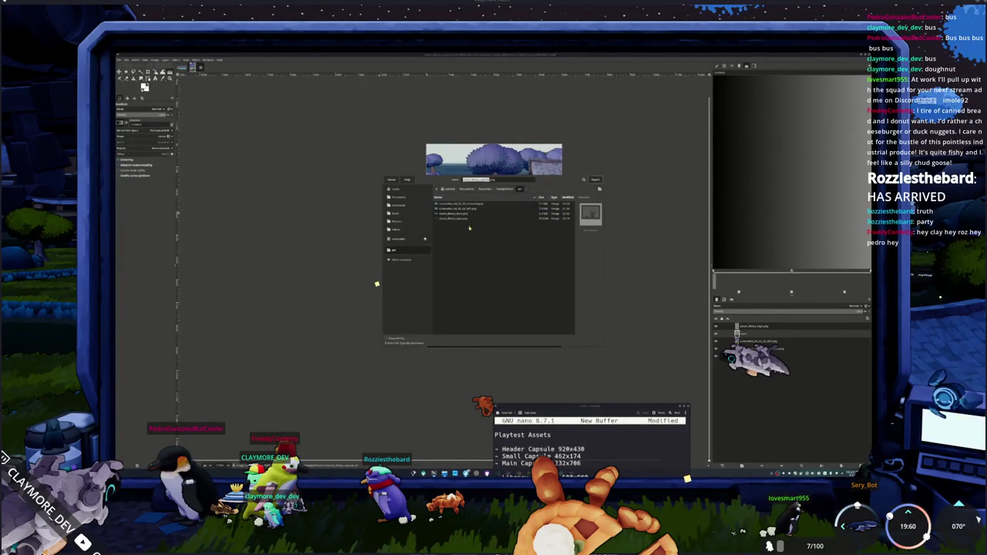
key(Return)
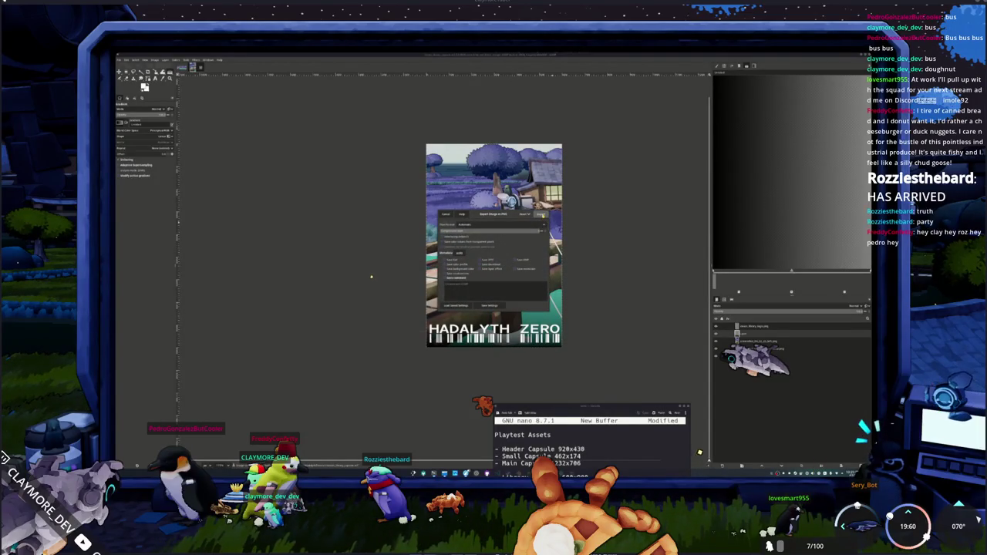
key(Return)
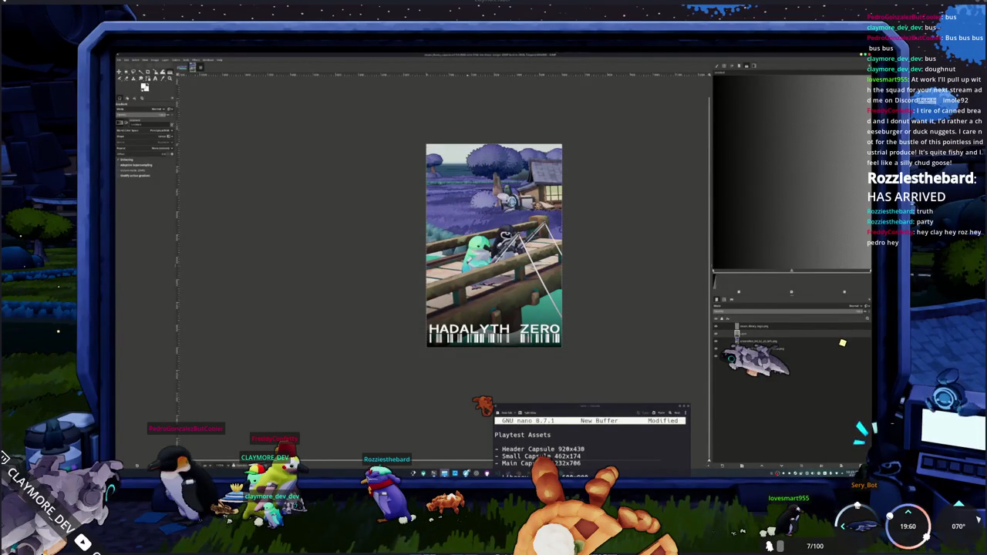
key(super+e)
key(Down)
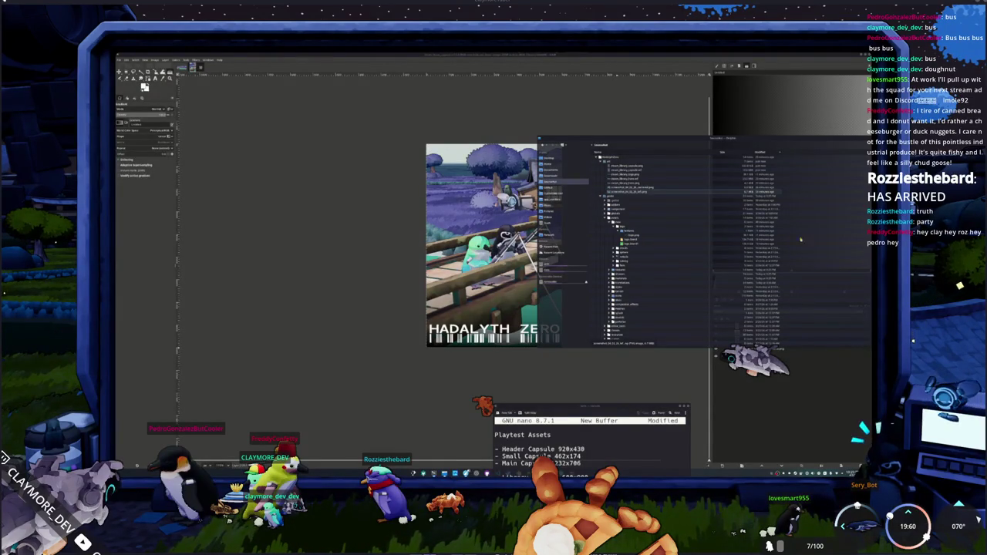
Step: Preview the screenshot and capsule files in Dolphin, then close the file manager
click(622, 188)
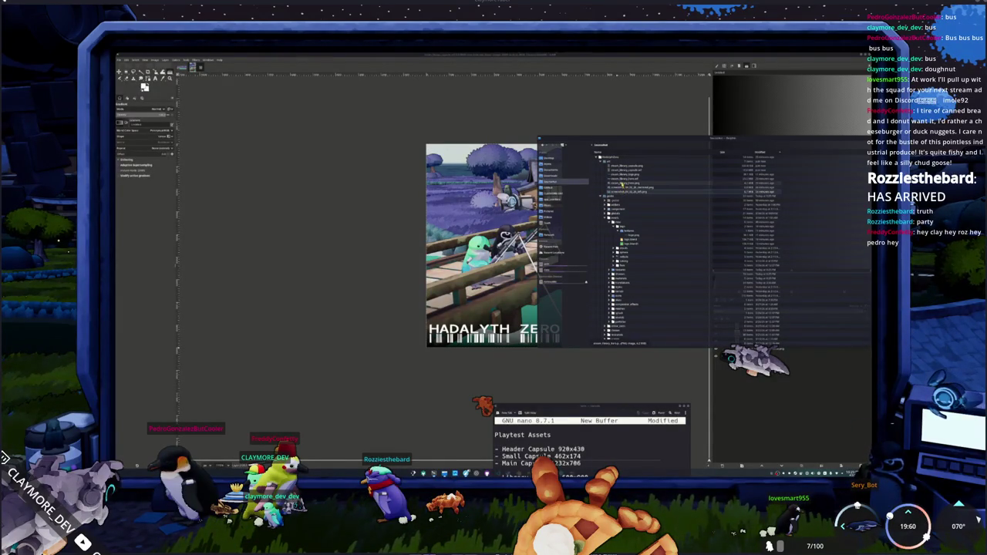
click(627, 166)
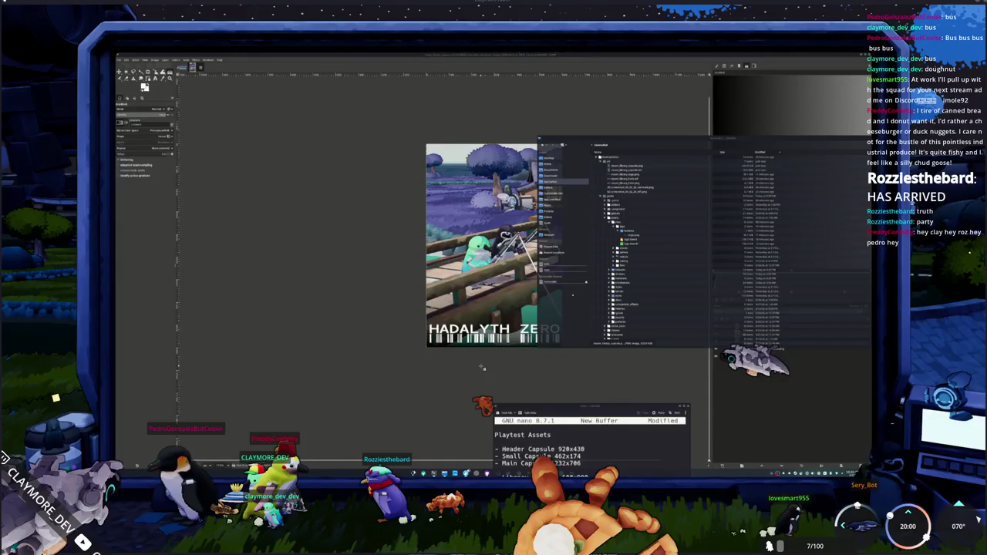
key(Escape)
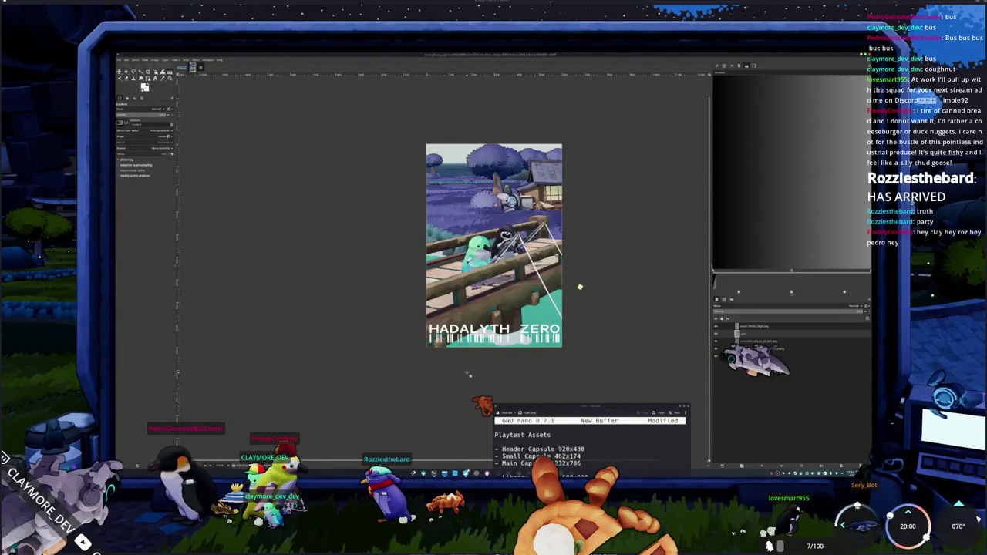
Step: Create a new blank white landscape image for the header and bring up Dolphin
click(121, 60)
click(127, 76)
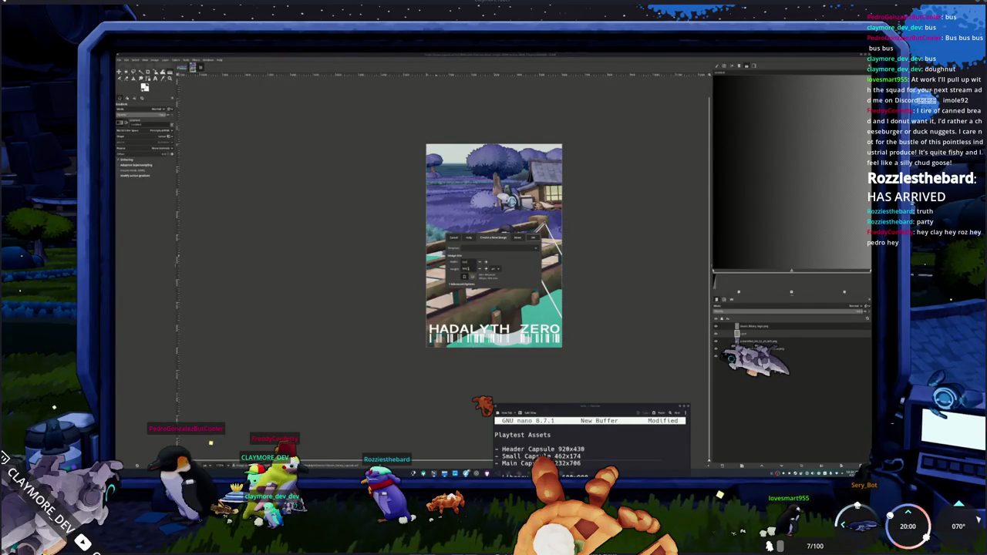
click(534, 238)
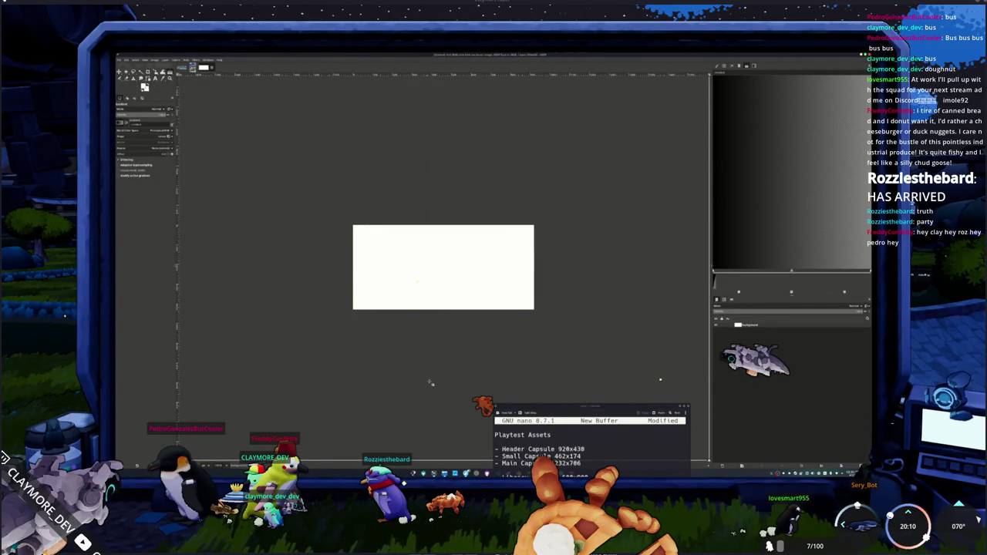
key(super+e)
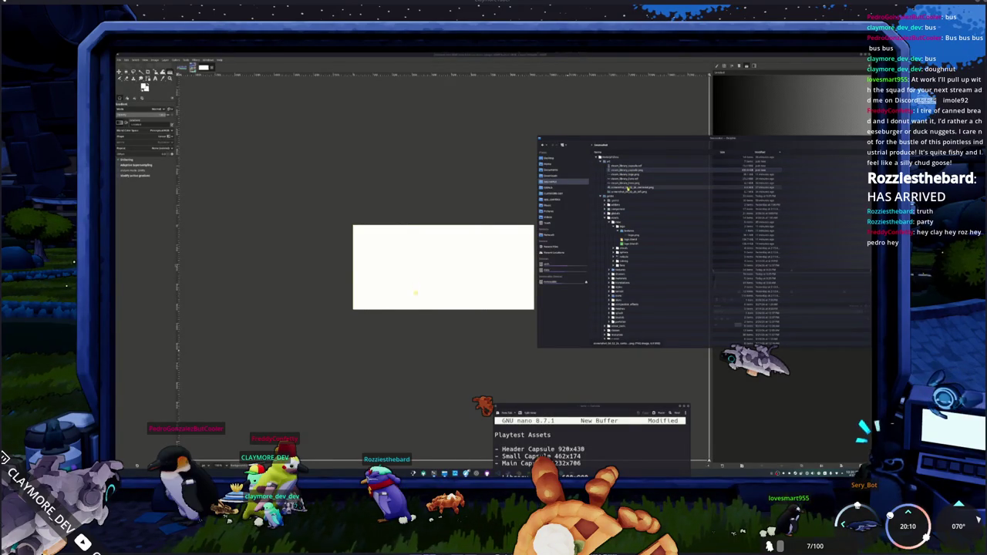
Step: Drag the village screenshot and HADALYTH ZERO title PNGs onto the canvas and shrink the title to about 60%
drag(630, 190, 463, 261)
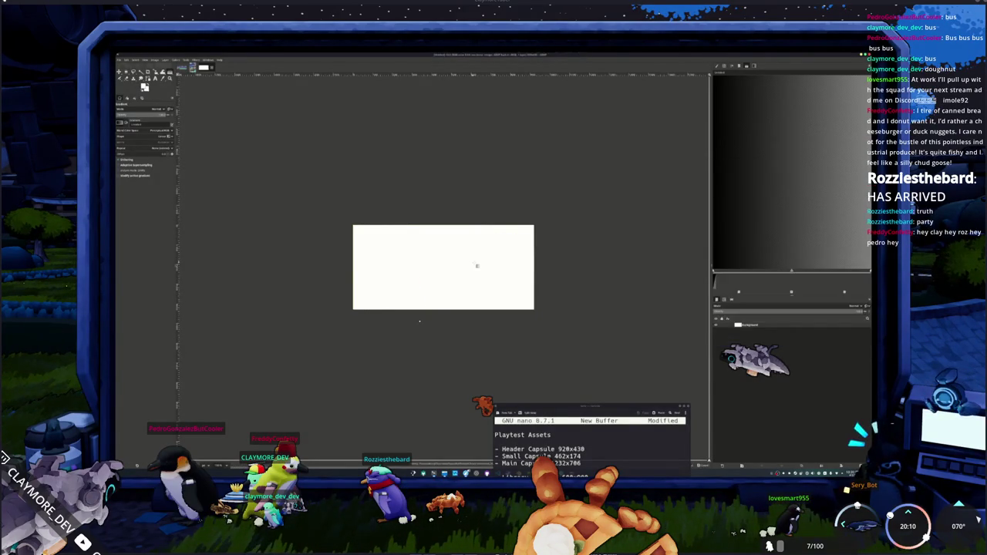
key(alt+Tab)
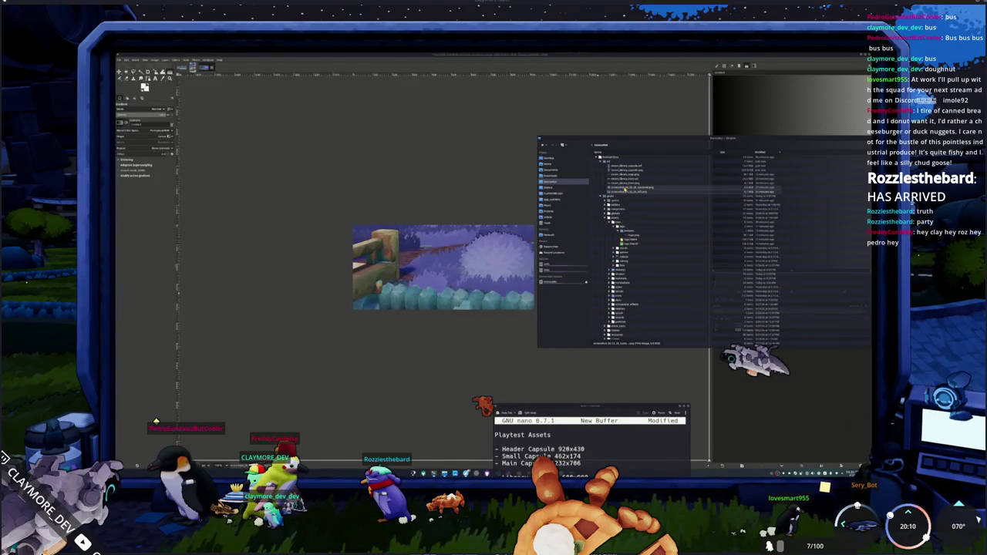
drag(630, 192, 469, 267)
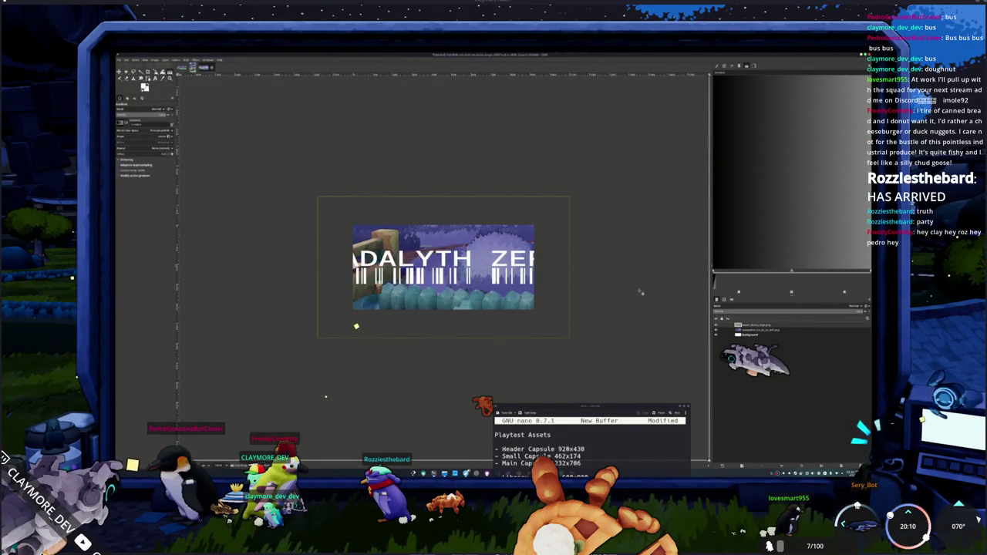
key(shift+s)
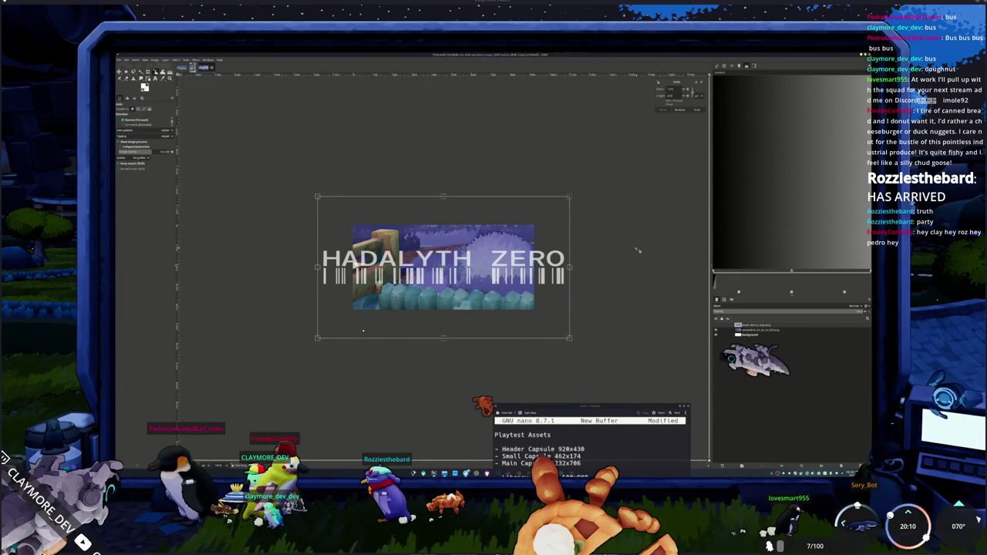
key(Tab)
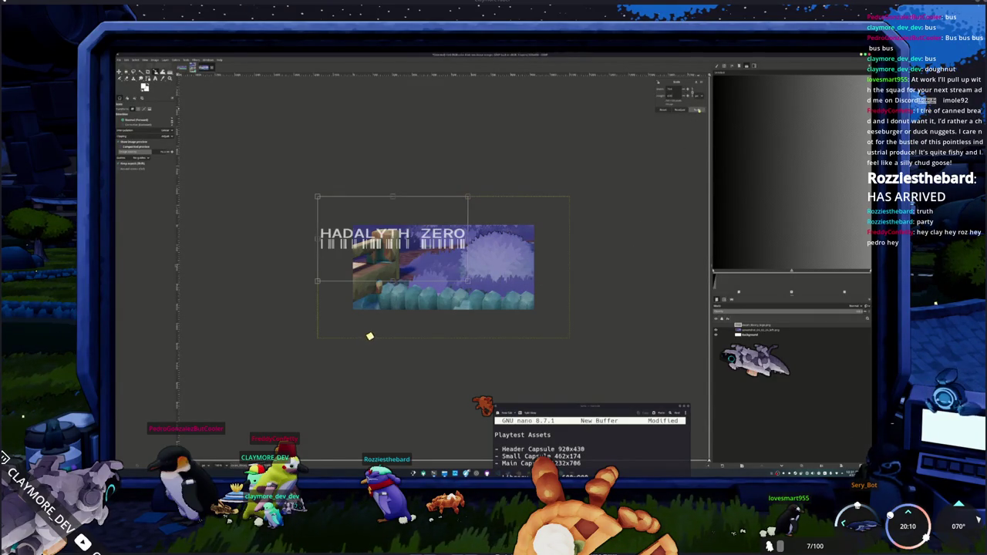
key(Return)
Step: Scale the village screenshot layer down to fit the header canvas
key(ctrl+v)
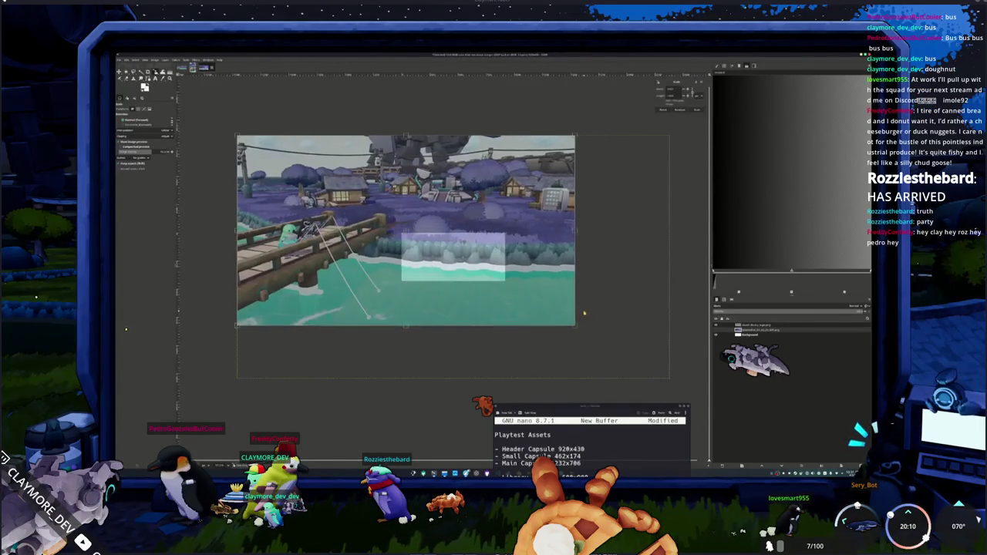
mouse_move(299, 344)
mouse_down()
mouse_move(272, 351)
mouse_move(279, 322)
mouse_up()
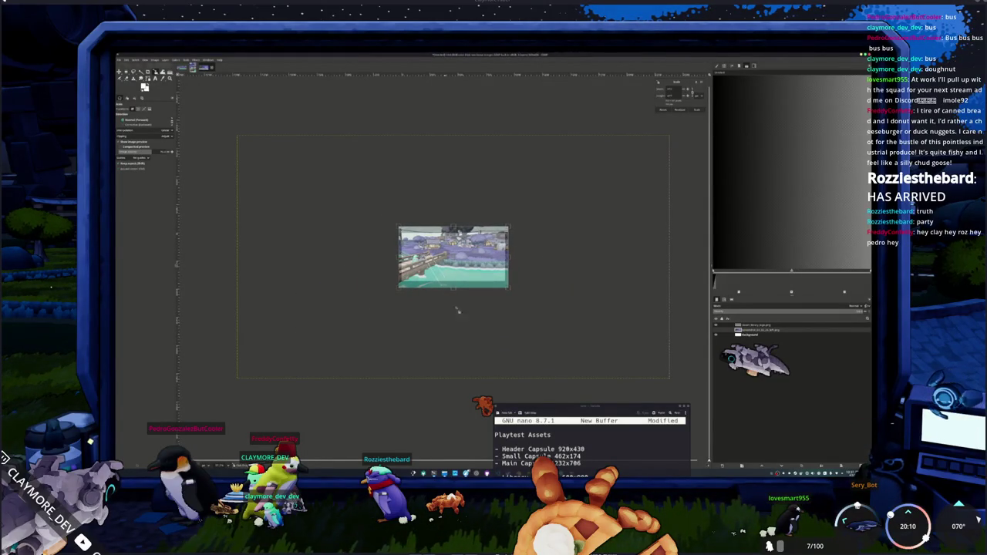
click(698, 111)
ctrl+scroll(529, 267, up, 2)
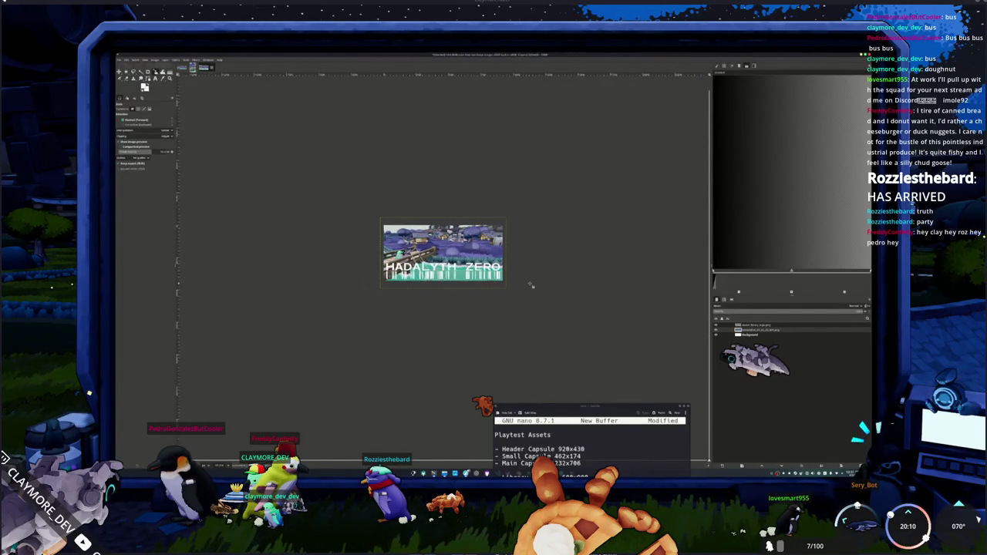
Step: Move the layer so the bridge scene and HADALYTH ZERO title fit inside the header frame
drag(528, 267, 562, 280)
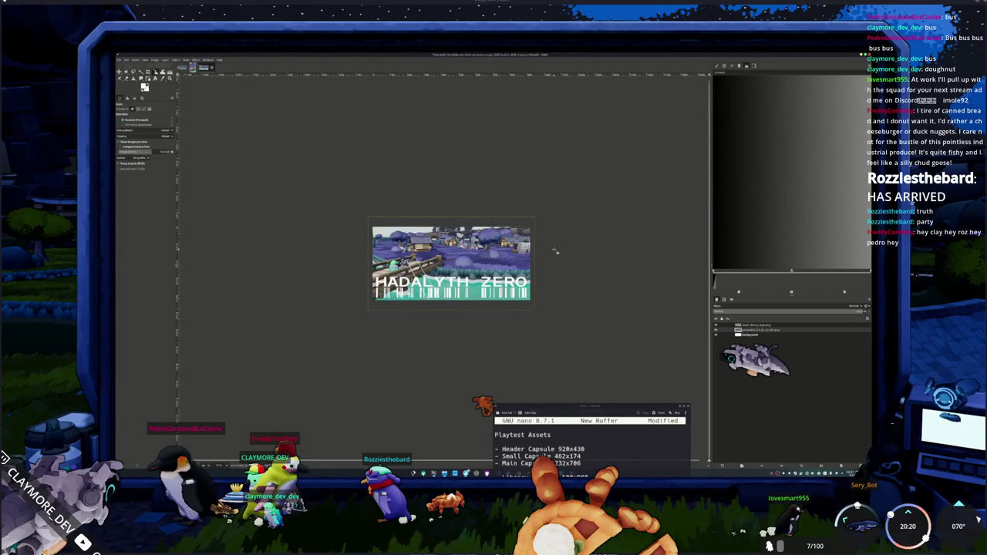
key(ctrl+s)
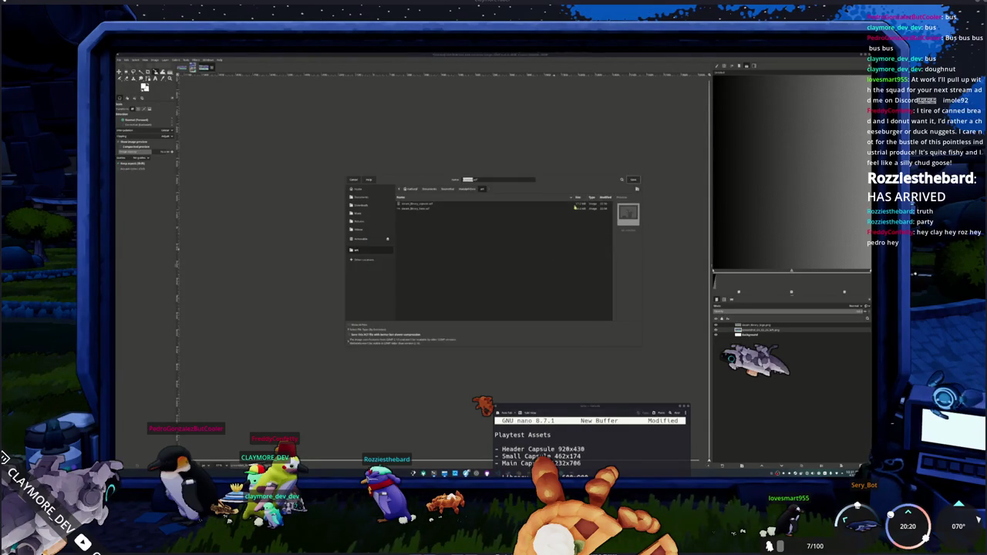
key(Return)
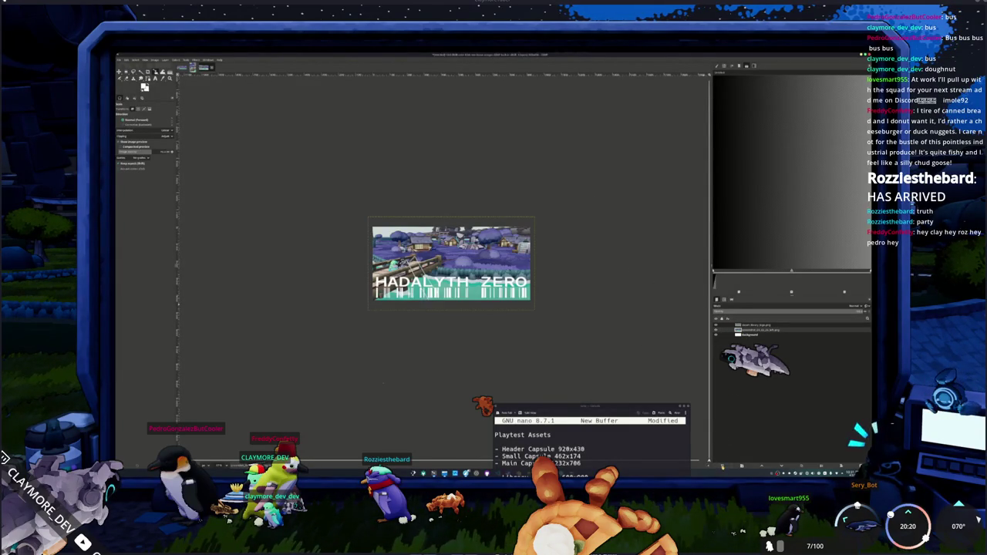
click(384, 383)
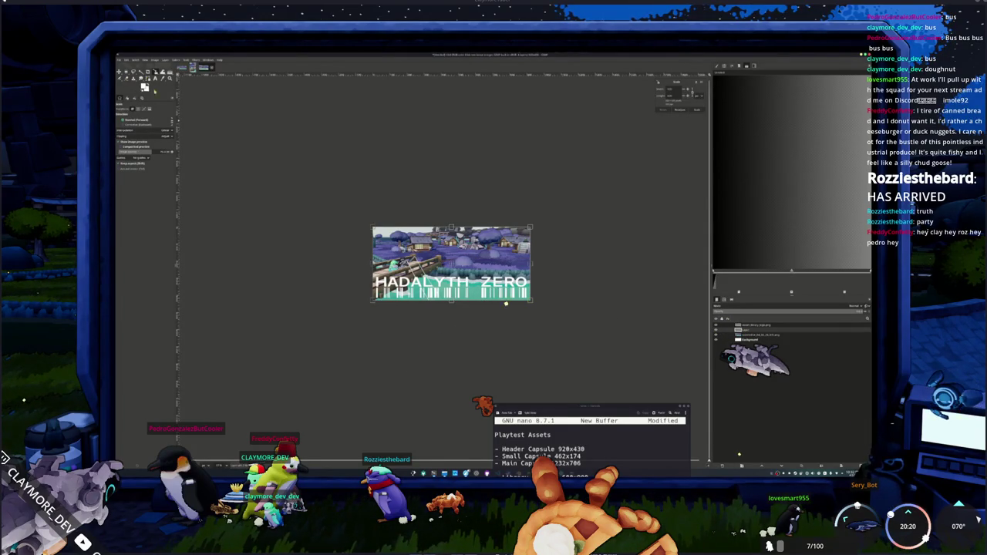
Step: Draw a gradient up from the bottom edge to darken the header's lower band, then open Save
key(g)
drag(454, 321, 456, 302)
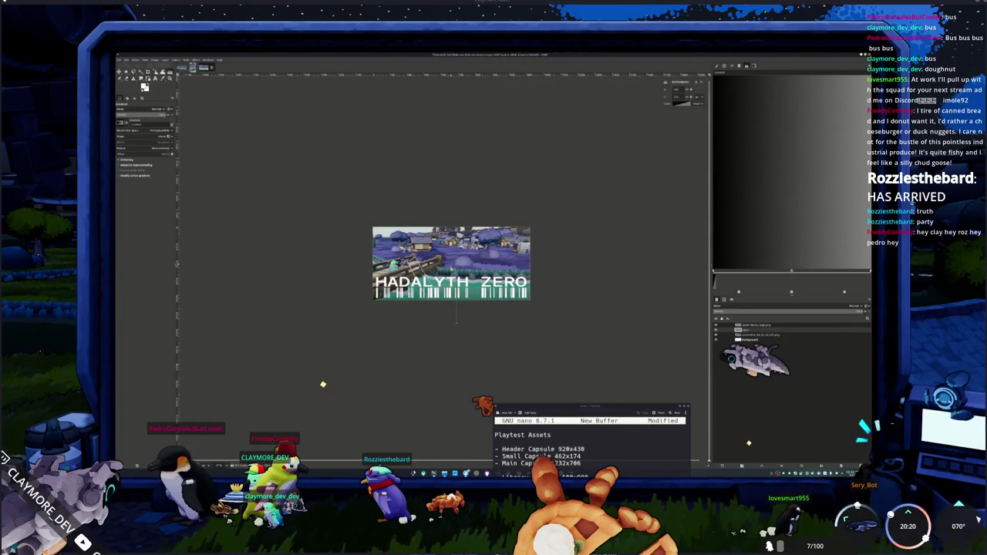
drag(458, 324, 457, 301)
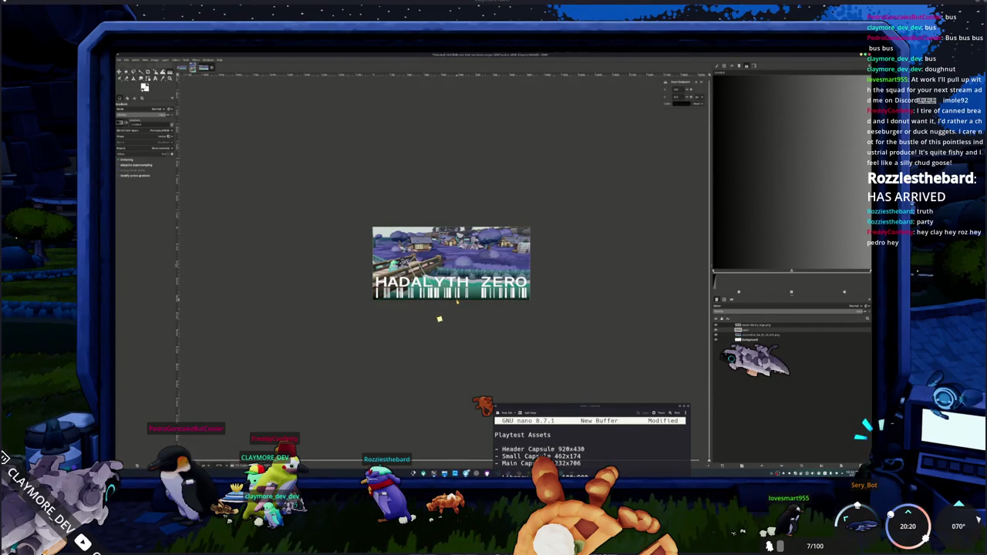
ctrl+scroll(435, 319, up, 1)
ctrl+scroll(428, 316, up, 1)
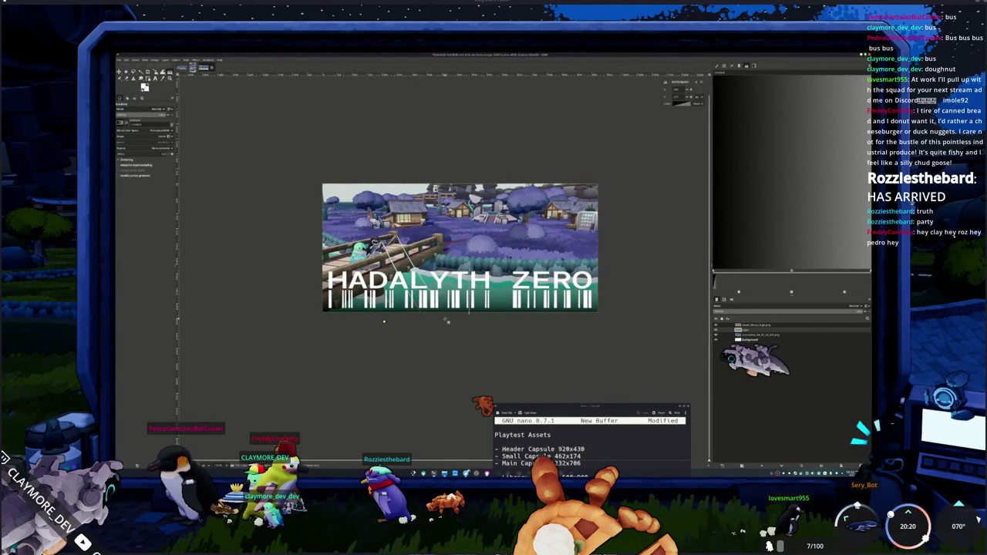
ctrl+scroll(447, 318, down, 1)
ctrl+scroll(452, 316, down, 1)
ctrl+scroll(472, 328, down, 2)
key(ctrl+s)
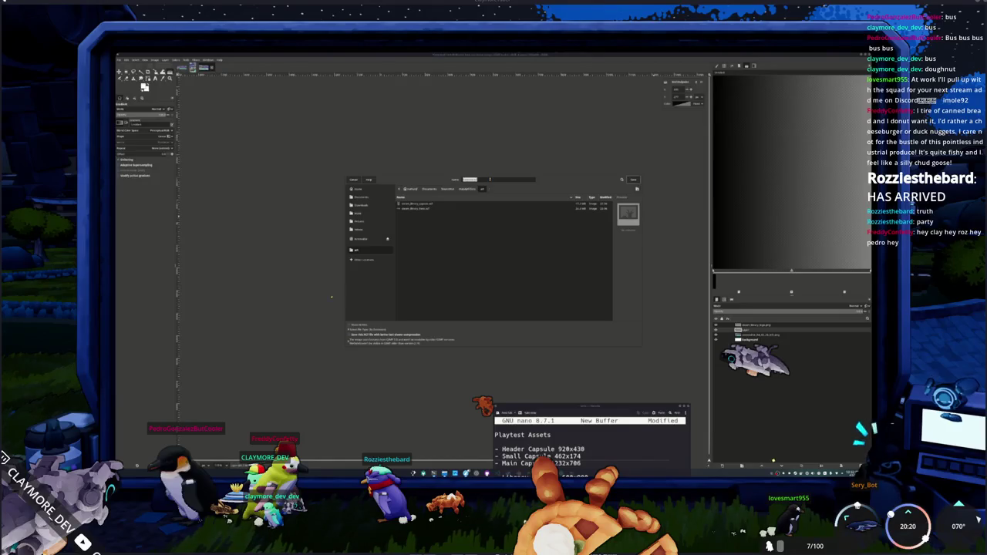
Step: Save the header as project 'slibhead', export it as a PNG, and open the file manager
text(s)
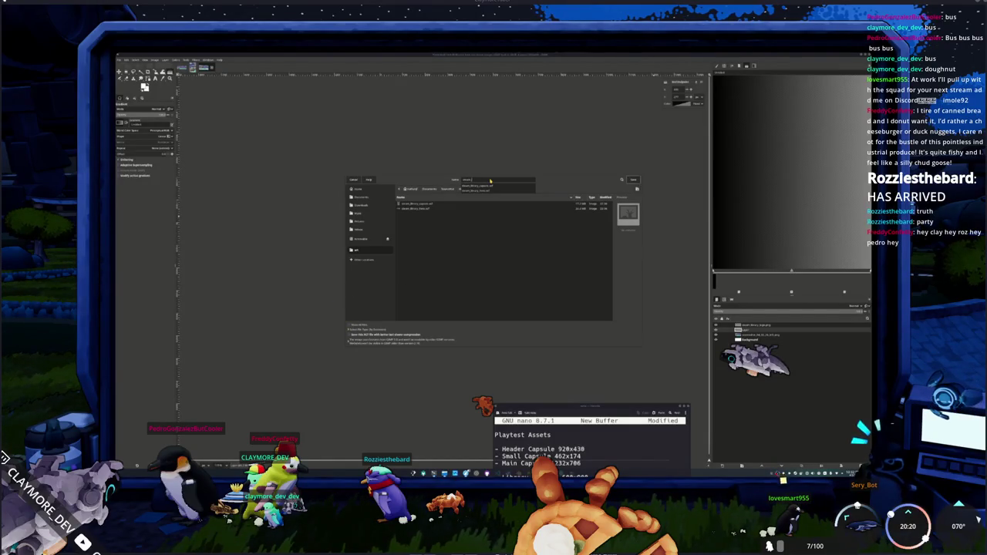
text(lib)
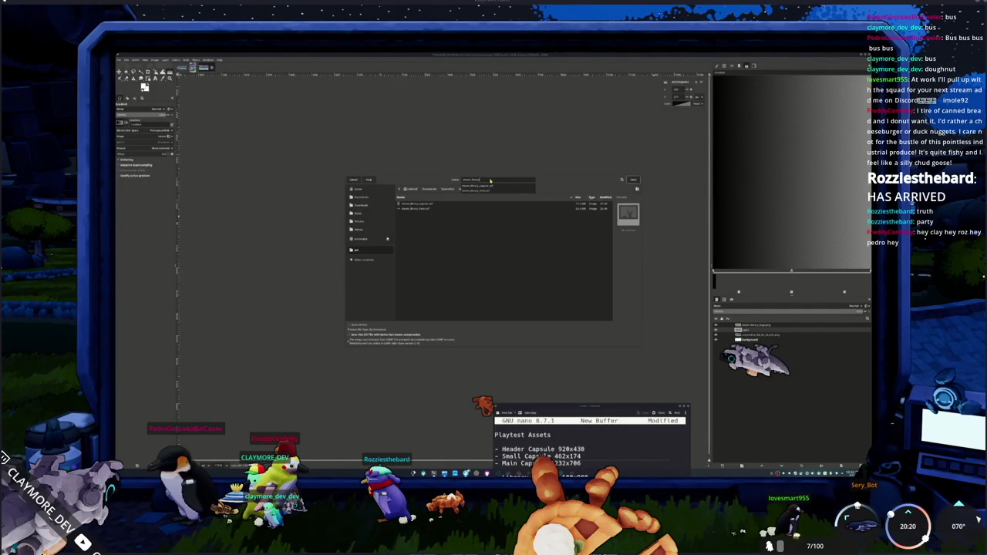
text(head)
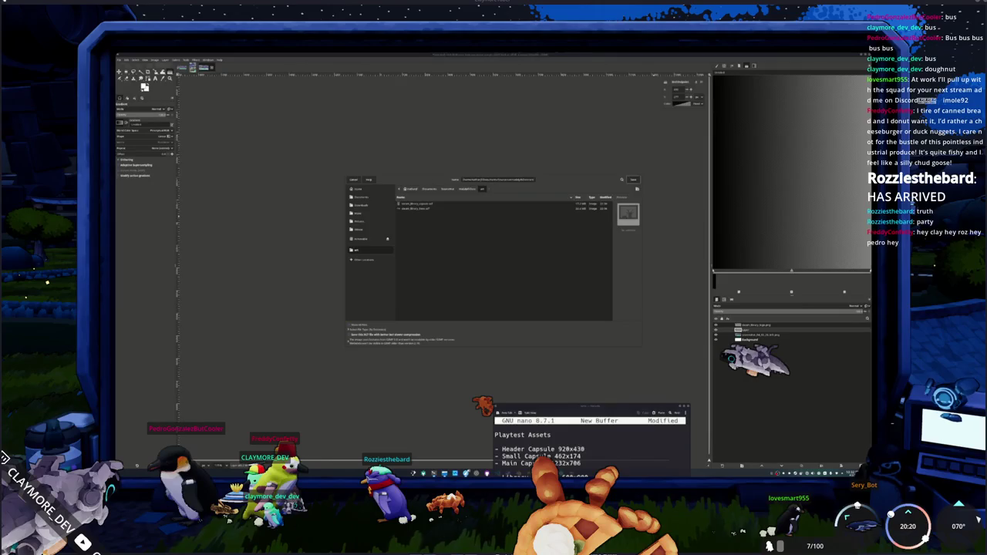
key(Return)
key(ctrl+shift+e)
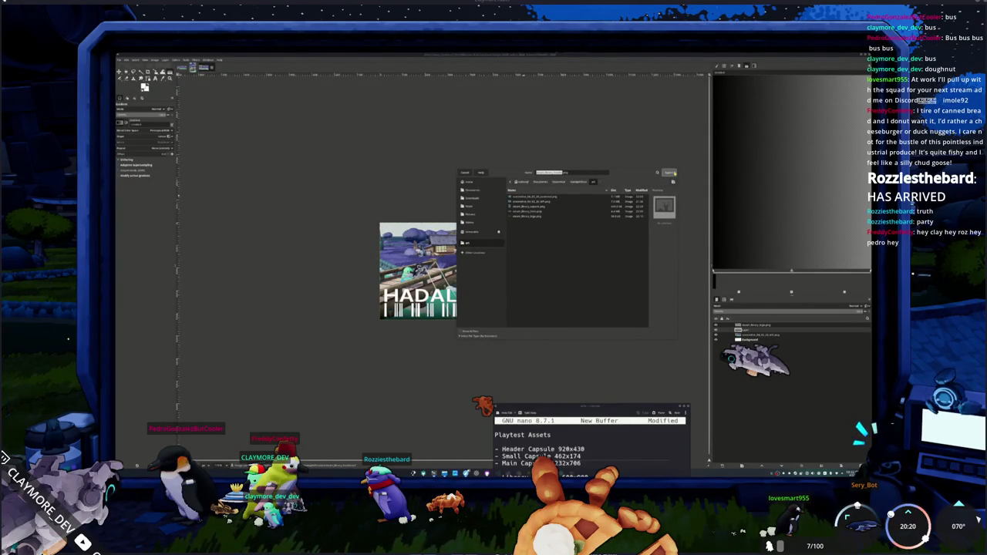
click(671, 173)
click(542, 215)
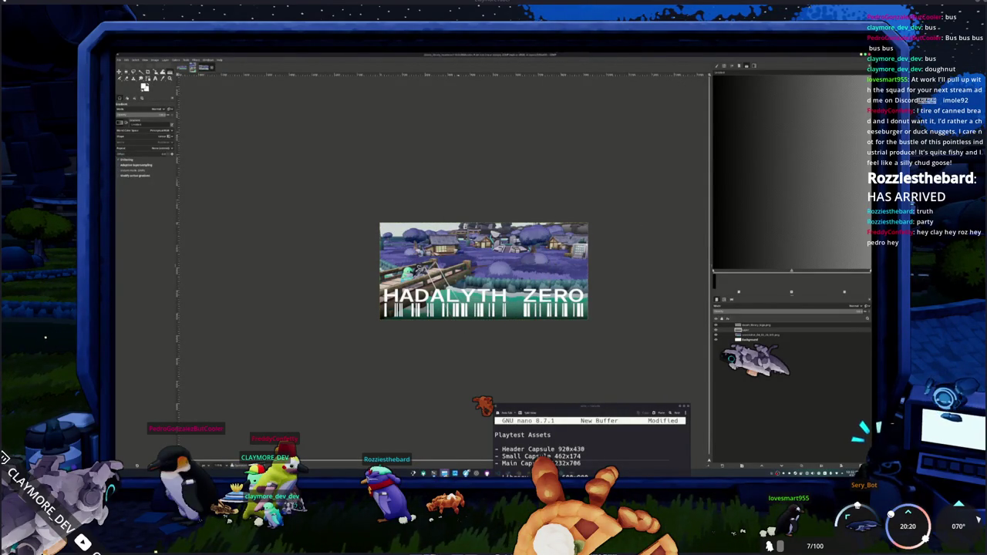
click(454, 473)
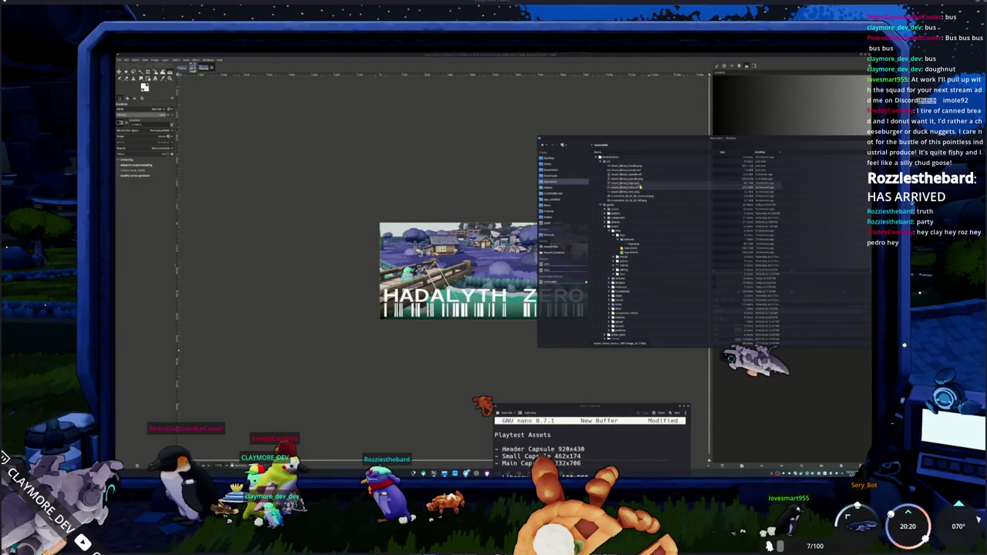
double_click(641, 183)
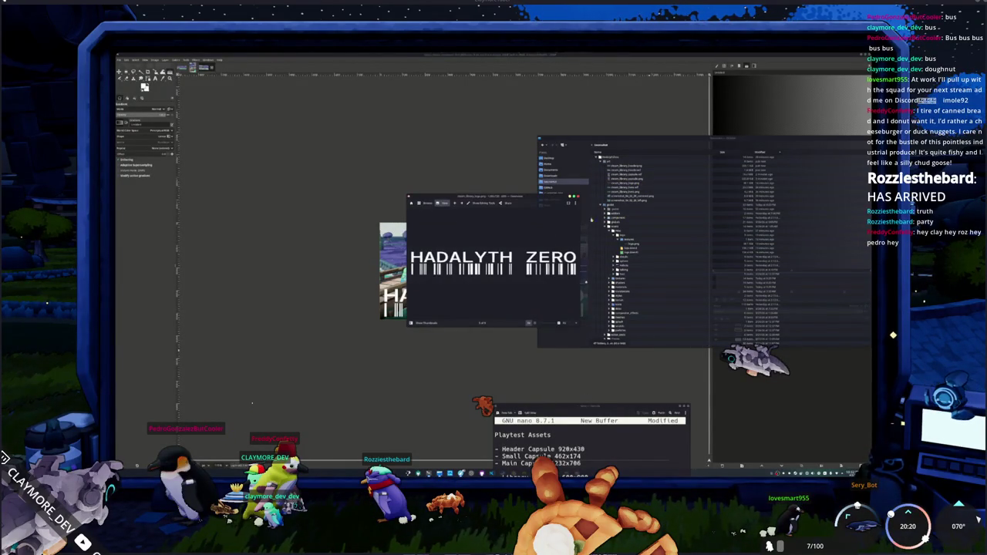
key(Escape)
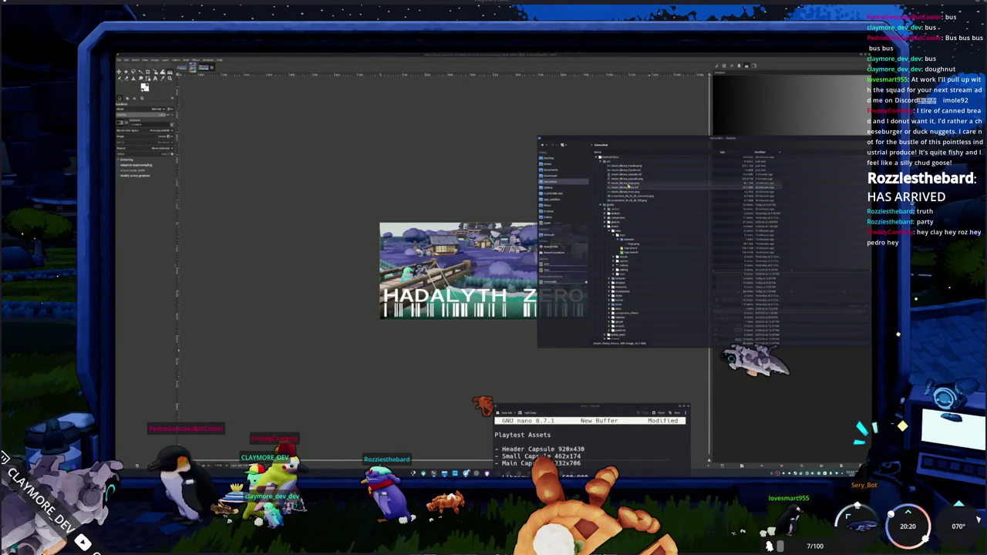
double_click(631, 187)
key(Escape)
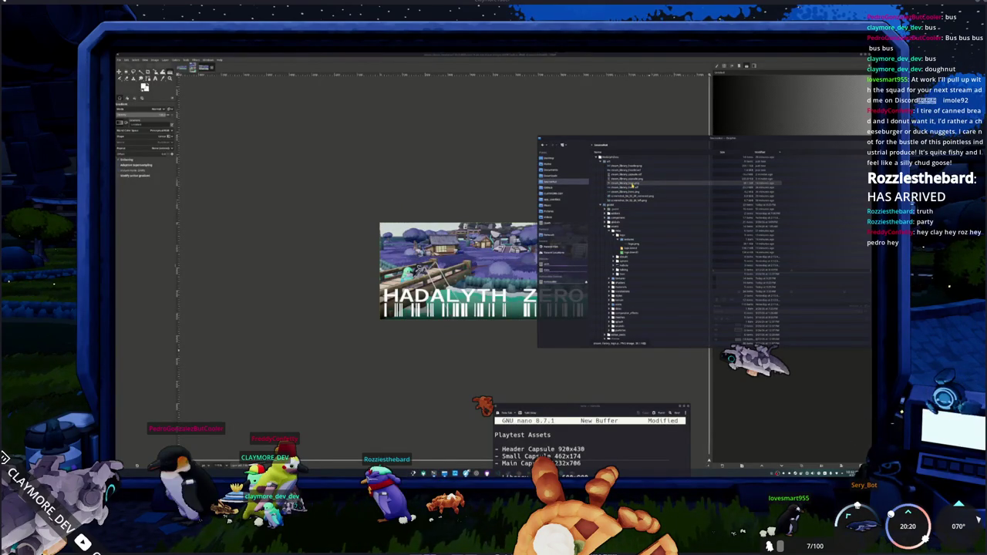
drag(649, 139, 569, 160)
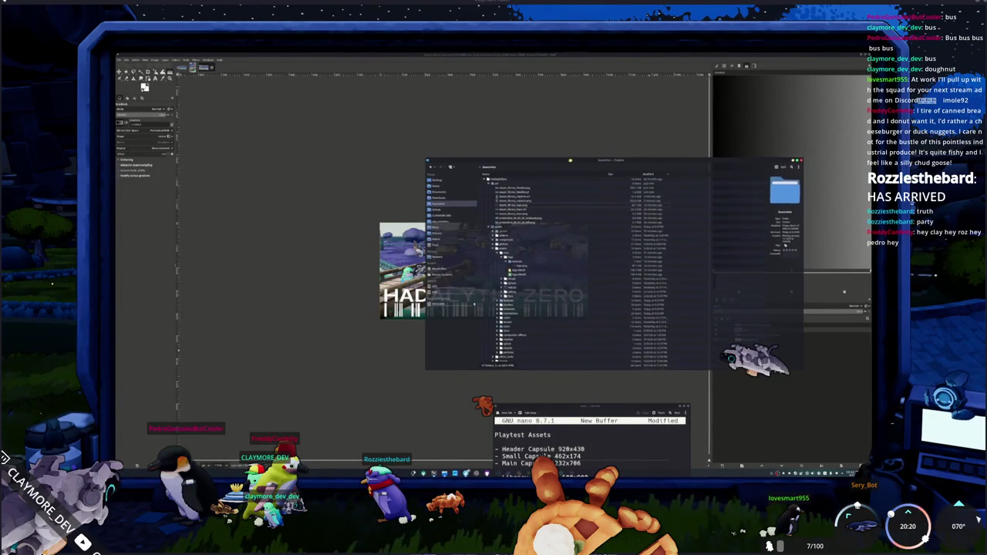
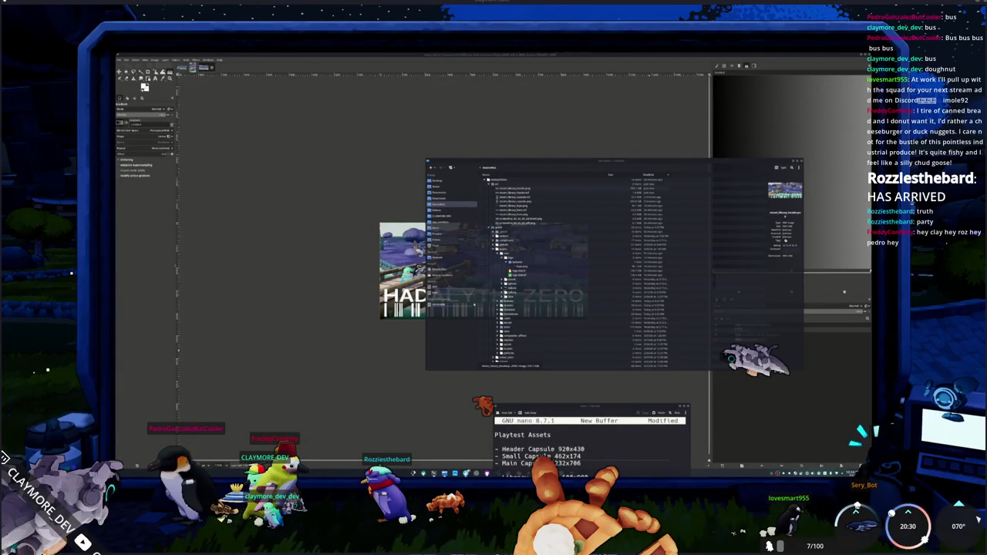
Step: Leave the file manager, cancel a new image, and start opening an existing image file
click(569, 263)
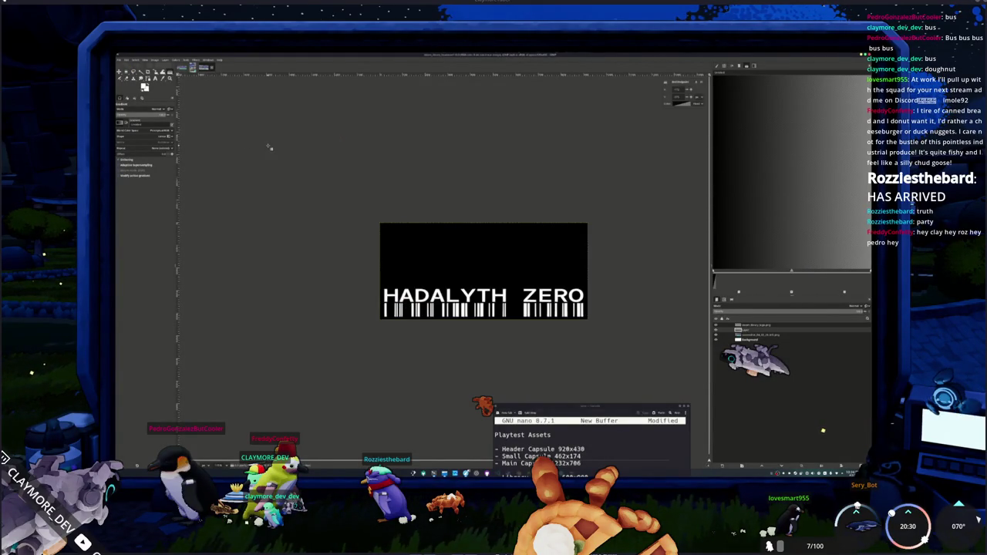
key(ctrl+n)
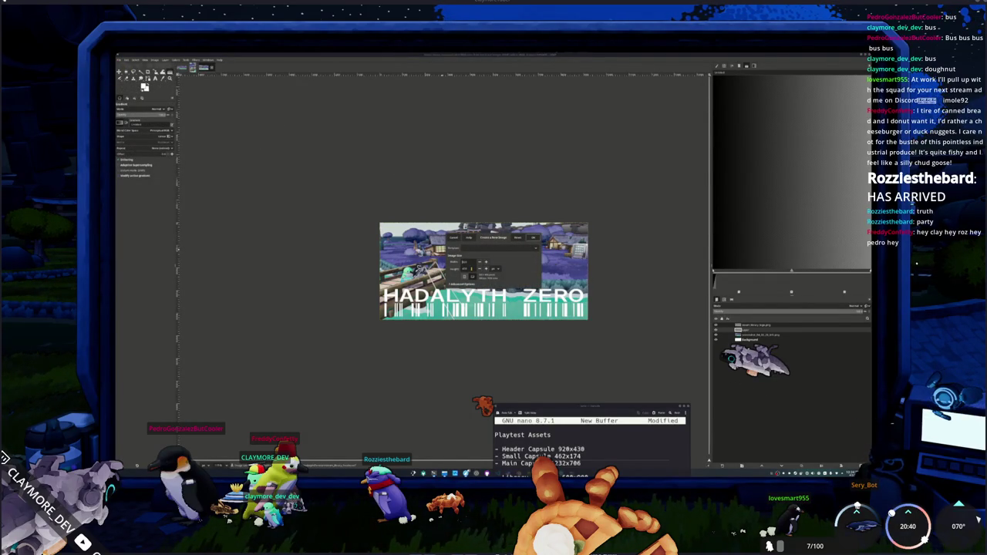
click(453, 240)
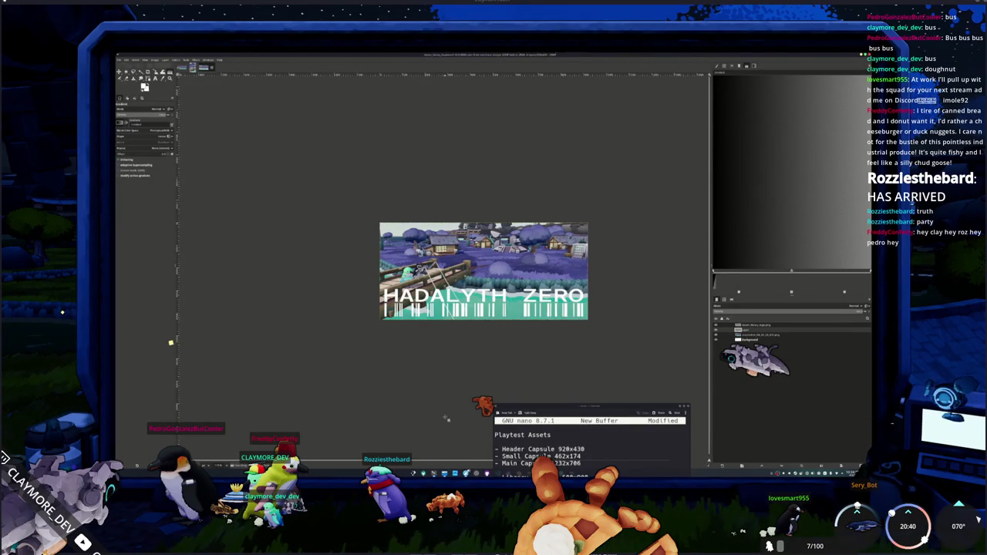
key(ctrl+o)
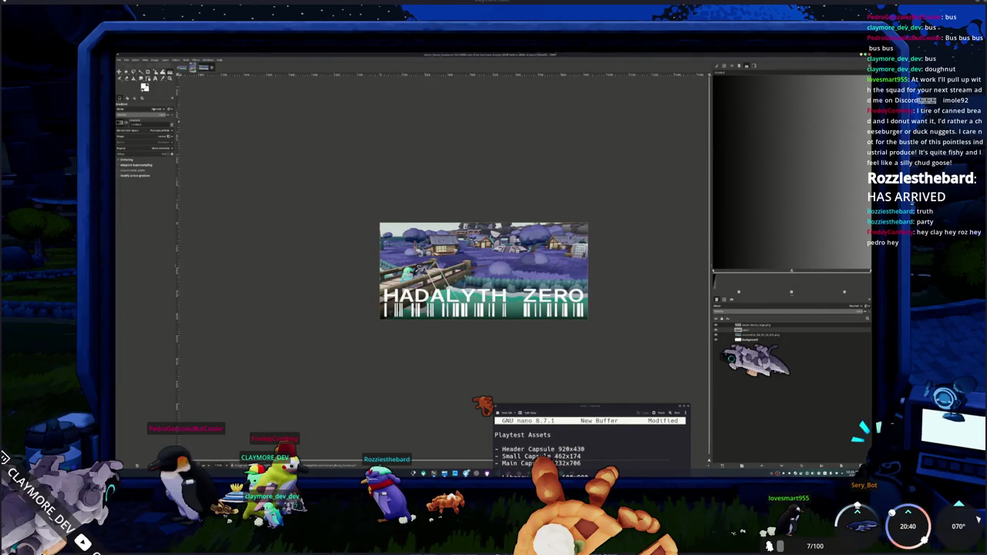
Step: Switch tools and create a wide blank white image with a single background layer
click(121, 67)
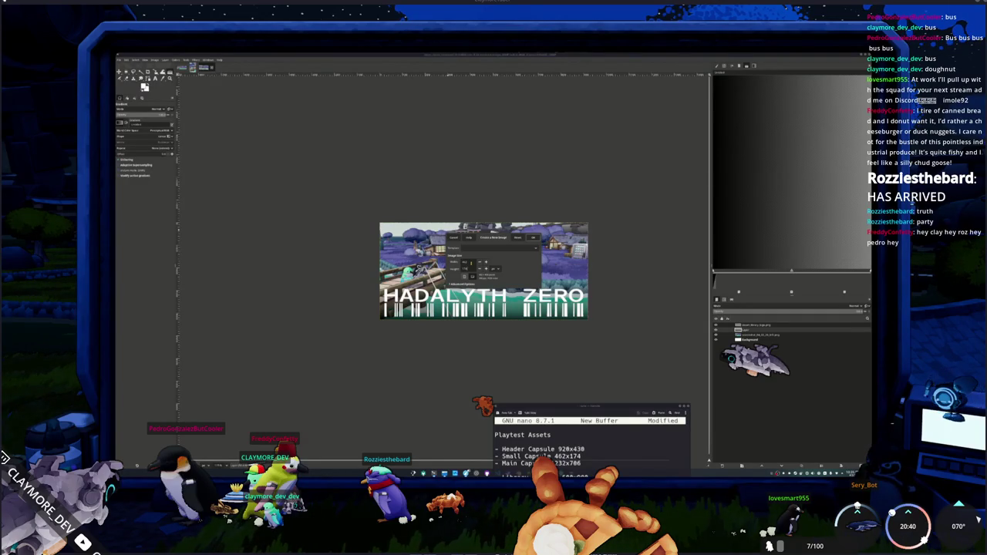
key(Return)
Step: Zoom and pan around the blank canvas, then bring up the file manager with the project images
ctrl+scroll(471, 263, up, 2)
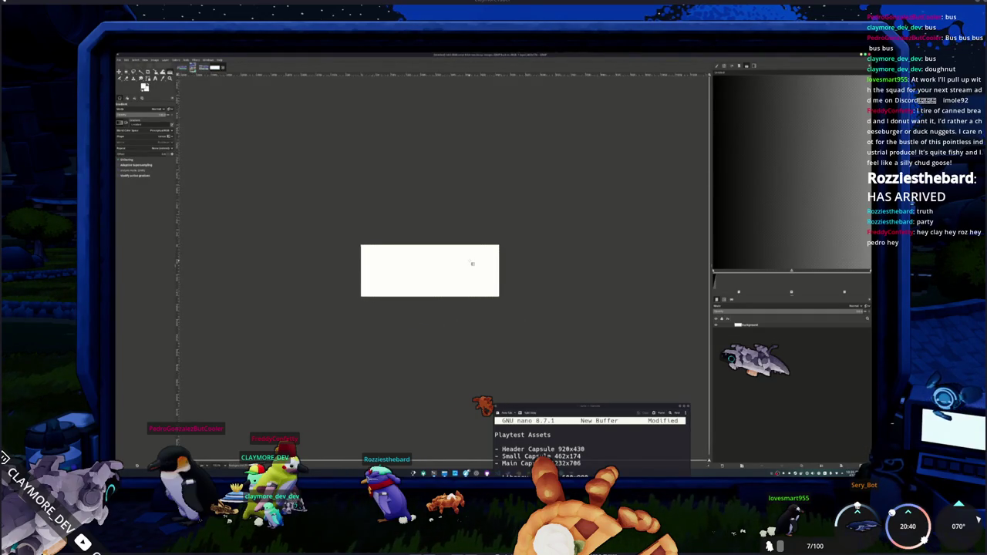
ctrl+scroll(471, 264, up, 1)
ctrl+scroll(471, 264, up, 1)
ctrl+scroll(473, 267, up, 1)
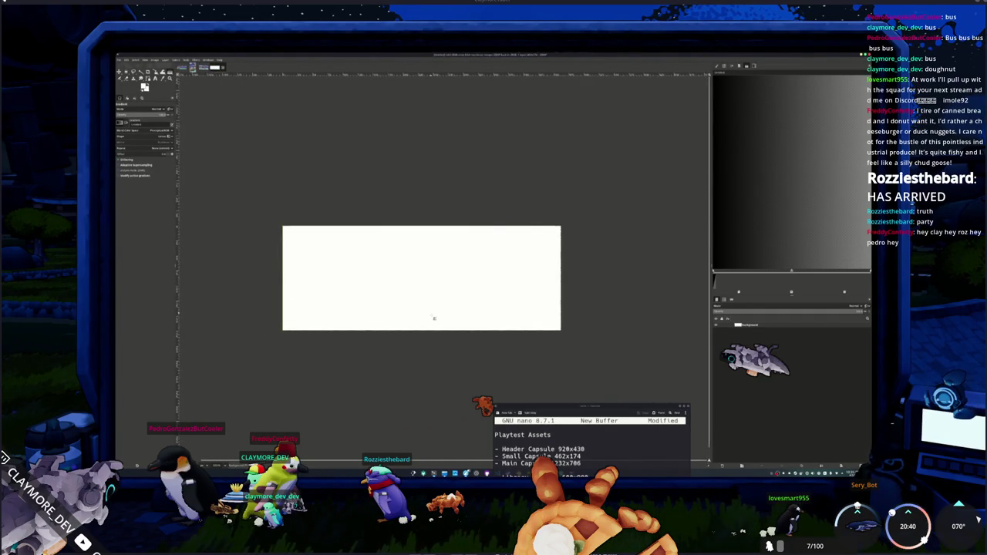
ctrl+scroll(414, 354, down, 1)
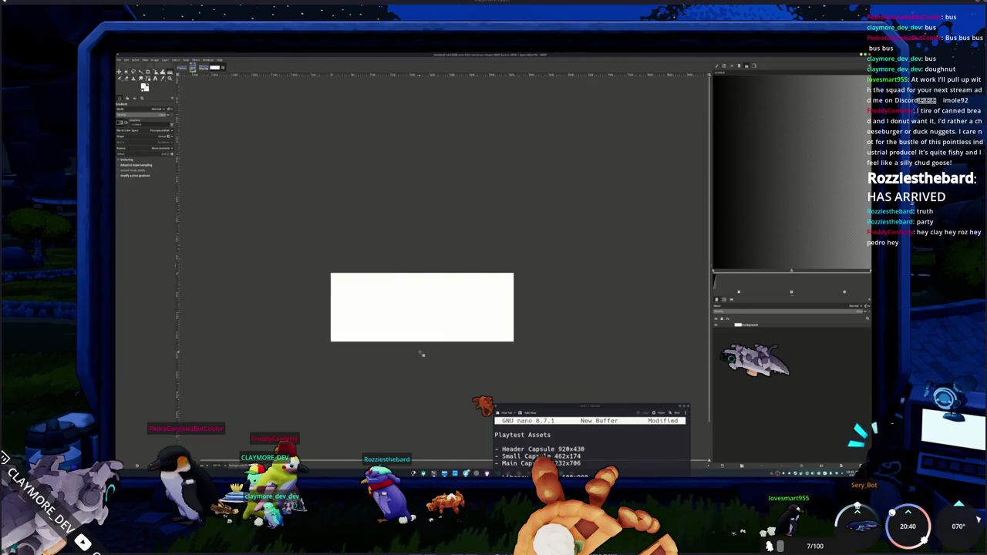
ctrl+scroll(424, 355, down, 1)
mouse_move(432, 360)
middle_down()
mouse_move(355, 325)
mouse_move(291, 319)
middle_up()
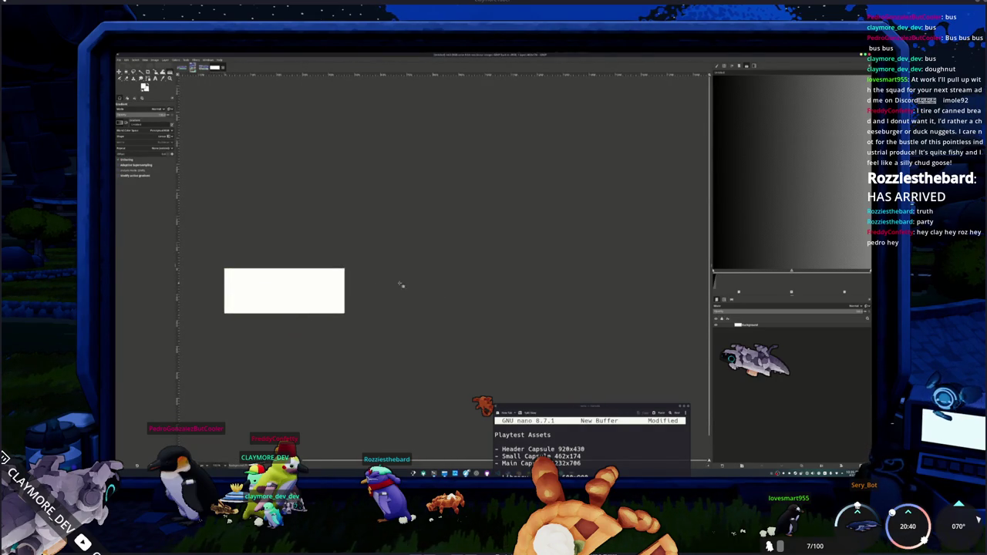
scroll(458, 302, left, 1)
ctrl+scroll(509, 309, up, 1)
ctrl+scroll(509, 309, up, 1)
click(447, 472)
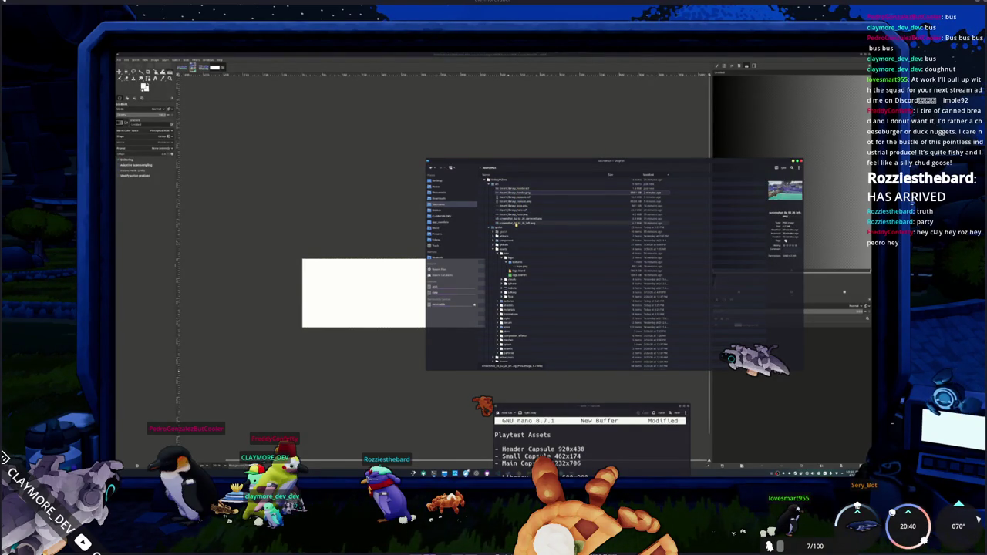
Step: Drag in the game screenshot and HADALYTH ZERO logo, shrinking the logo and centring it
mouse_move(516, 224)
mouse_down()
mouse_move(379, 292)
mouse_move(397, 311)
mouse_up()
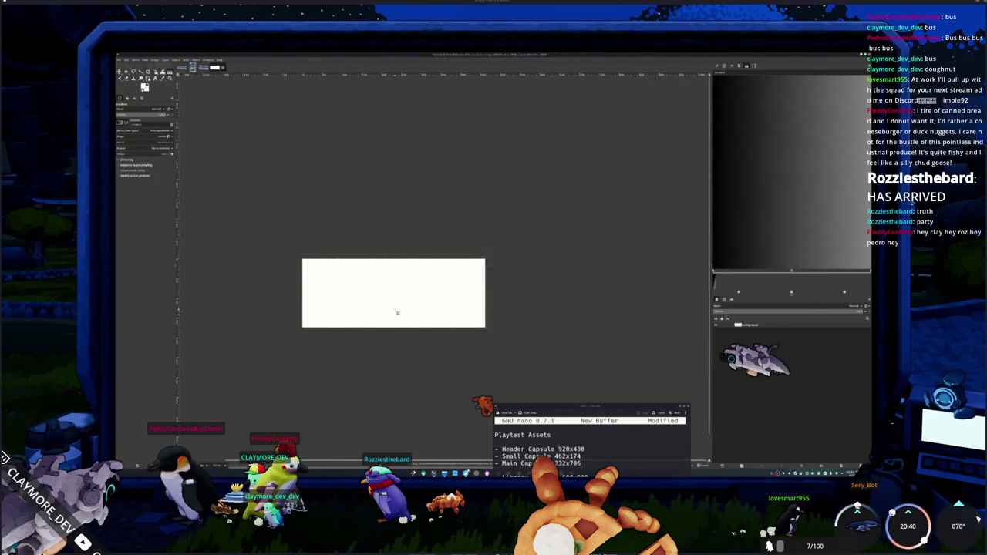
key(alt+Tab)
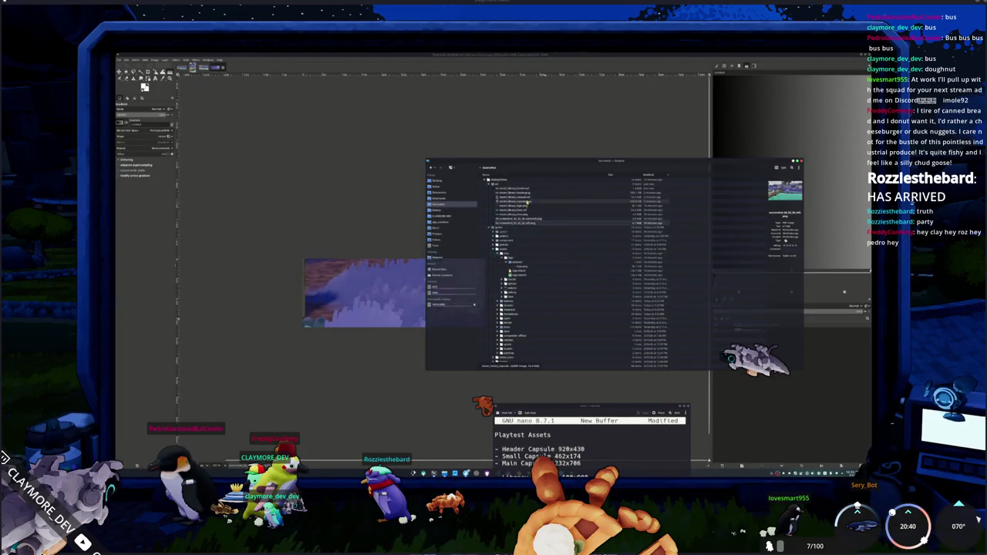
drag(517, 207, 381, 295)
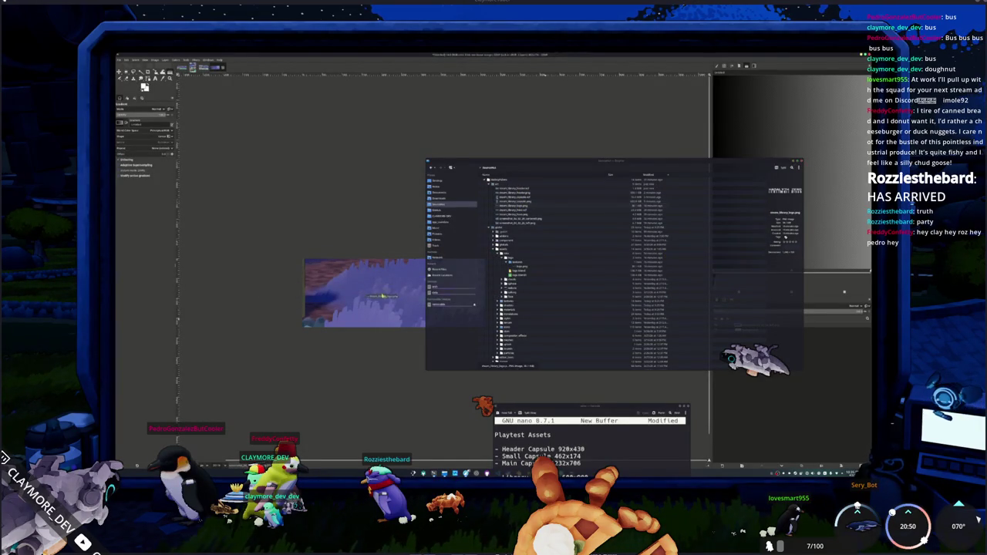
mouse_move(527, 314)
mouse_down()
mouse_move(550, 354)
mouse_move(459, 280)
mouse_move(402, 265)
mouse_up()
mouse_move(321, 202)
mouse_down()
mouse_move(407, 251)
mouse_move(393, 256)
mouse_up()
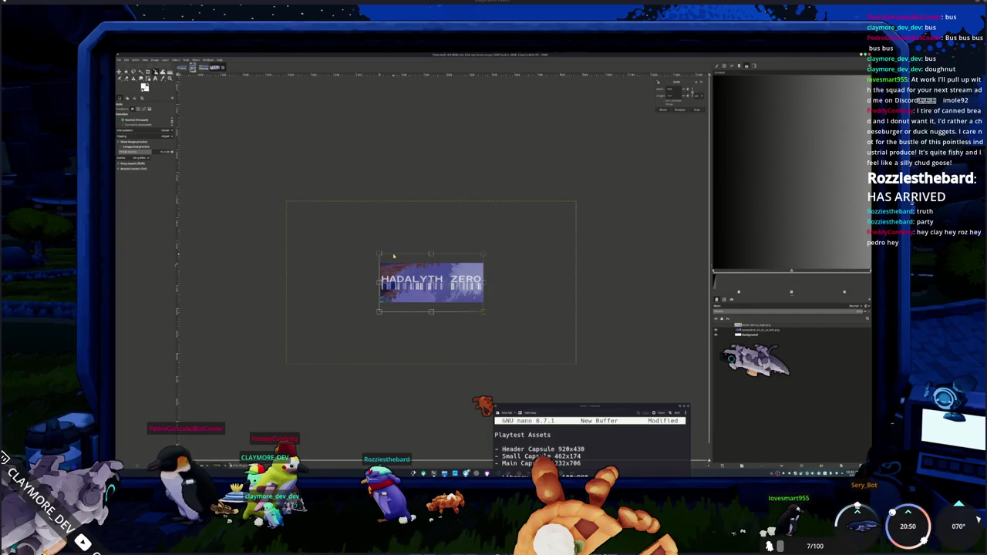
Step: Apply the logo's smaller size and make the screenshot layer visible behind it
click(697, 109)
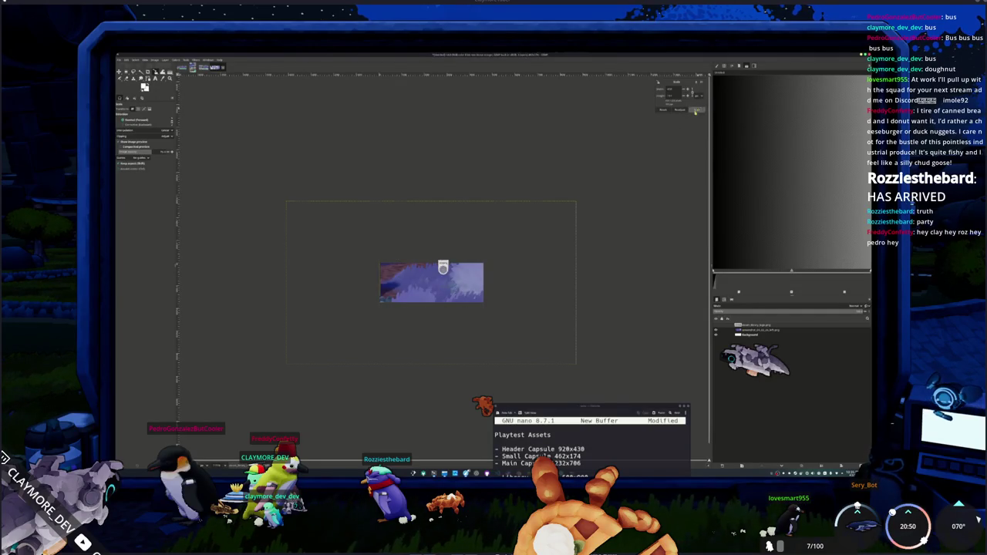
click(716, 328)
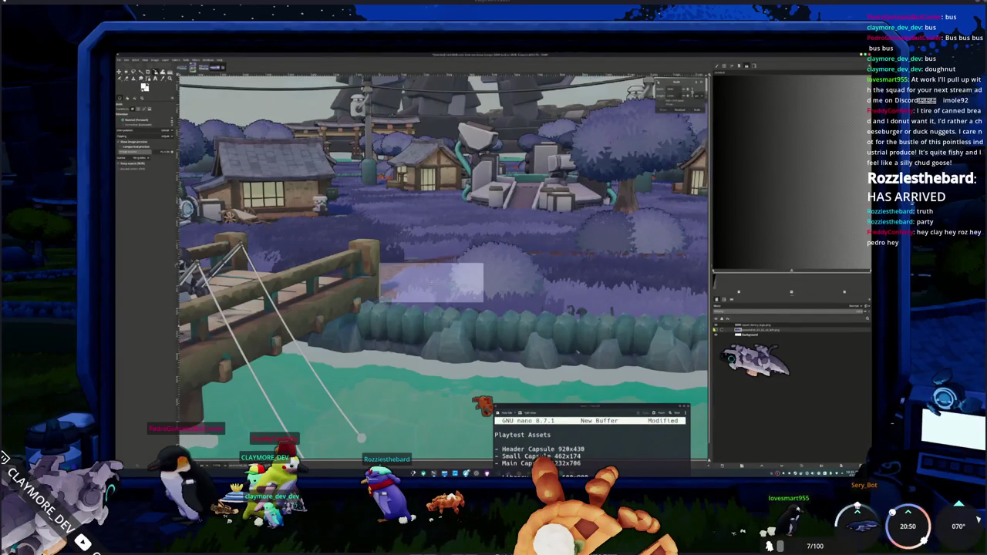
ctrl+scroll(411, 247, up, 1)
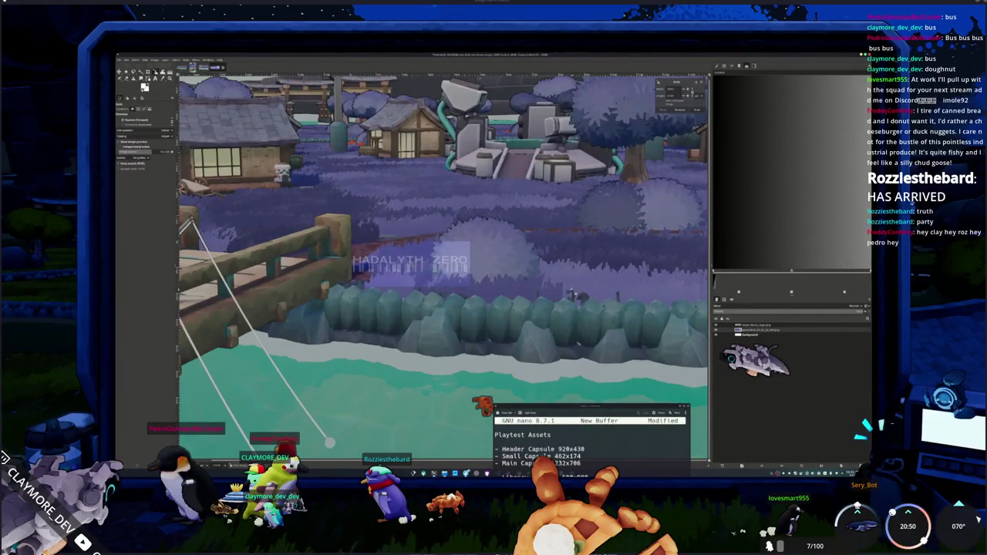
ctrl+scroll(412, 248, up, 1)
ctrl+scroll(412, 247, up, 1)
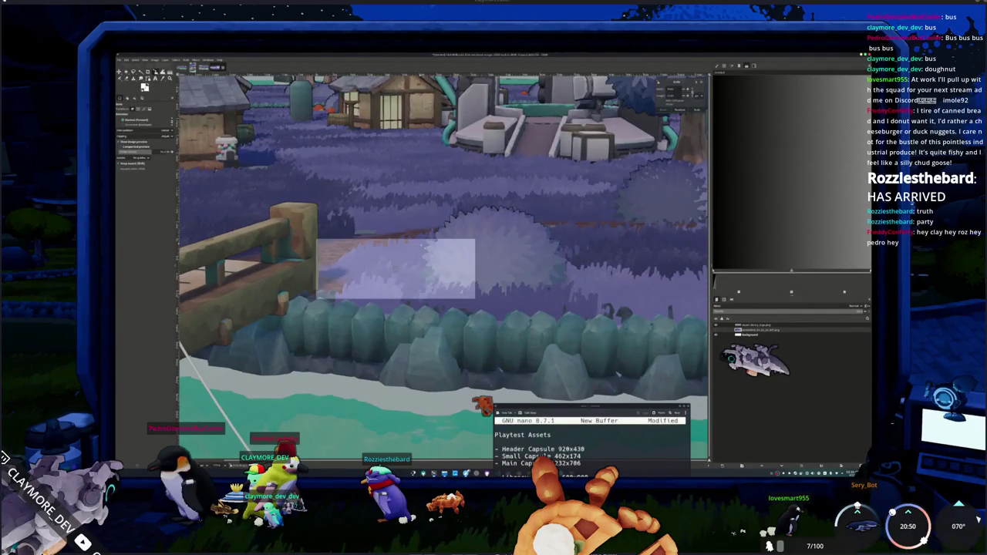
ctrl+scroll(414, 247, down, 1)
ctrl+scroll(463, 277, down, 1)
ctrl+scroll(610, 349, down, 2)
ctrl+scroll(609, 349, down, 1)
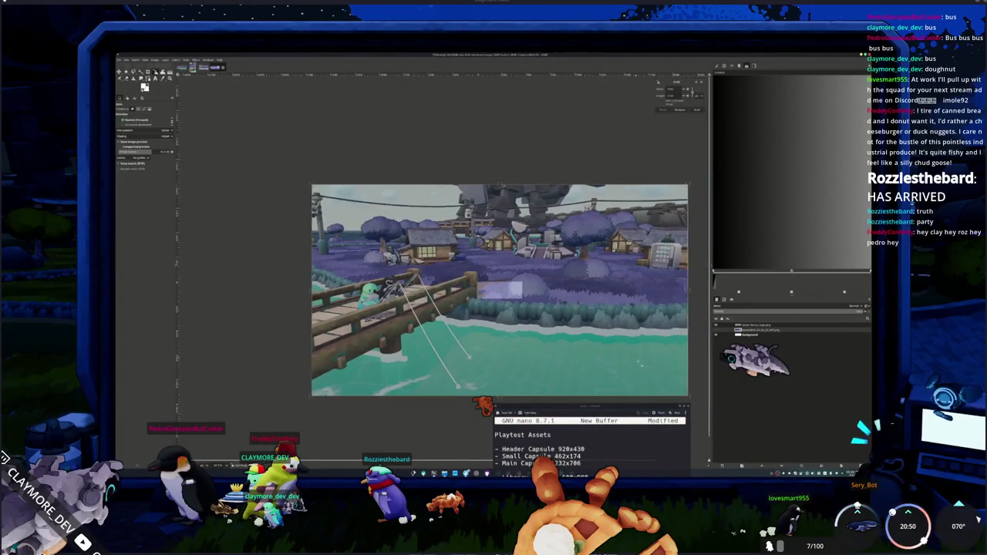
ctrl+scroll(556, 316, down, 1)
ctrl+scroll(527, 301, down, 1)
ctrl+scroll(527, 300, down, 2)
ctrl+scroll(527, 301, down, 2)
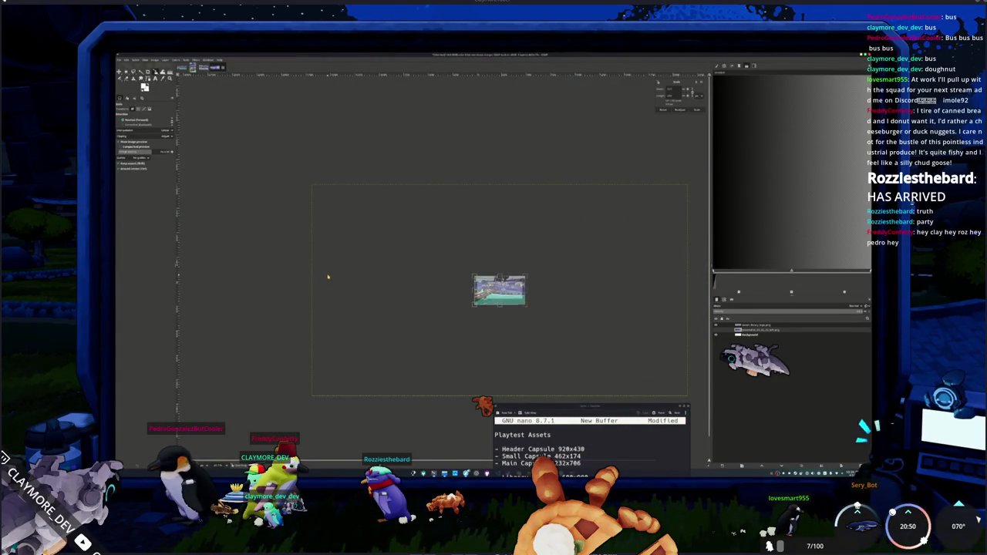
ctrl+scroll(445, 282, up, 1)
ctrl+scroll(472, 295, up, 2)
ctrl+scroll(472, 295, up, 1)
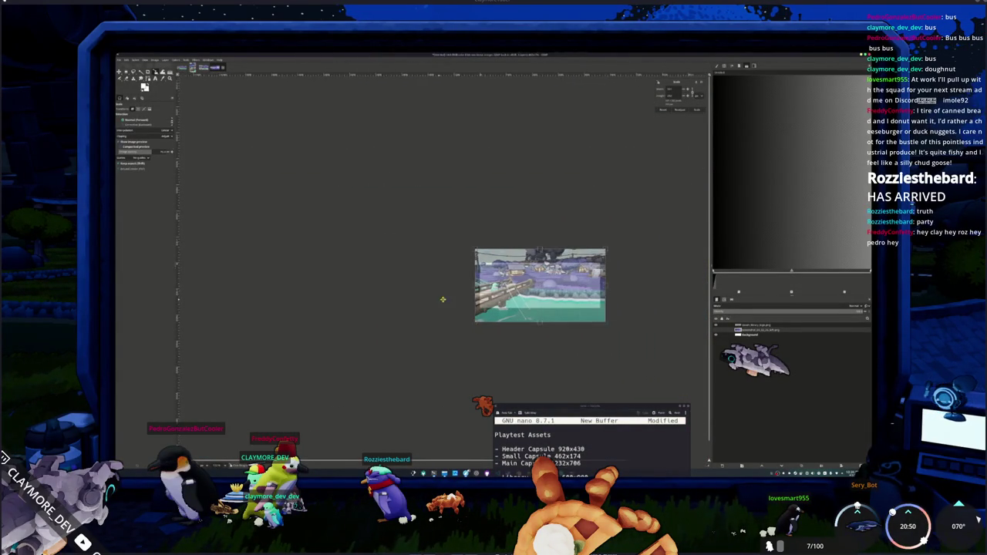
ctrl+scroll(494, 300, up, 1)
ctrl+scroll(540, 308, up, 1)
ctrl+scroll(587, 317, up, 1)
Step: Scale the screenshot layer so it fills the canvas edge to edge
middle_drag(684, 334, 677, 354)
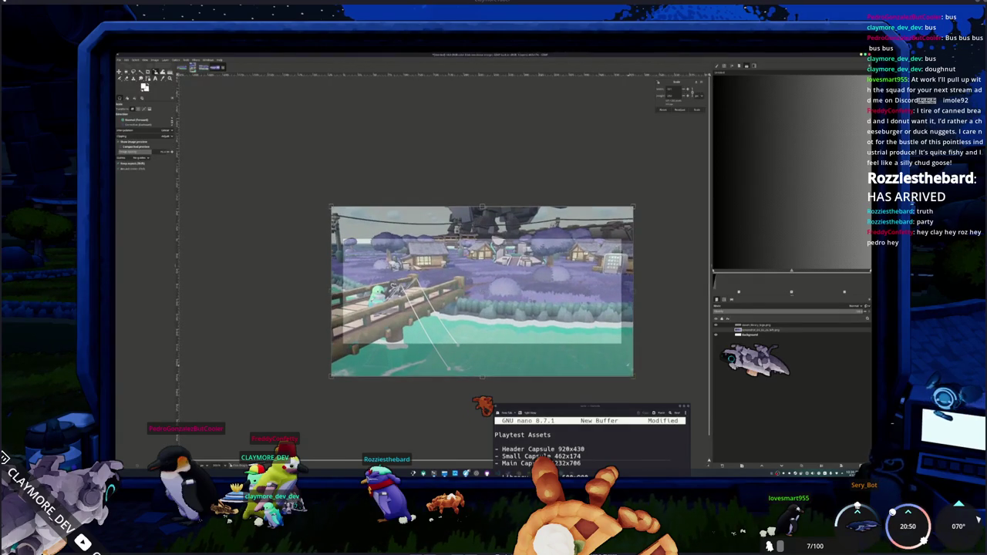
drag(635, 380, 619, 367)
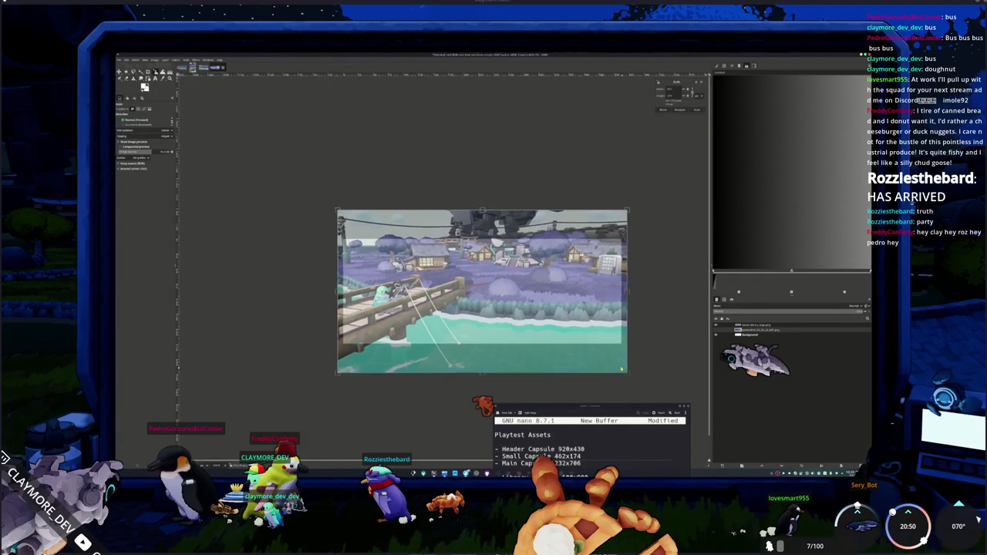
drag(619, 368, 624, 368)
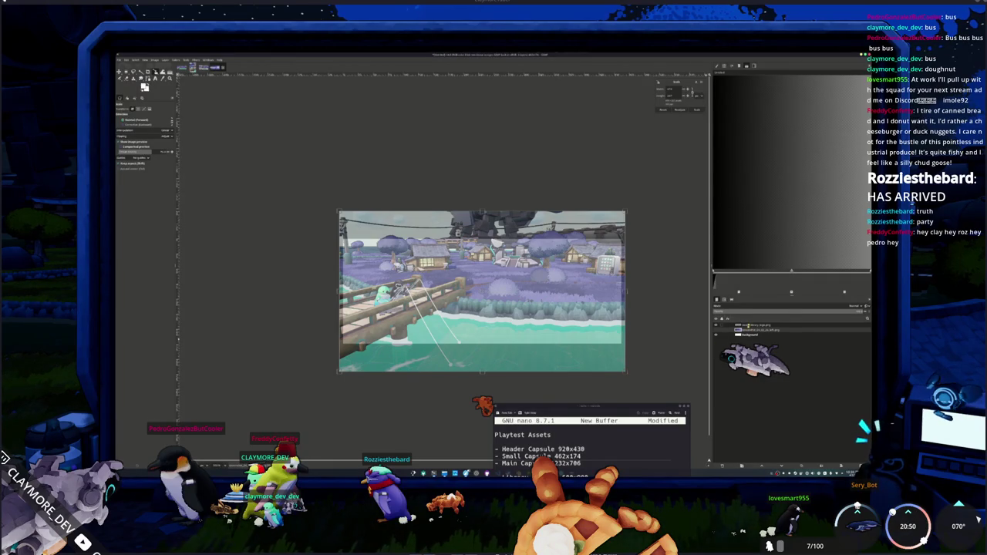
Step: Show the HADALYTH ZERO title layer and move the background screenshot up about 60 px
click(717, 325)
click(717, 325)
click(717, 327)
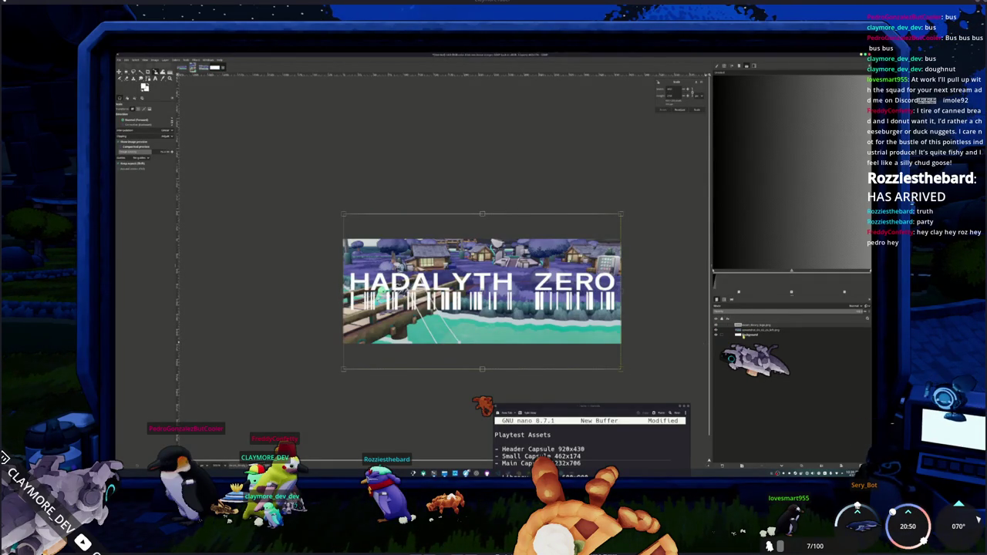
click(745, 335)
click(716, 332)
mouse_move(488, 358)
mouse_down()
mouse_move(498, 312)
mouse_move(493, 334)
mouse_up()
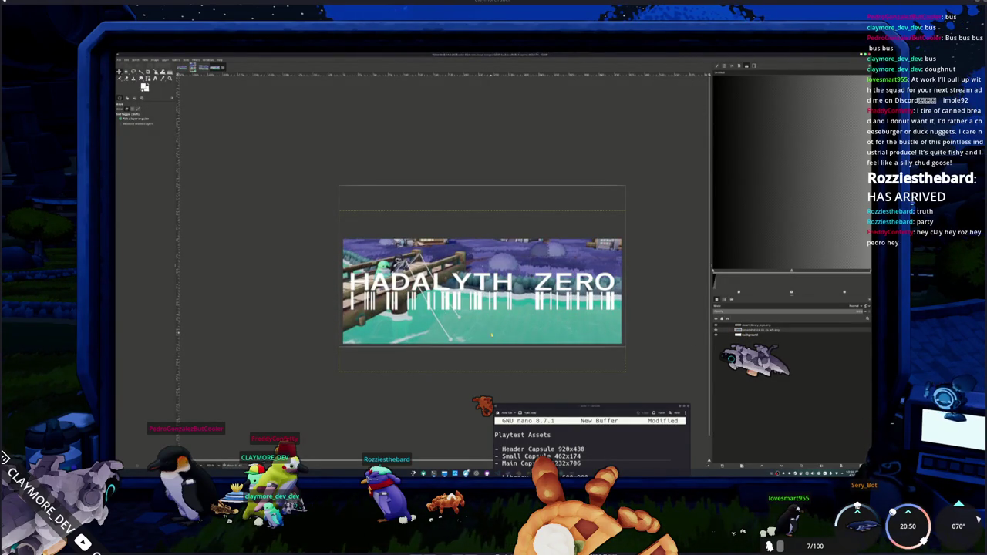
key(Page_Down)
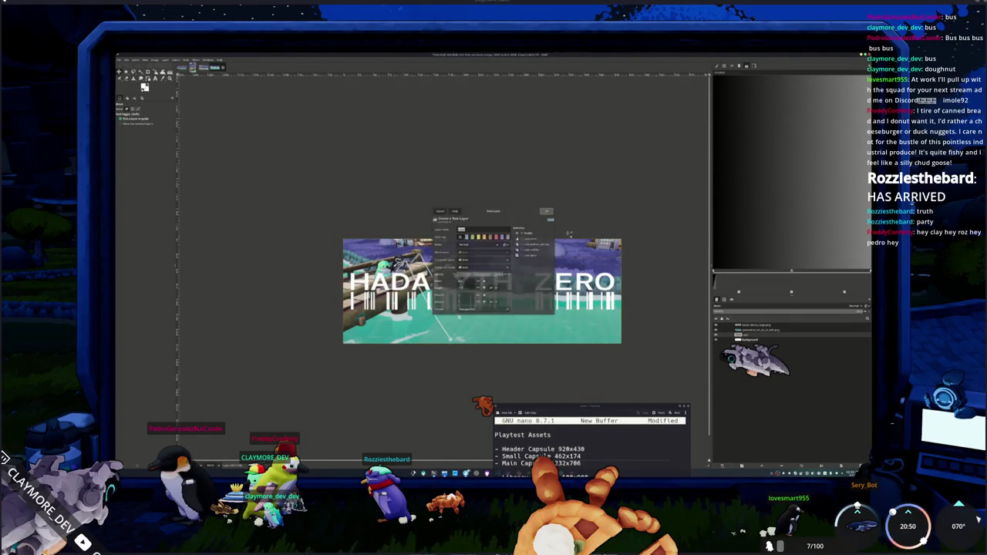
Step: Create the new layer and move it up one position in the layer stack
click(743, 338)
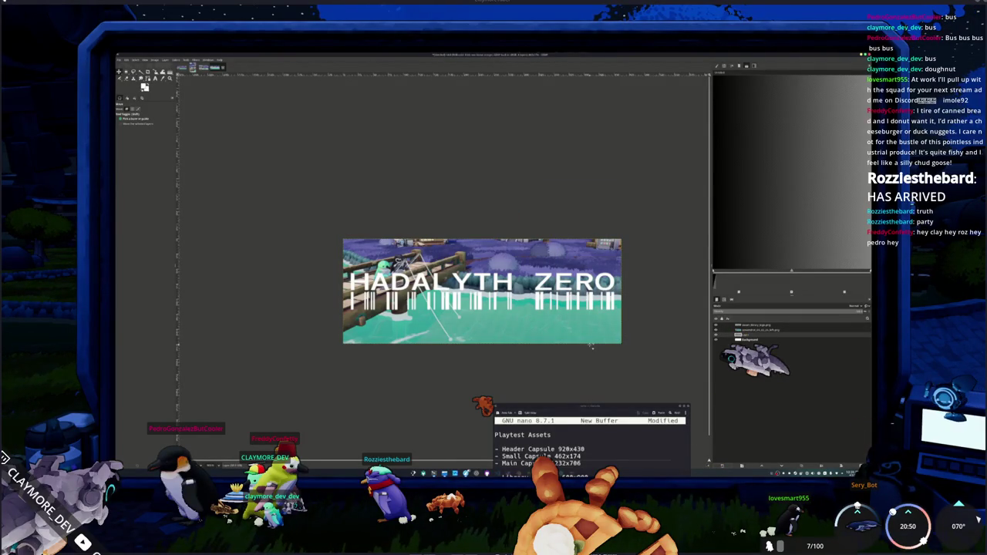
key(p)
key(g)
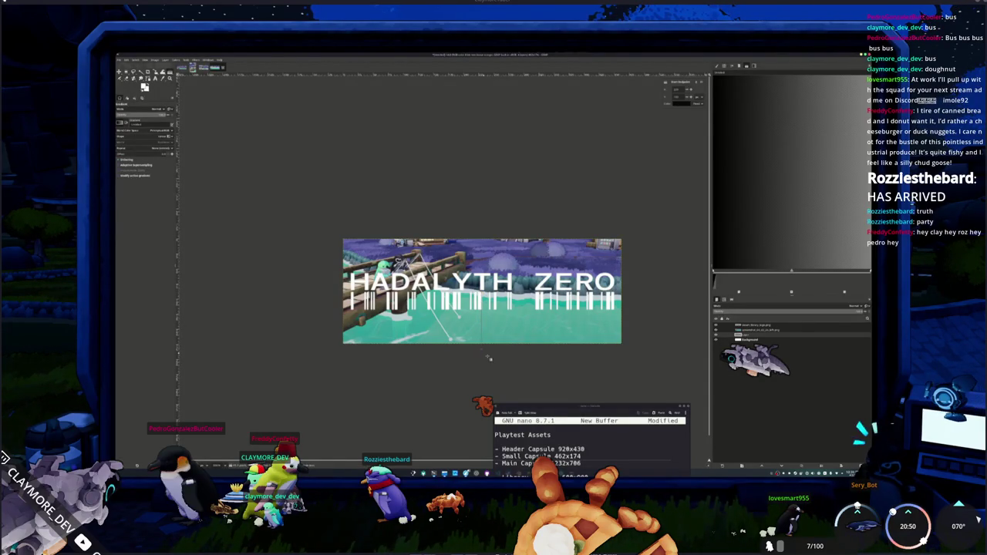
drag(752, 335, 725, 326)
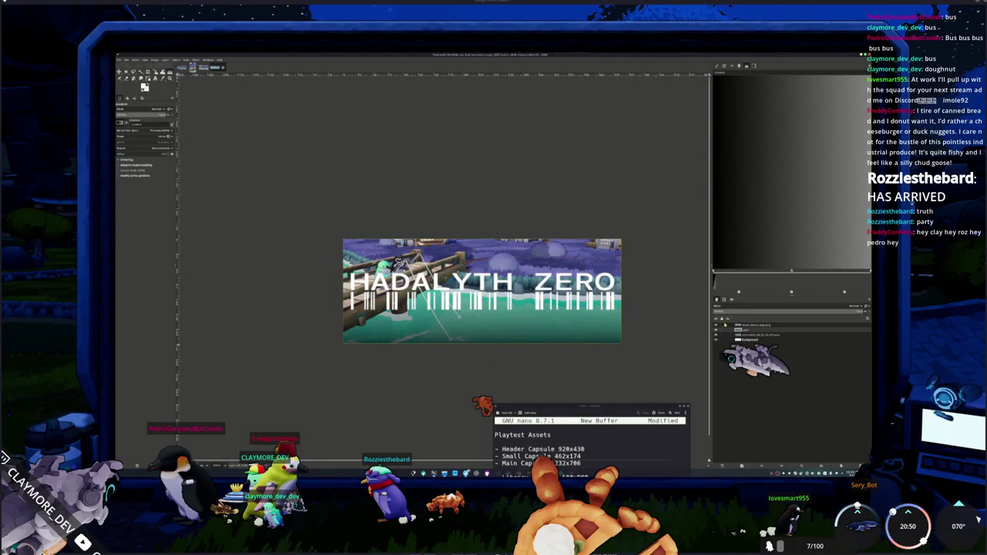
click(751, 330)
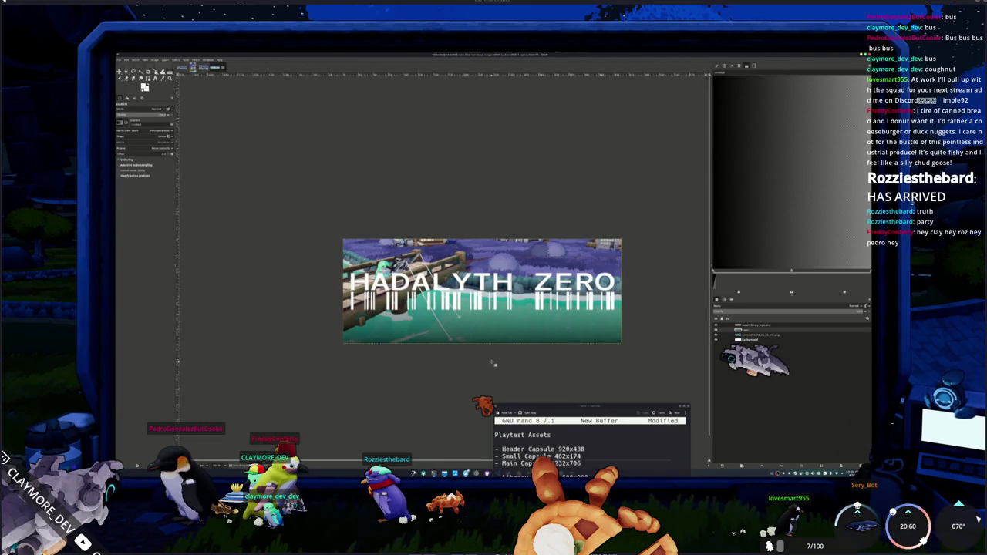
key(ctrl+z)
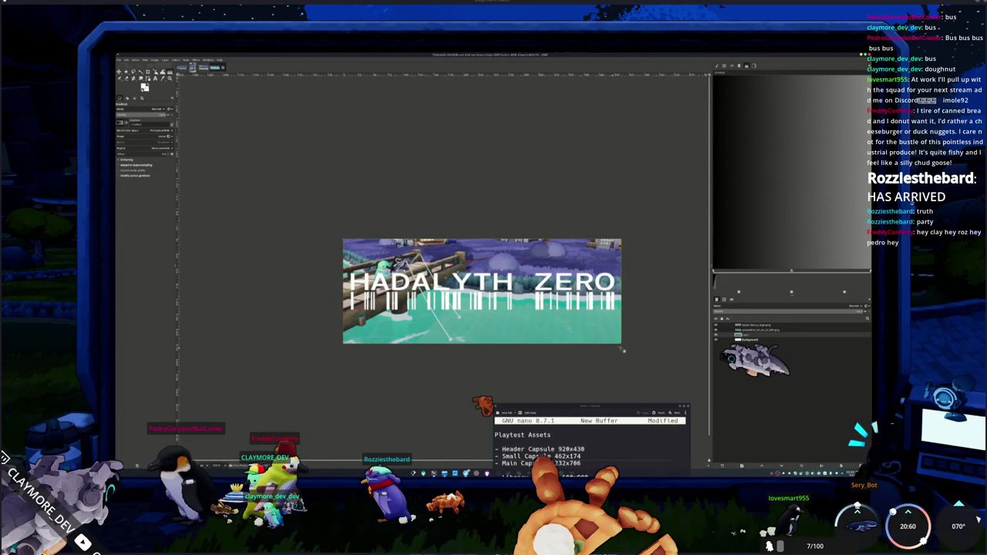
click(749, 338)
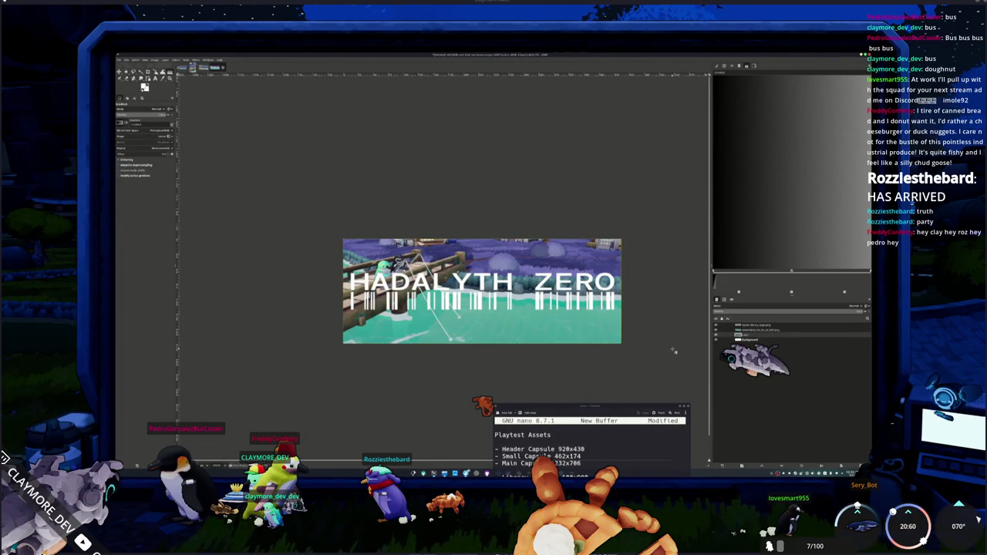
drag(752, 338, 752, 329)
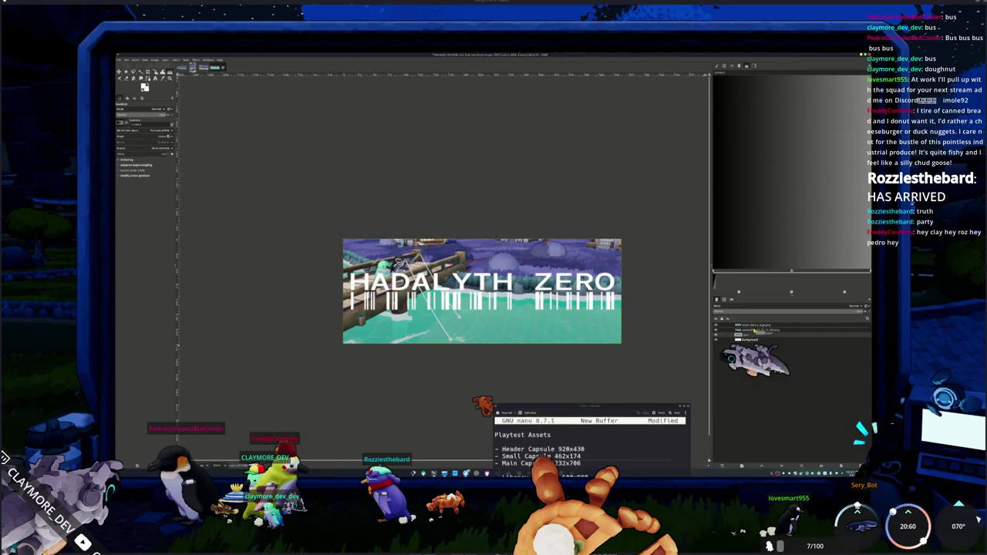
Step: Draw a dark gradient from just below the banner's bottom edge upward to shade its lower part
drag(480, 359, 482, 314)
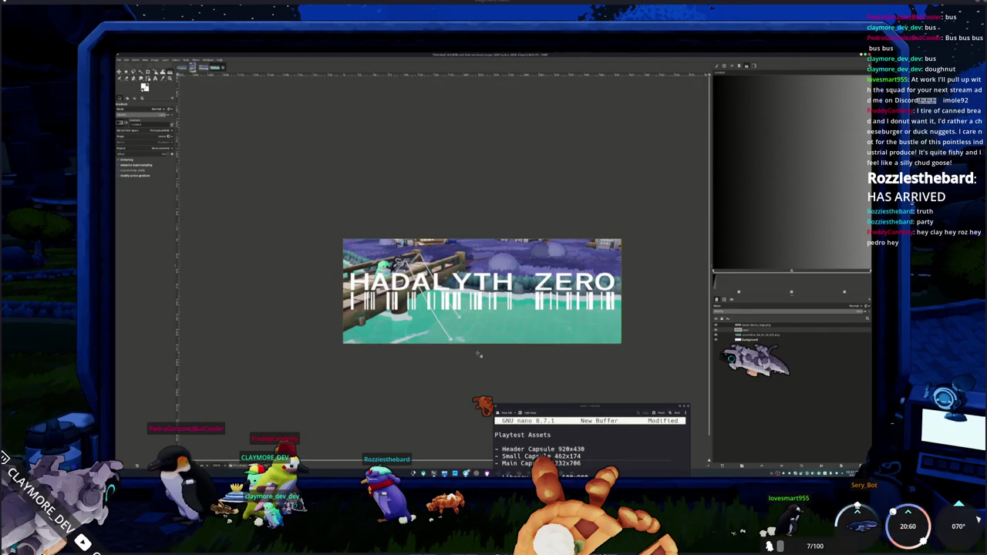
mouse_move(483, 314)
mouse_down()
mouse_move(482, 345)
mouse_move(482, 239)
mouse_up()
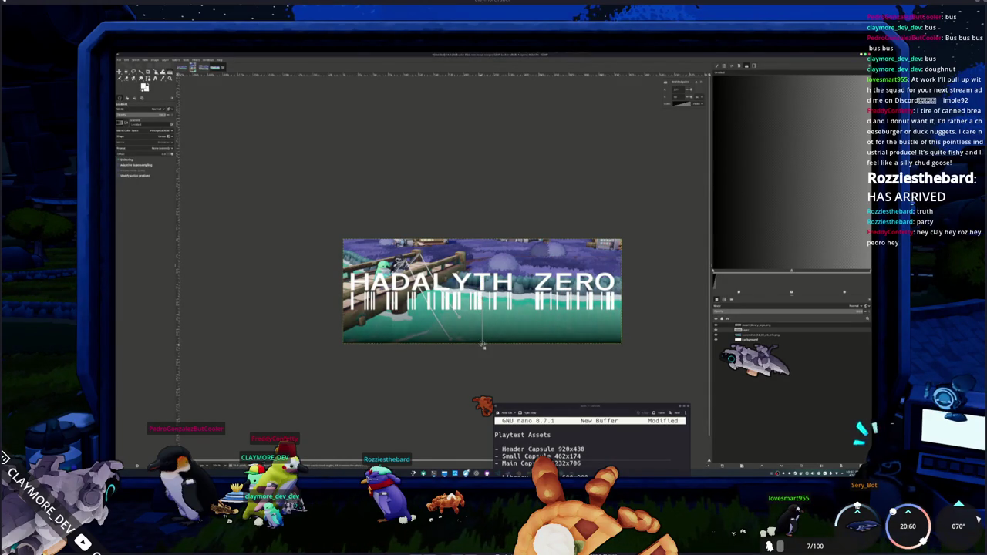
drag(482, 343, 482, 350)
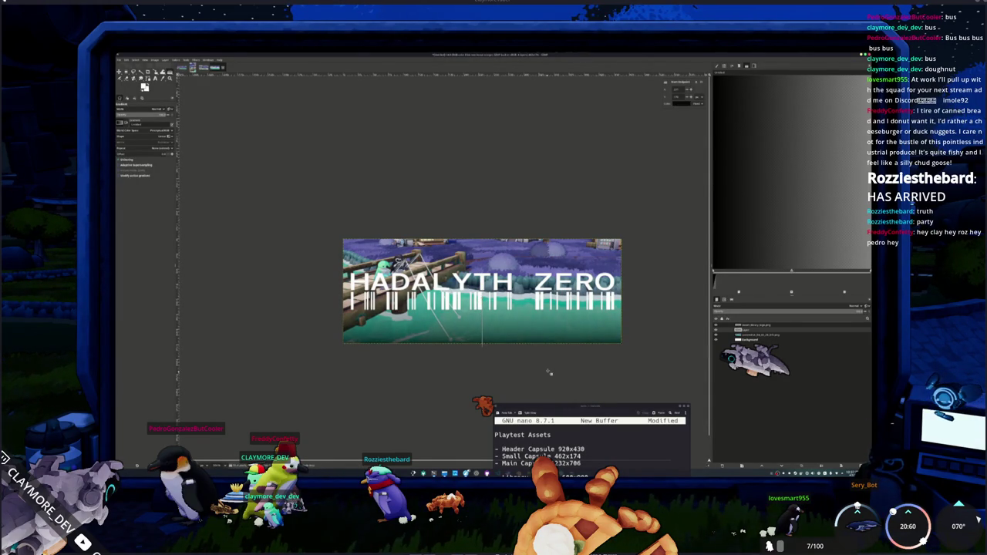
ctrl+scroll(532, 347, down, 1)
key(ctrl+s)
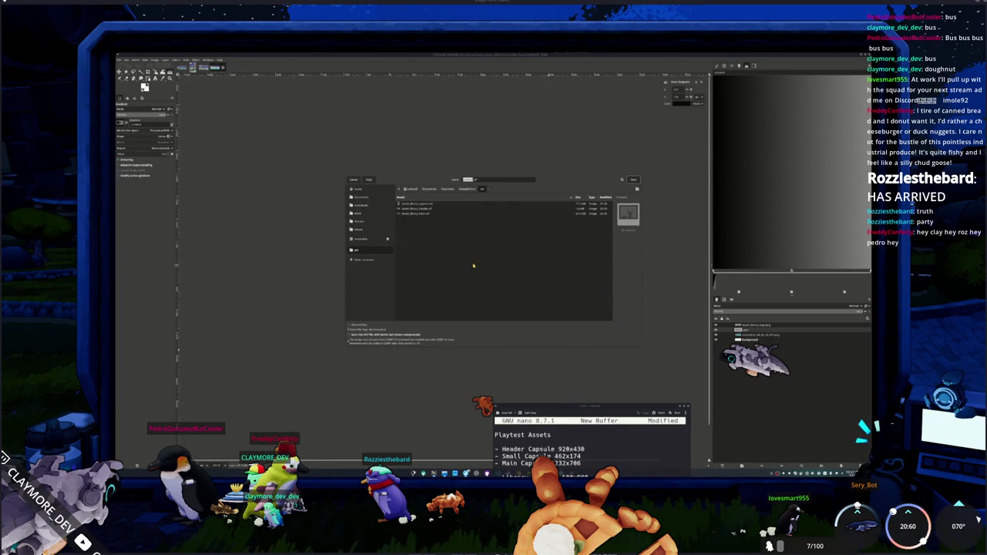
Step: Save the banner project under the autocompleted 'steam…' file name
text(steam)
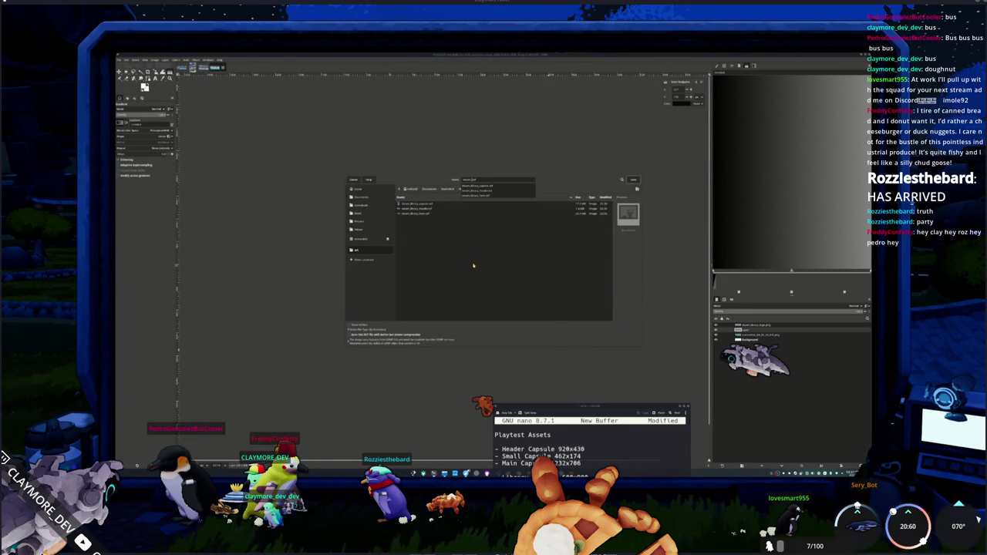
key(Tab)
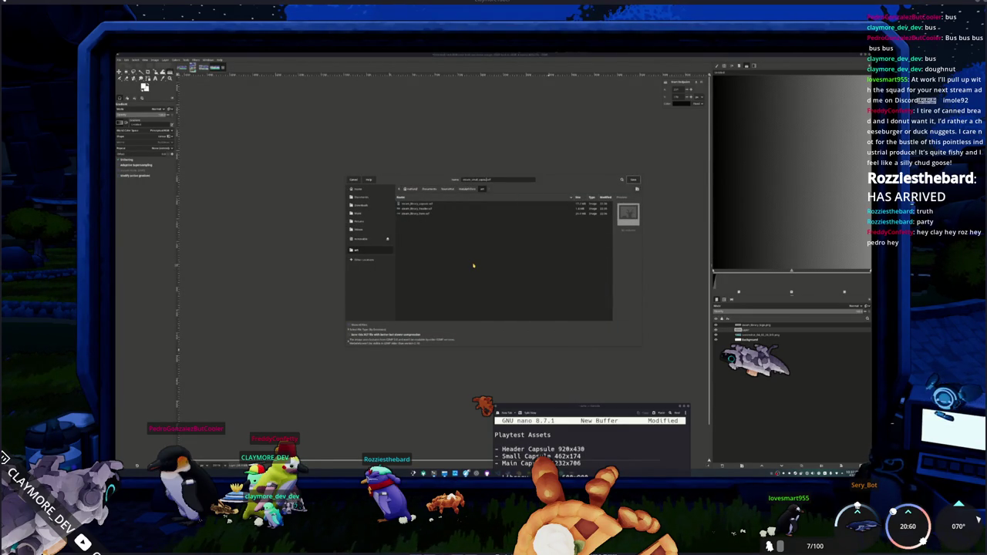
key(Return)
Step: Export a PNG copy of the banner, then bring up the file manager to check the exports
key(ctrl+shift+e)
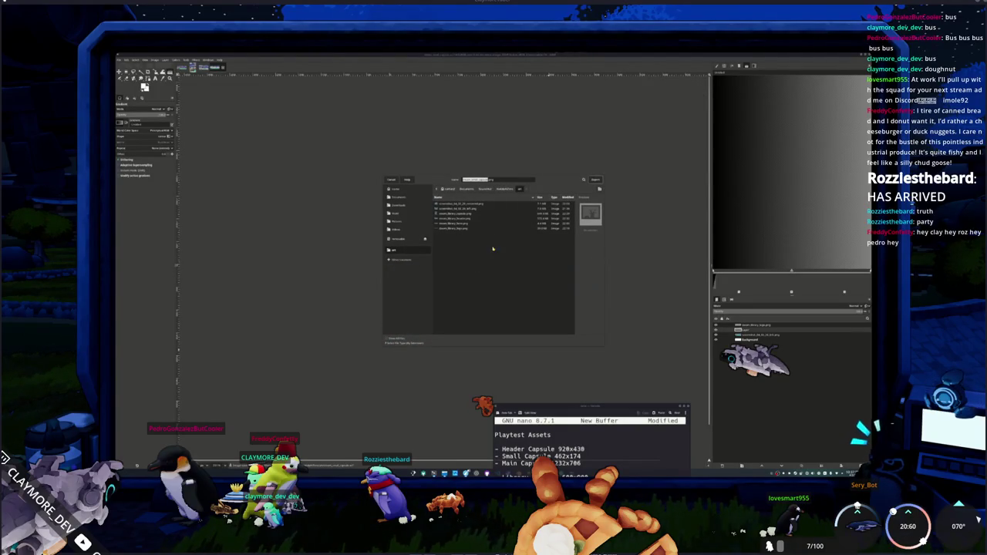
click(596, 179)
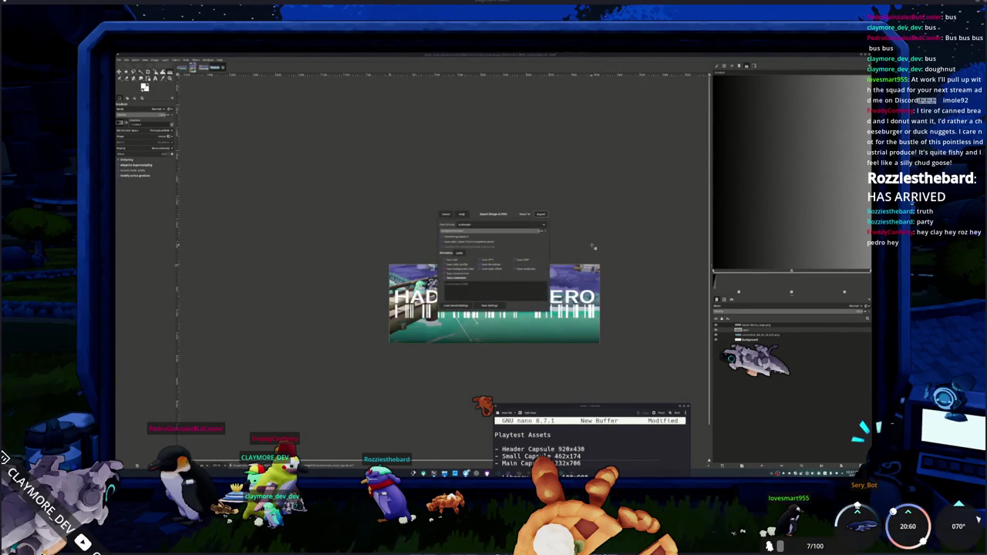
click(541, 213)
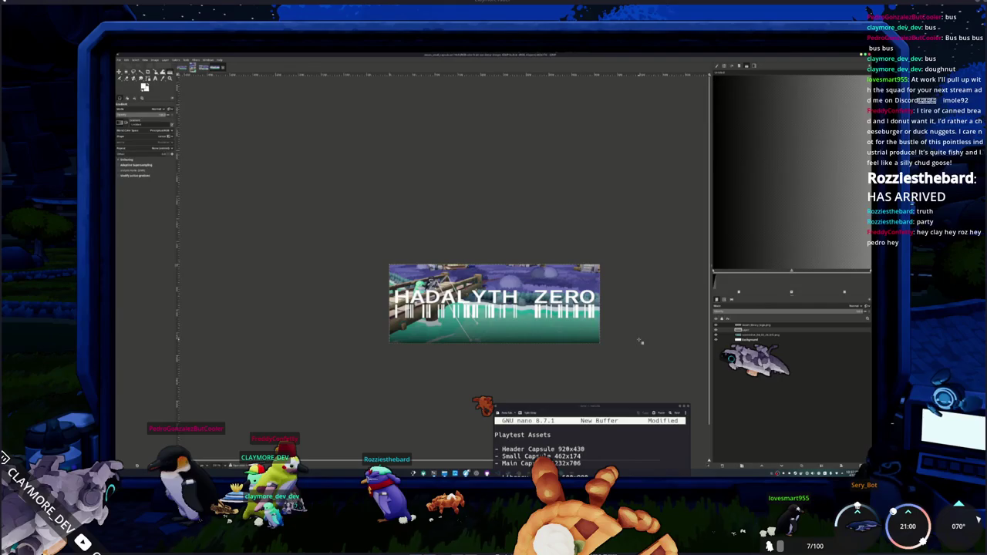
drag(599, 406, 659, 411)
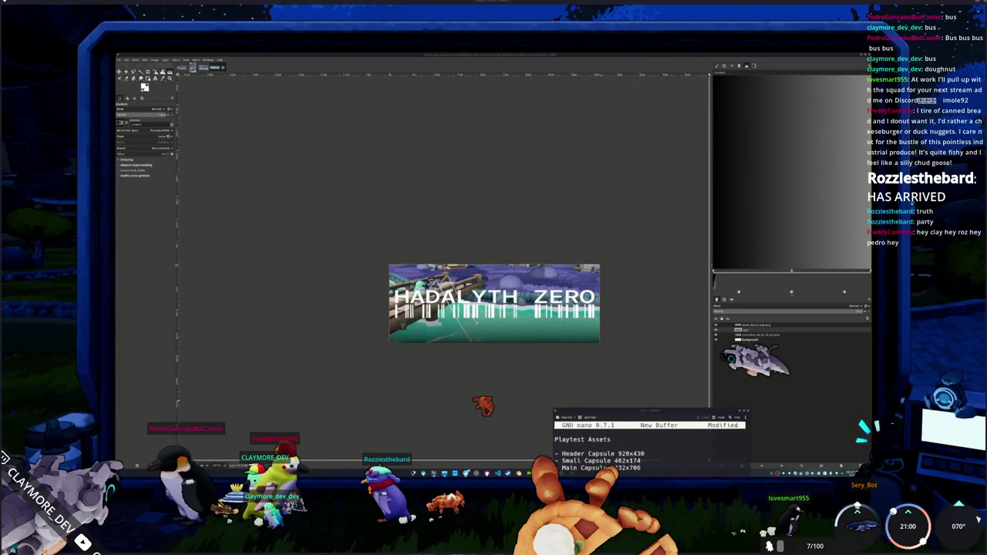
click(447, 472)
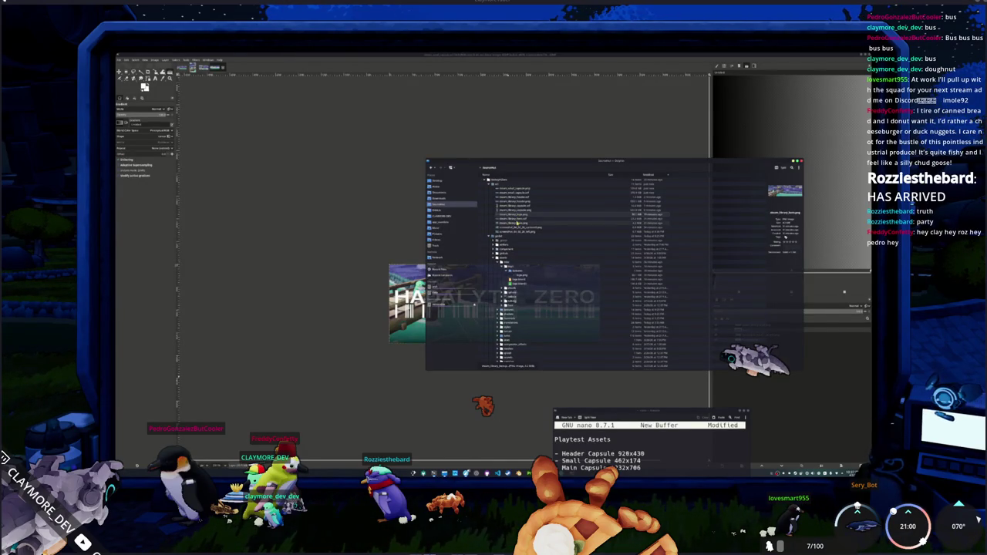
click(517, 190)
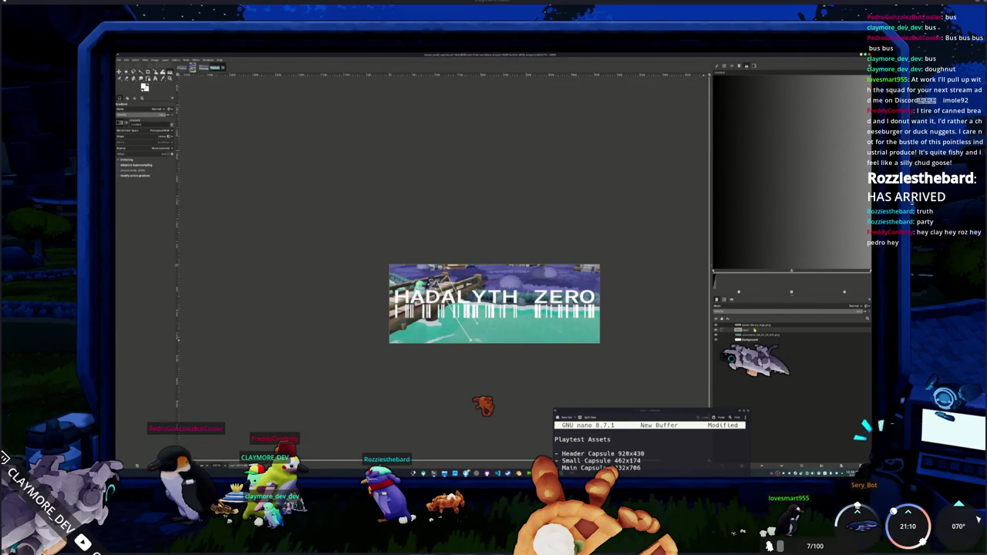
Step: Move the HADALYTH ZERO title down about 30 px, nudging it back up slightly
key(m)
drag(507, 301, 505, 320)
key(Up)
key(Up)
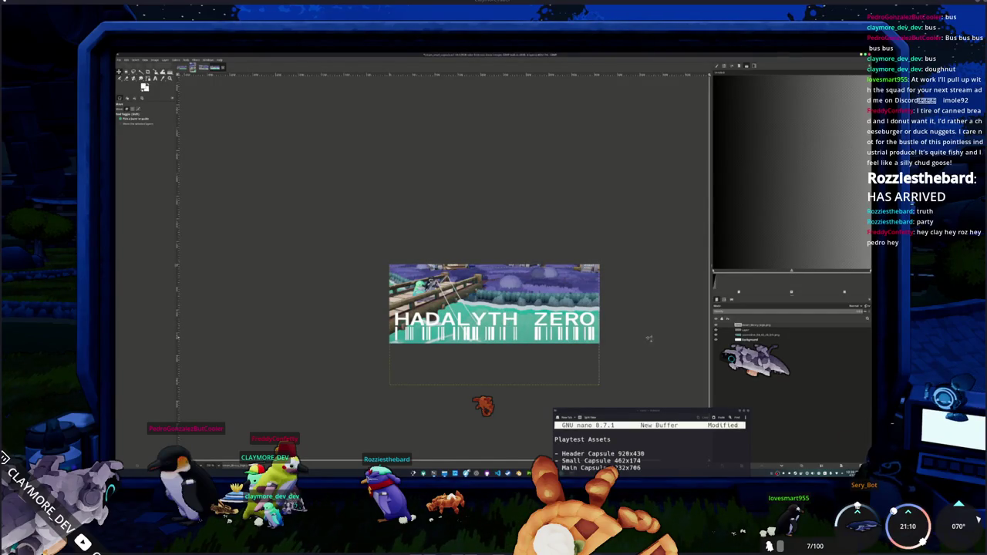
Step: Darken the barcode band on the layer below the title with a gradient
key(Page_Down)
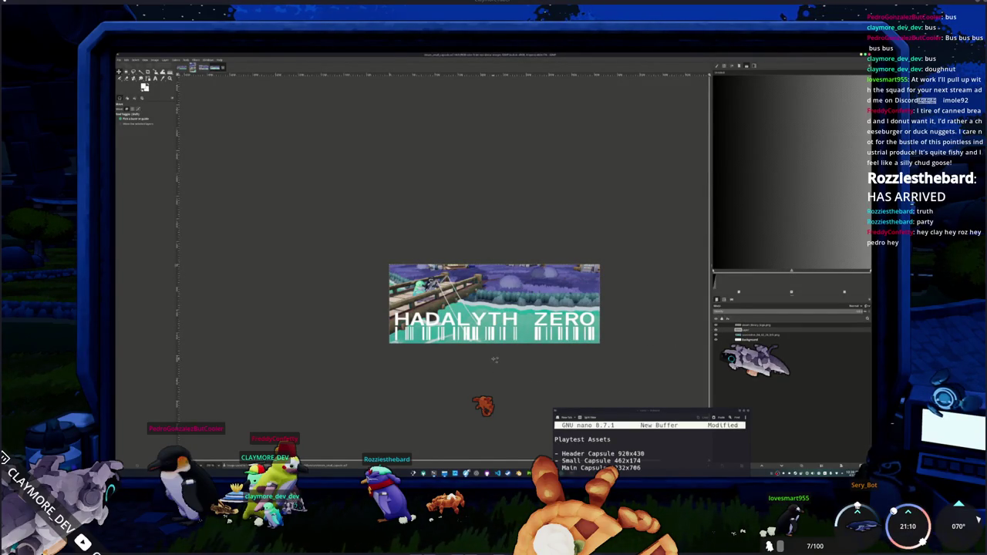
key(g)
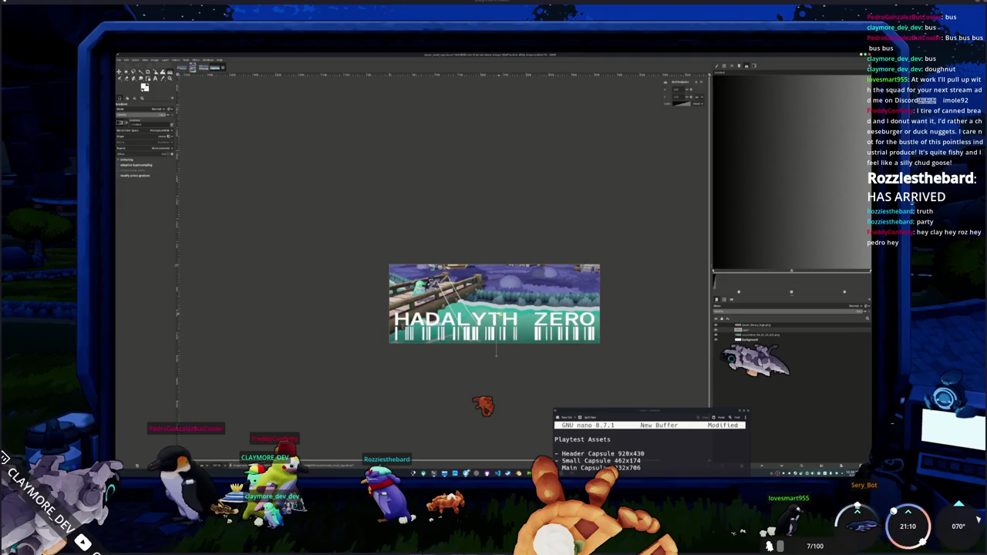
drag(498, 357, 497, 348)
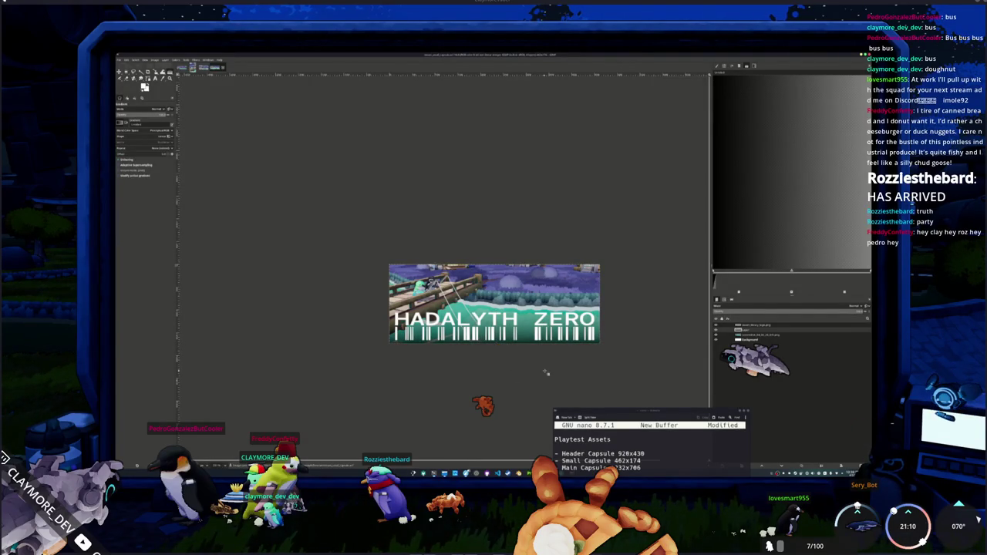
key(ctrl+shift+e)
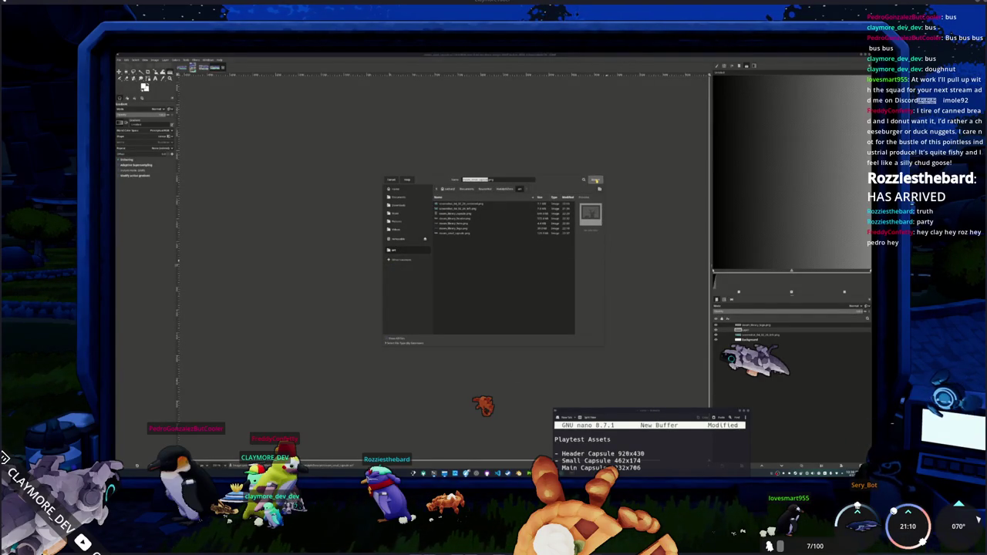
Step: Export the capsule PNG, replacing the existing file and keeping the default PNG options
click(596, 180)
click(519, 274)
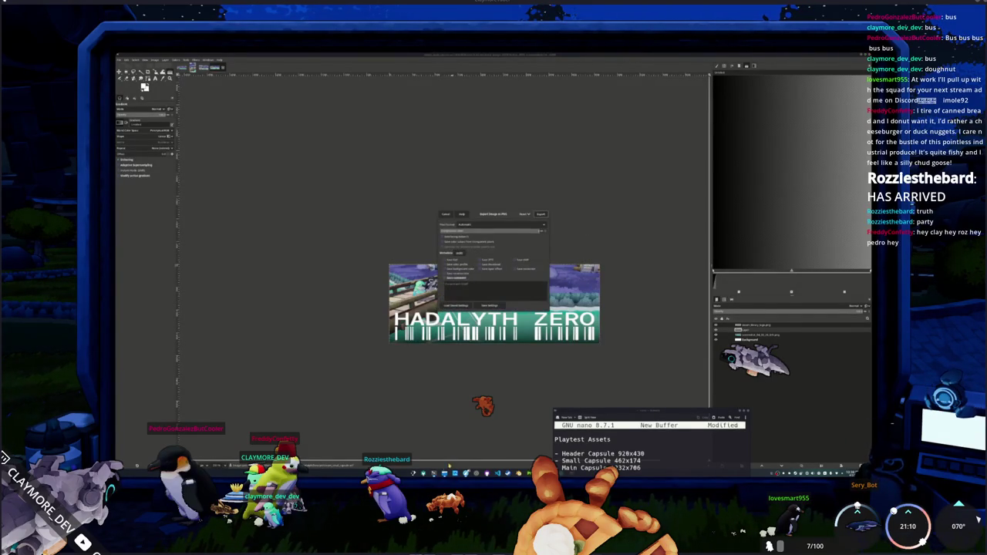
click(541, 213)
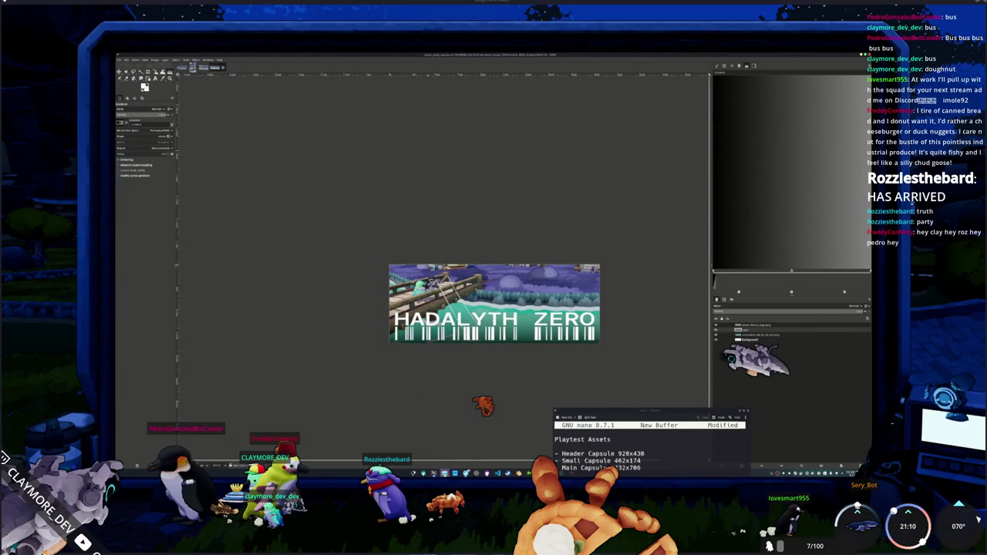
click(440, 472)
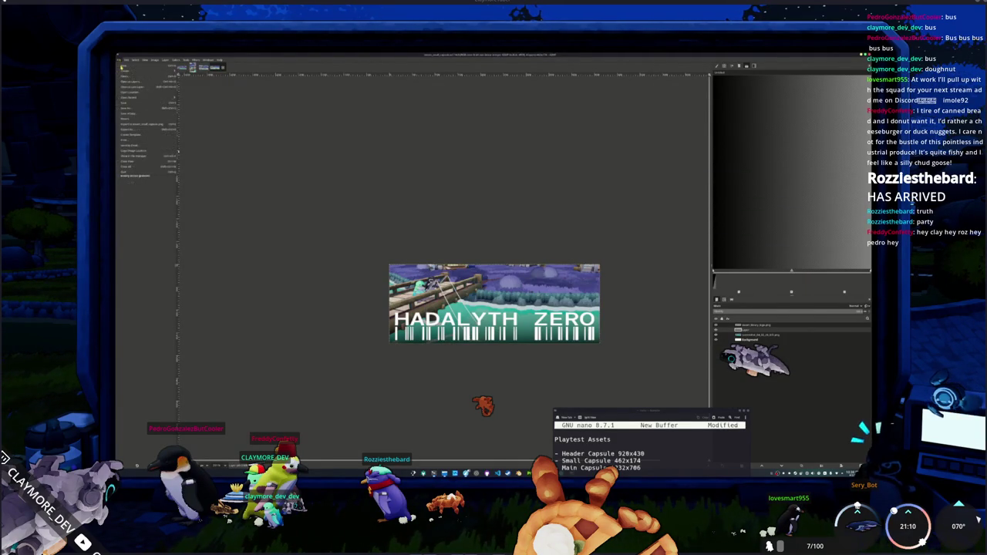
Step: Create a new blank white image at the capsule width and height
key(ctrl+n)
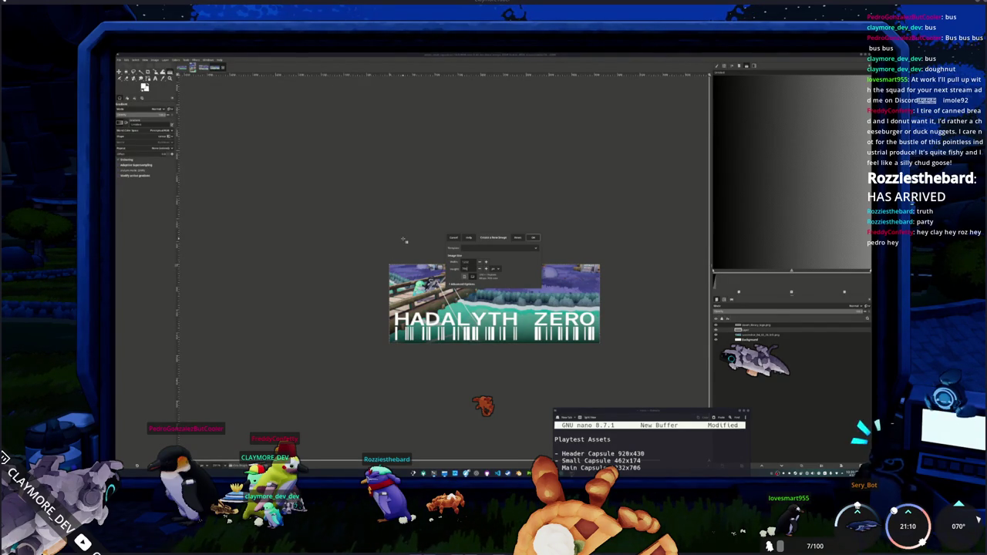
key(Return)
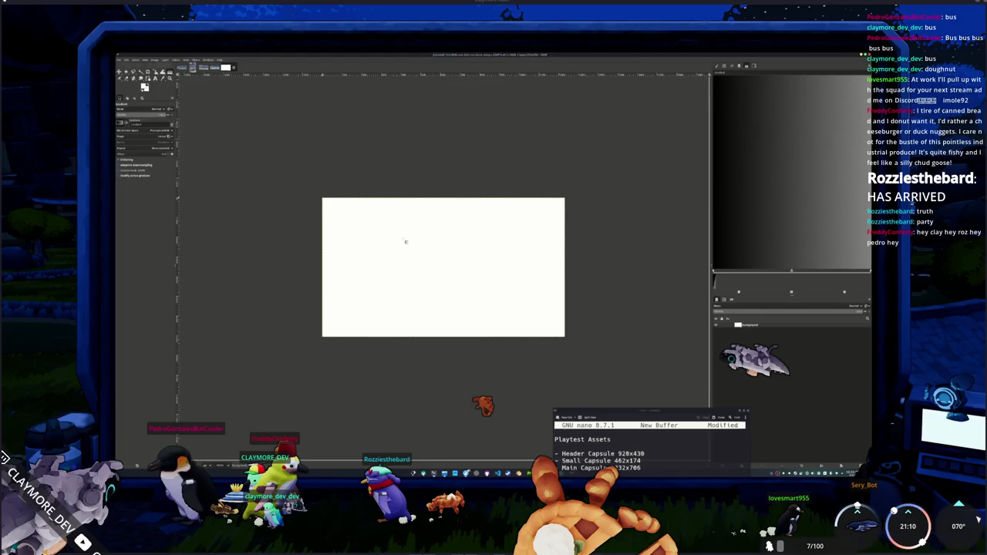
mouse_move(444, 473)
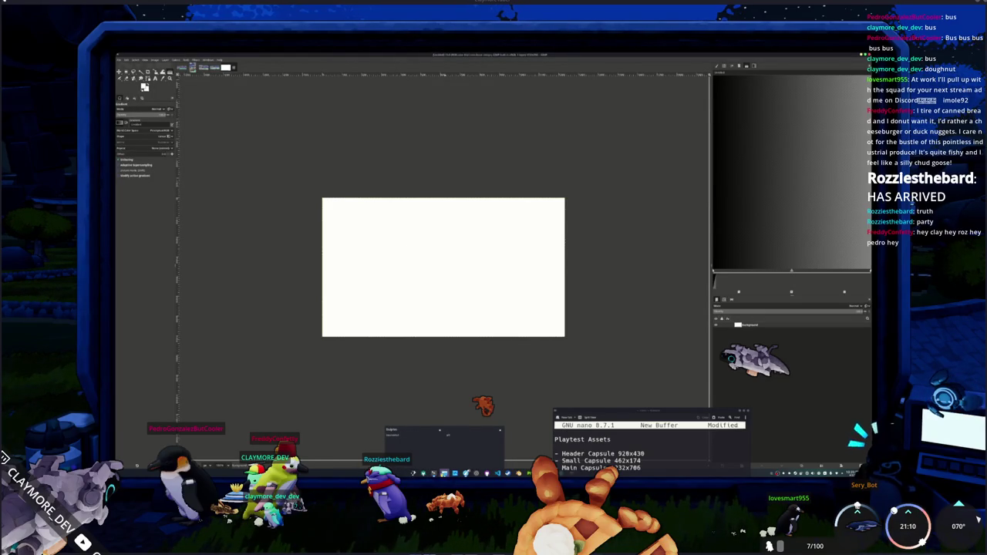
click(460, 455)
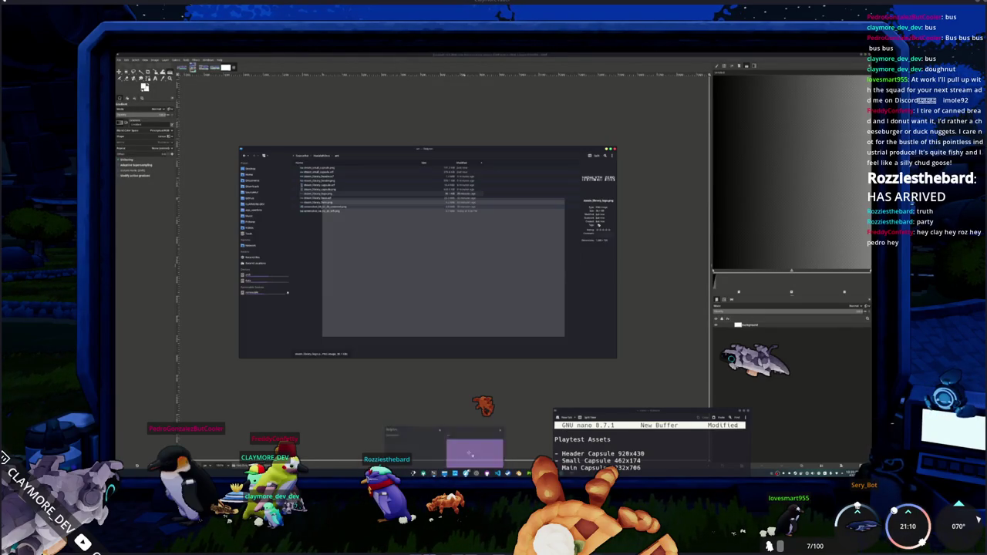
Step: Drag the game screenshot and the HADALYTH ZERO logo PNGs from Dolphin into the image as layers
drag(319, 167, 540, 189)
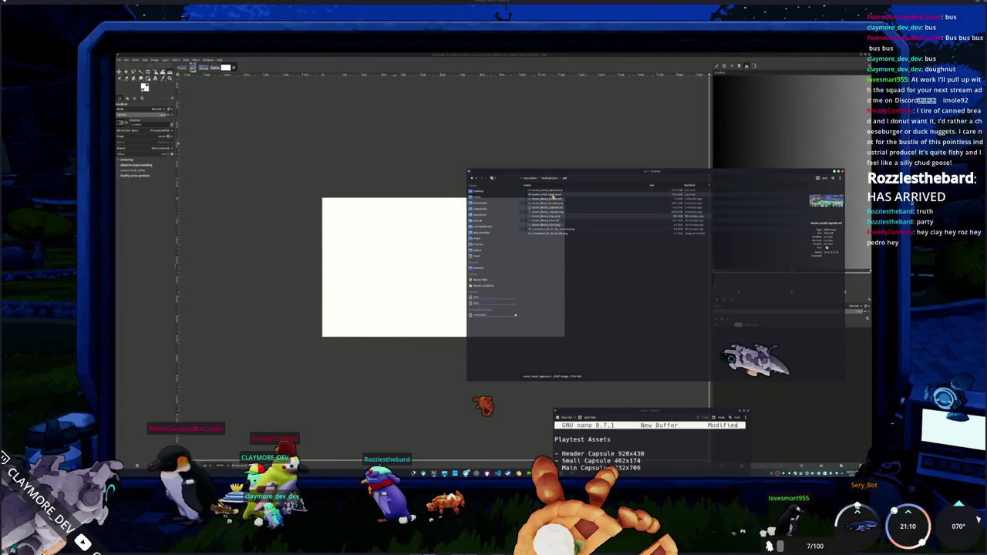
drag(556, 216, 411, 265)
click(455, 473)
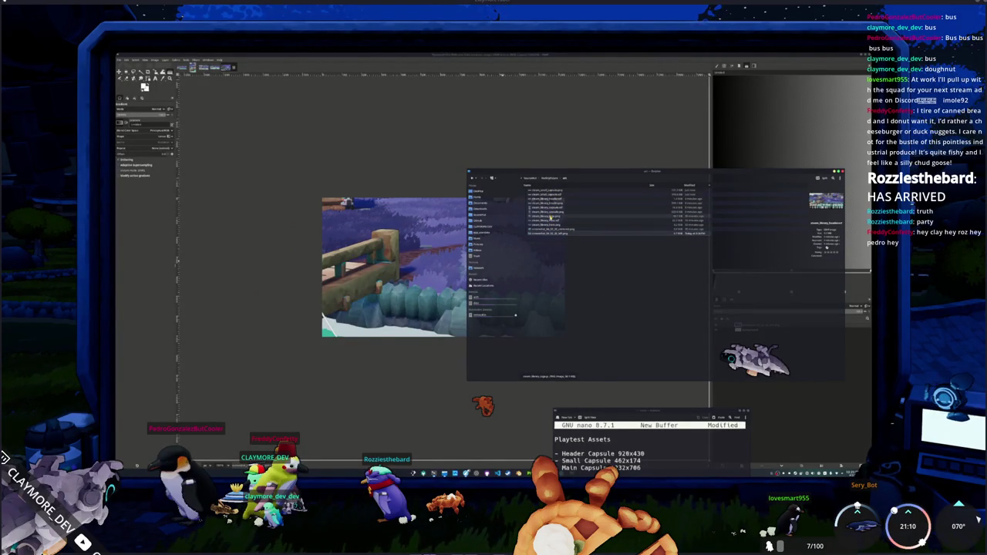
drag(550, 213, 432, 258)
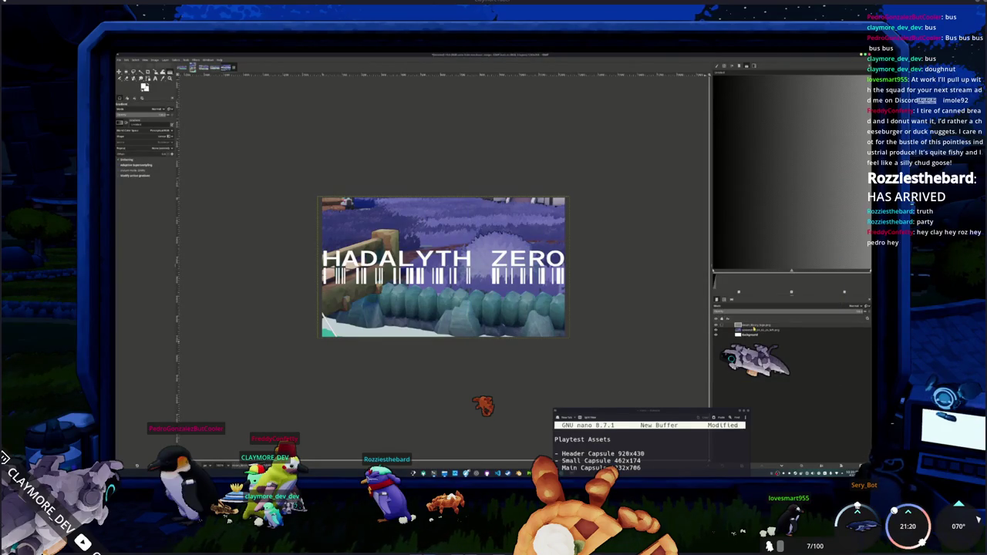
Step: Scale and nudge the screenshot layer so it covers the whole capsule
key(ctrl+z)
ctrl+scroll(601, 328, down, 1)
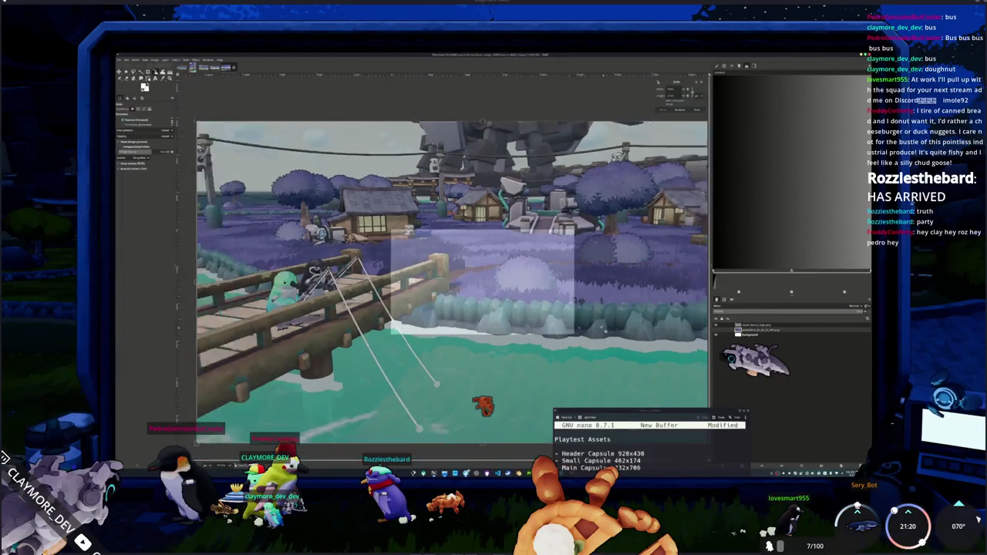
ctrl+scroll(602, 328, down, 1)
mouse_move(677, 378)
mouse_down()
mouse_move(491, 322)
mouse_move(532, 347)
mouse_up()
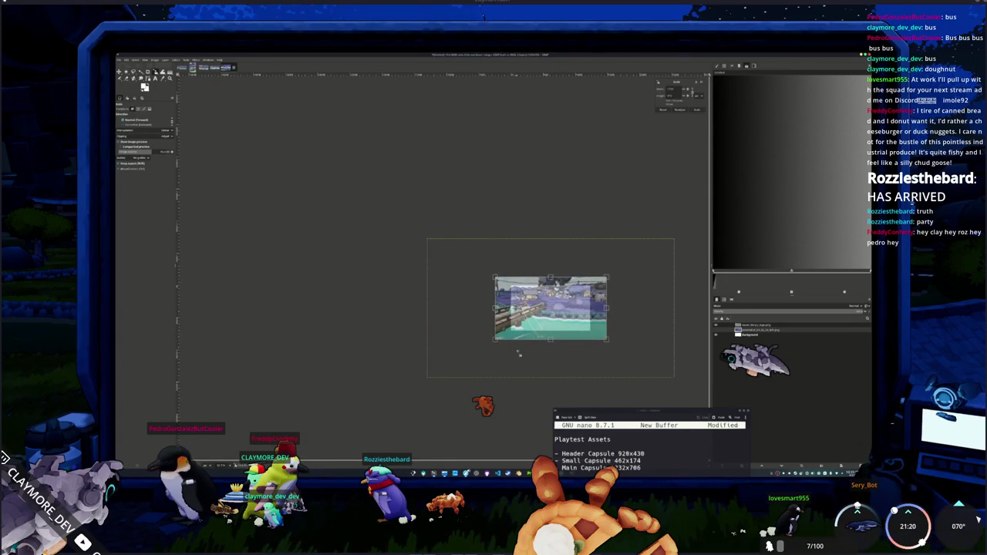
ctrl+scroll(546, 358, up, 1)
ctrl+scroll(540, 366, up, 1)
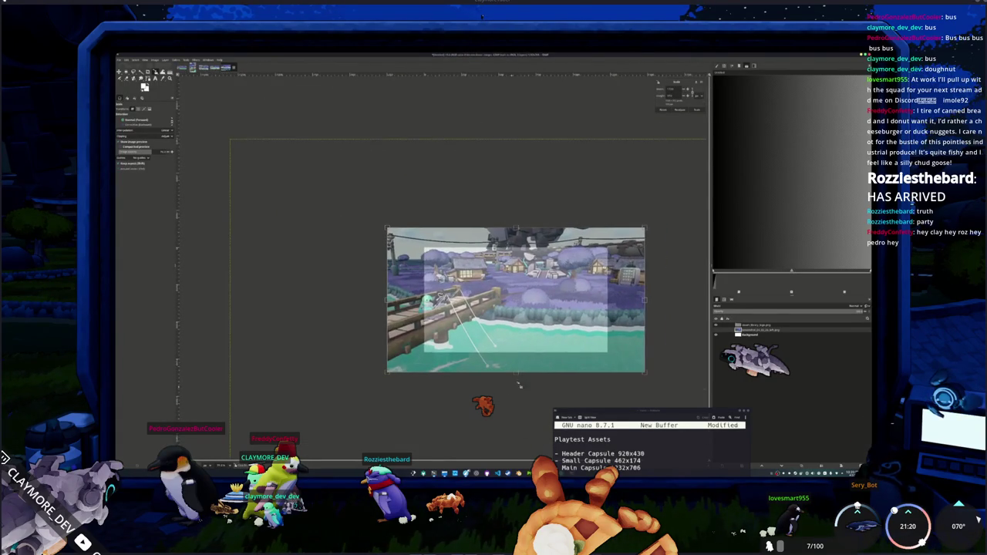
key(Return)
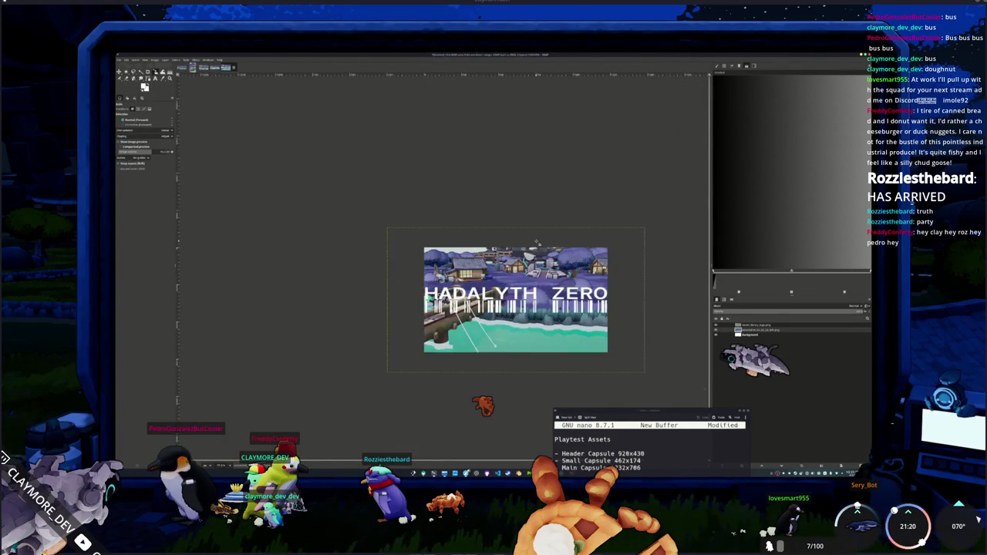
drag(515, 308, 531, 309)
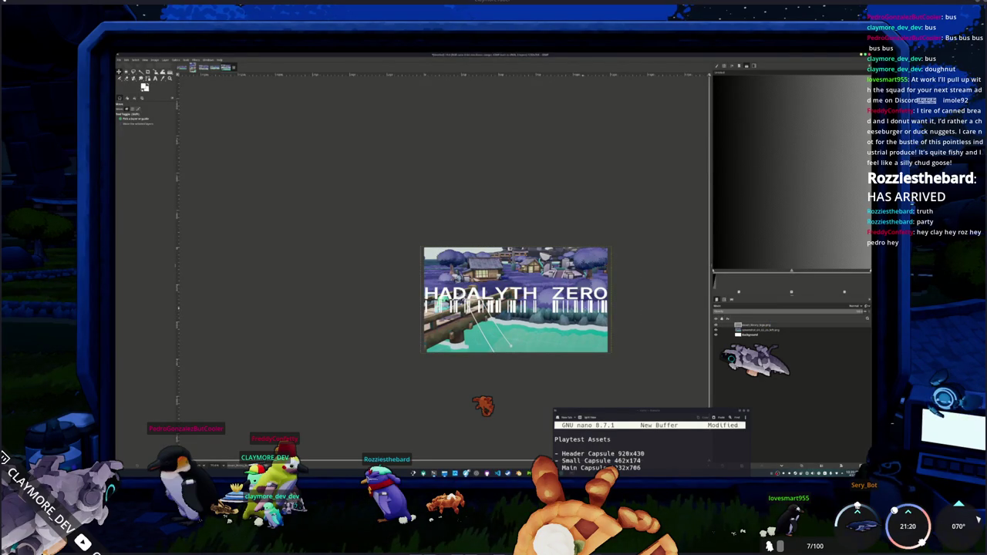
key(shift+s)
click(648, 312)
drag(609, 353, 606, 352)
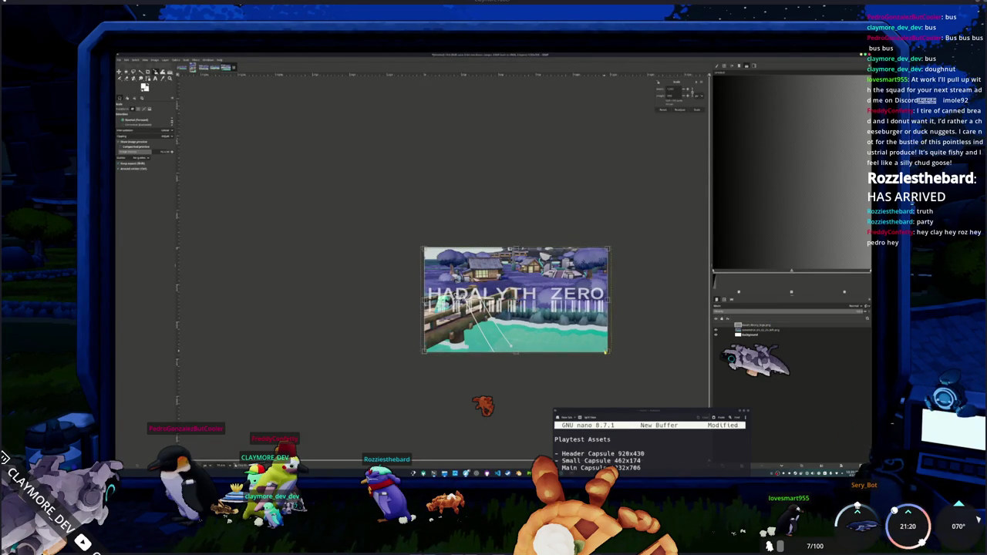
click(698, 109)
Step: Lower the HADALYTH ZERO logo toward the bottom of the capsule
key(m)
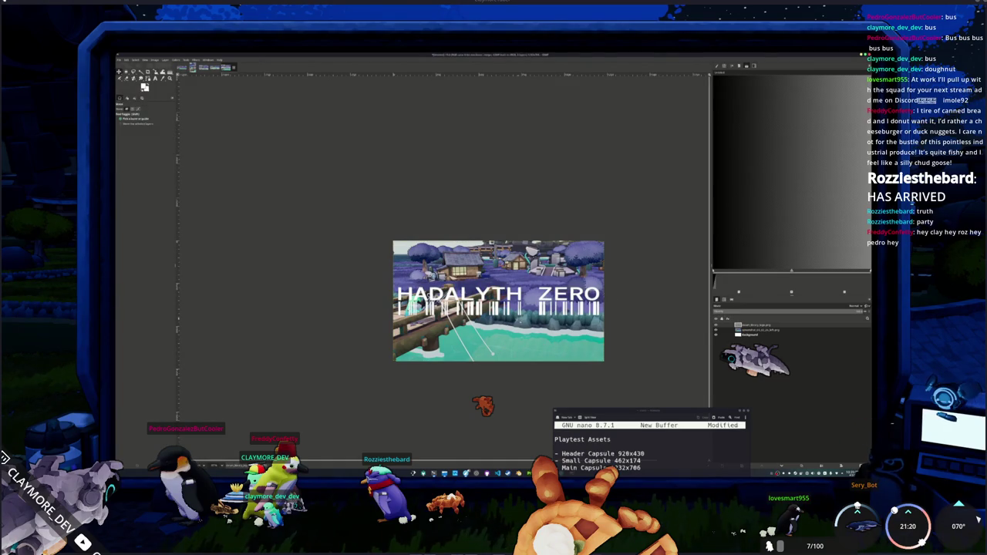
key(shift+Down)
key(shift+Down)
key(shift+Down)
key(shift+Down)
key(shift+Down)
key(shift+Down)
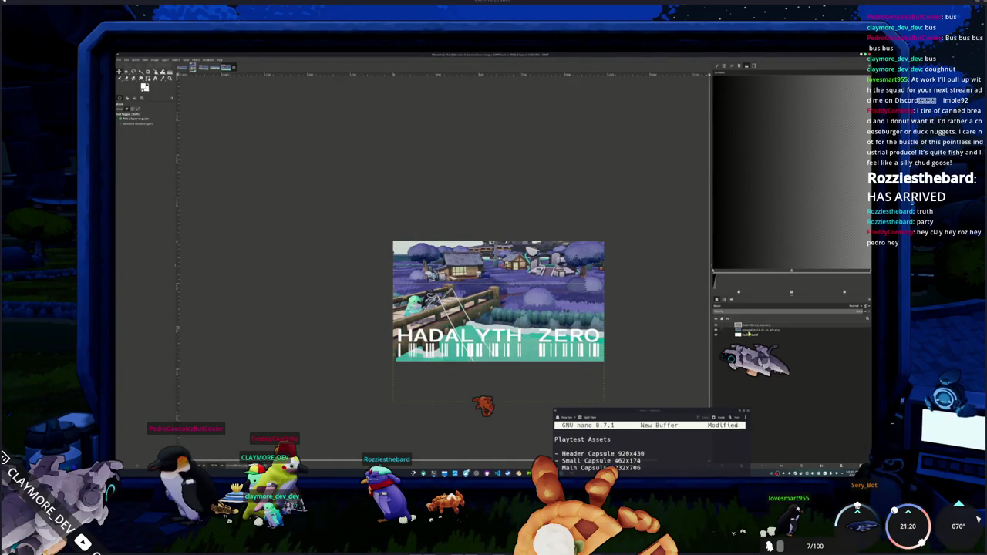
click(749, 330)
drag(710, 415, 649, 418)
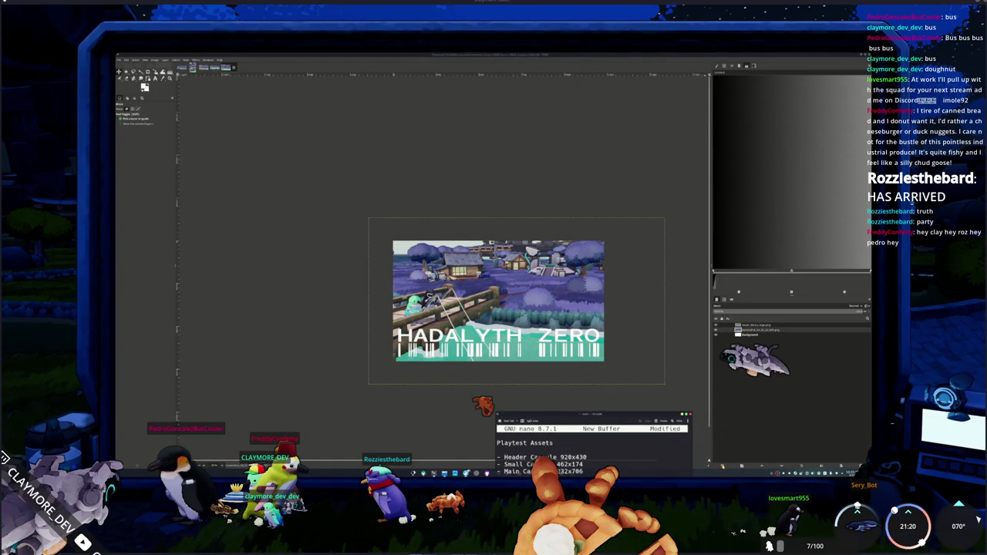
Step: Add a new layer and draw a black gradient fading up from the bottom edge
key(shift+ctrl+n)
key(Return)
click(752, 331)
key(g)
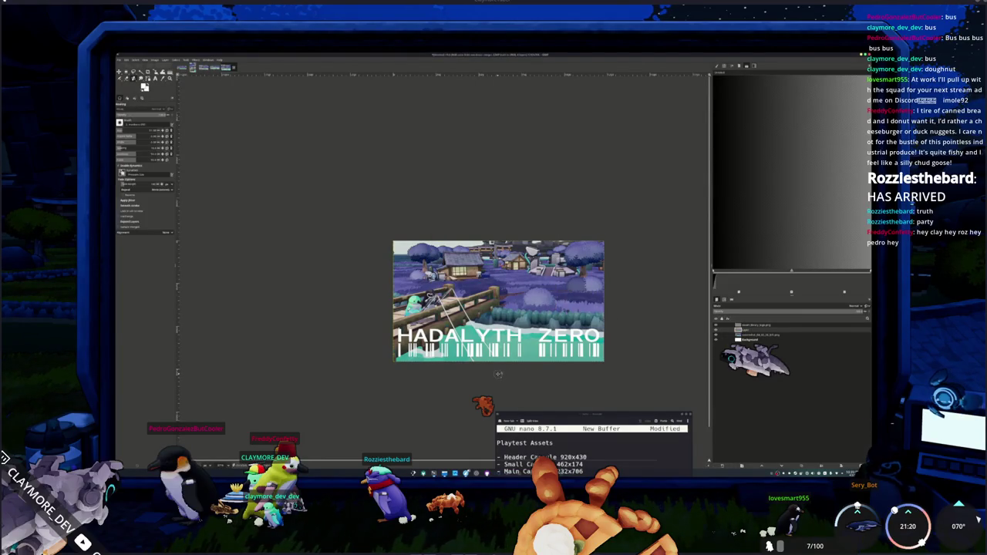
click(497, 374)
drag(497, 373, 499, 317)
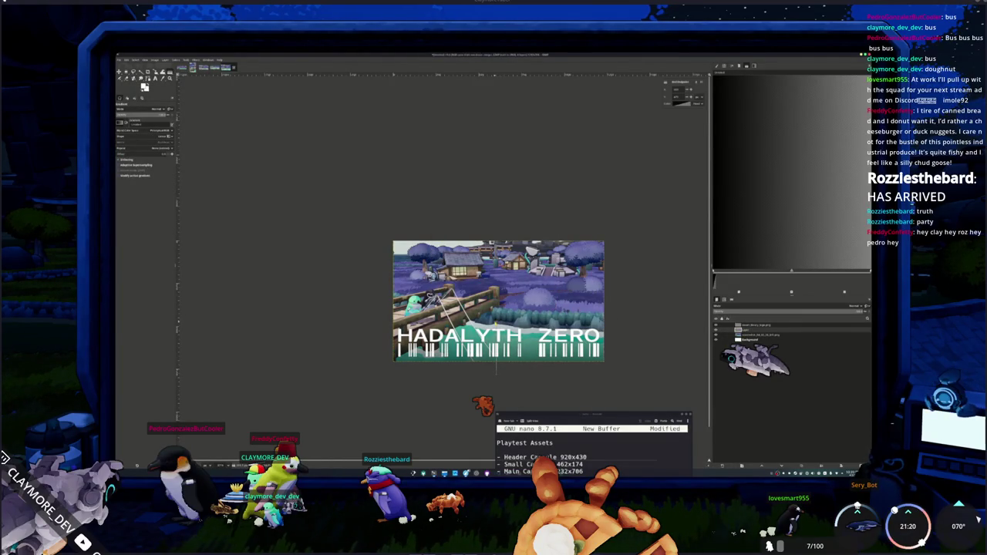
drag(496, 373, 496, 362)
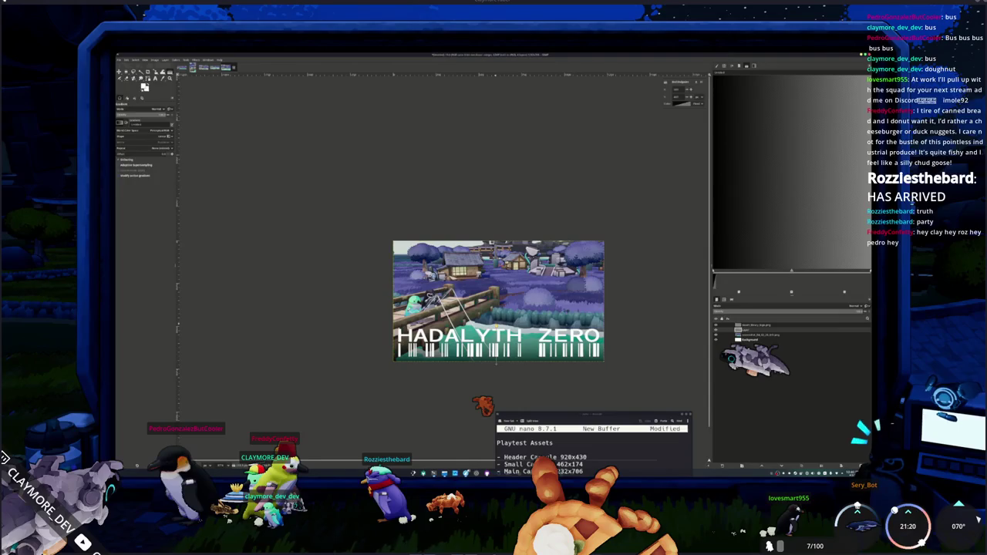
key(ctrl+s)
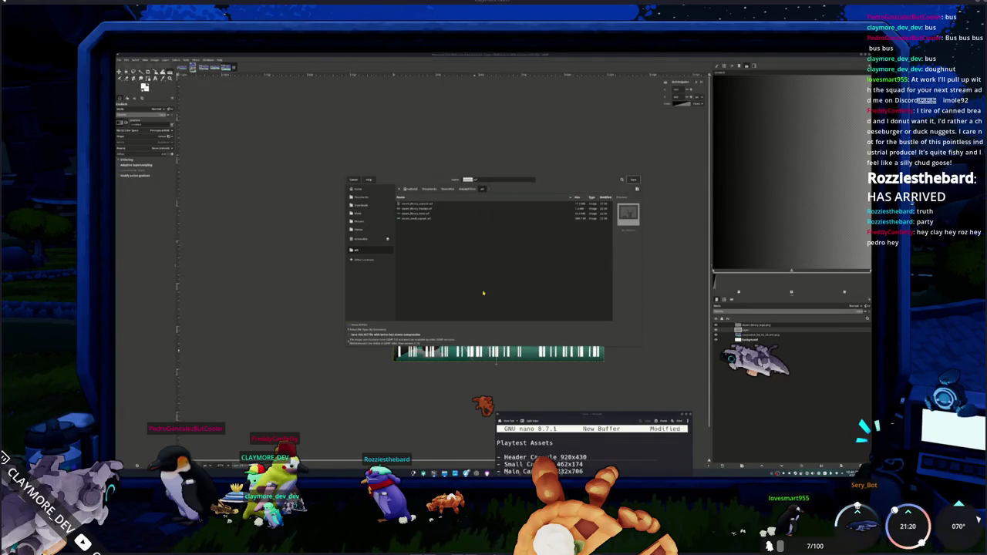
Step: Save the capsule project as 'bg' and export it as a PNG
text(bg)
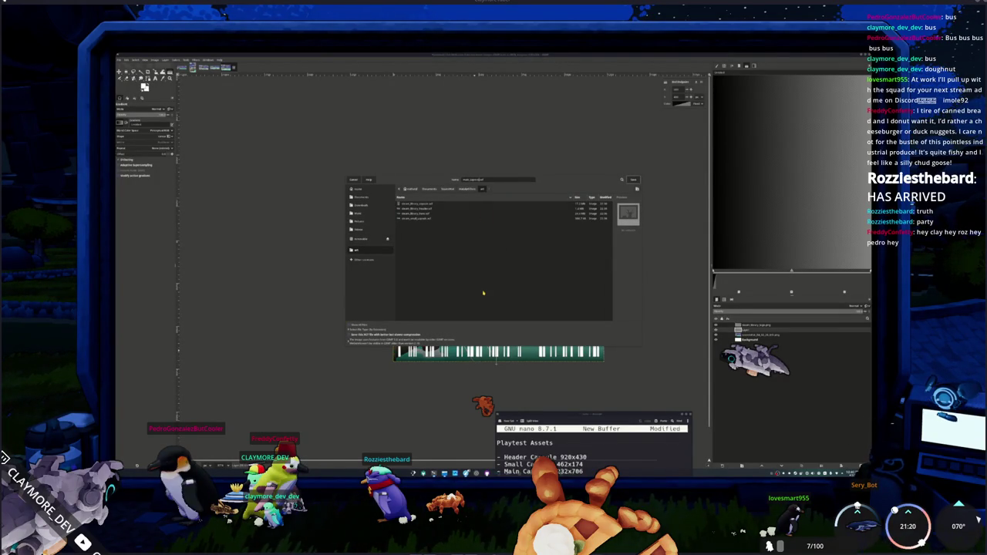
key(Return)
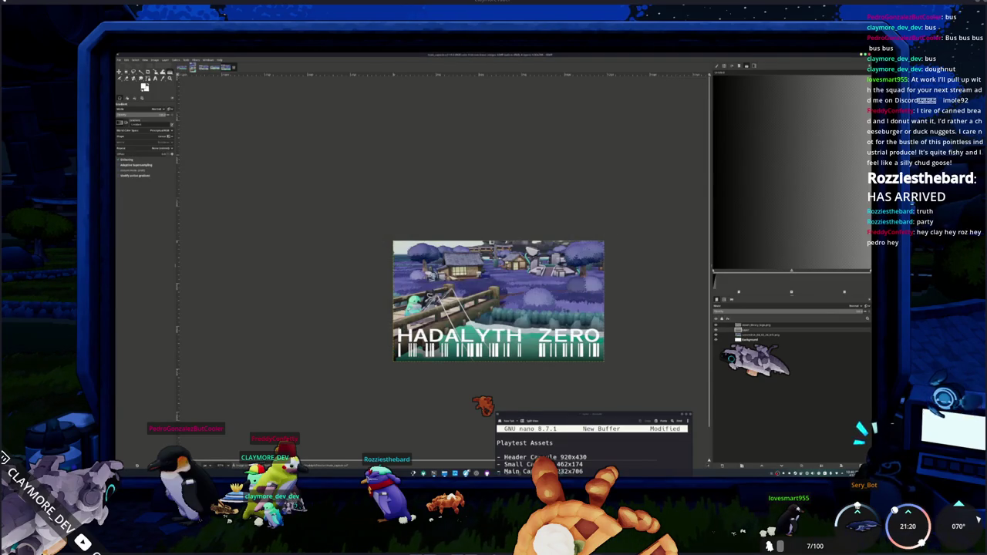
key(ctrl+shift+e)
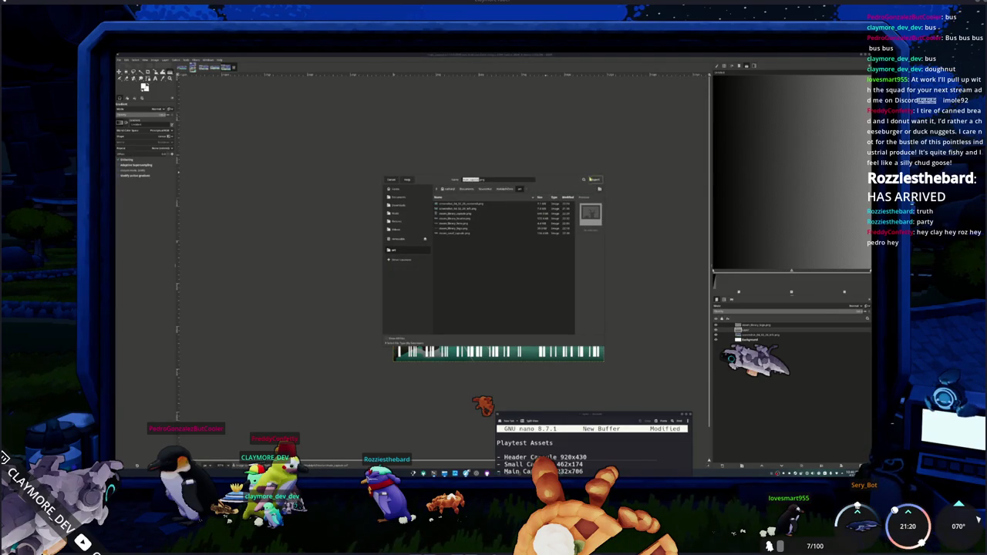
click(594, 179)
click(541, 215)
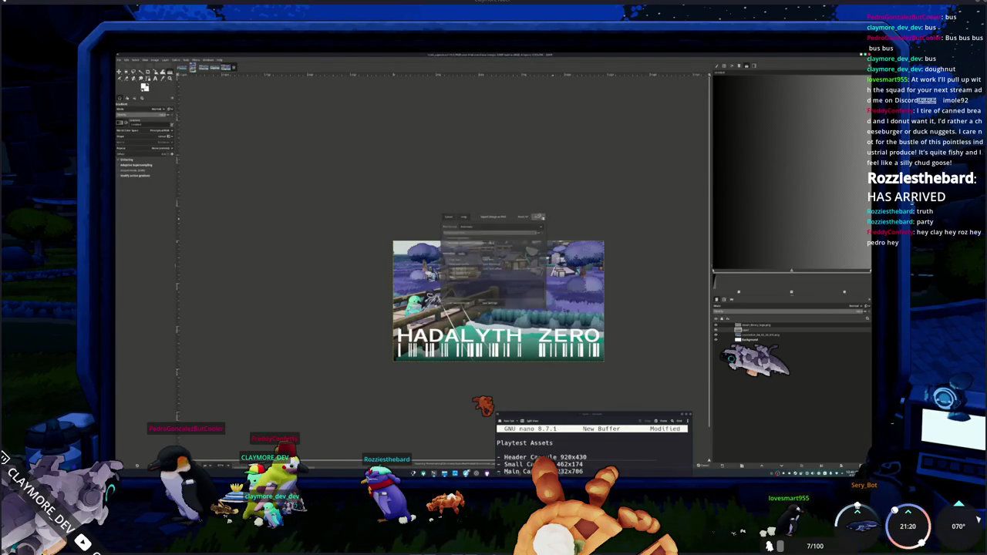
click(445, 473)
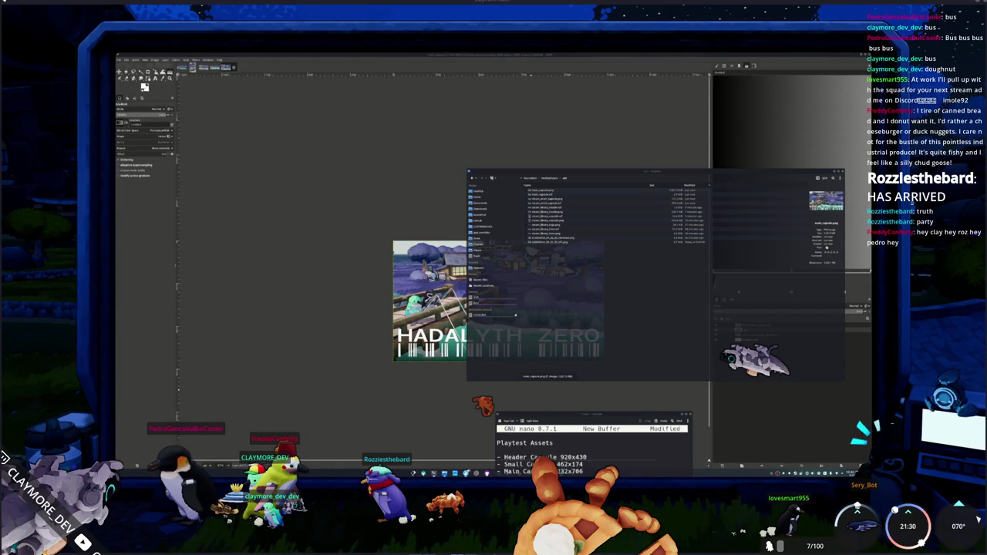
Step: Type an X before each finished capsule line, up through Main and Small Capsule, in nano's checklist
drag(594, 420, 658, 164)
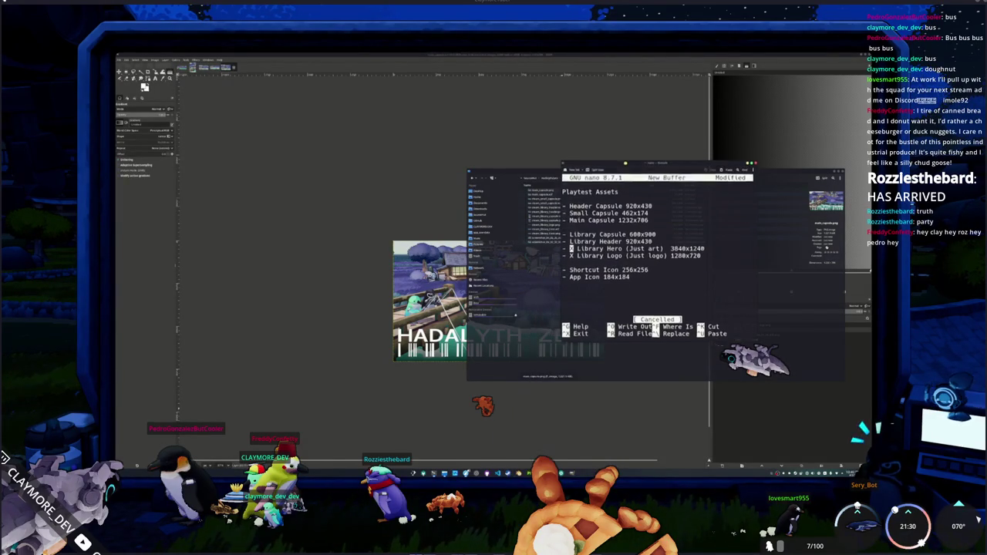
text(X)
key(Up)
text(X)
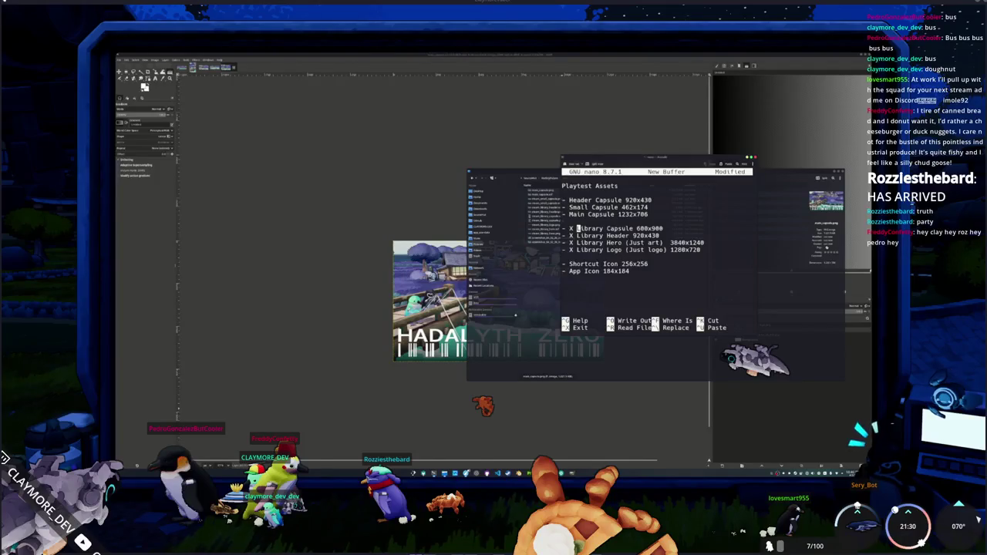
key(Up)
key(Right)
key(Right)
text(X)
key(Up)
key(Left)
key(Left)
text(X X)
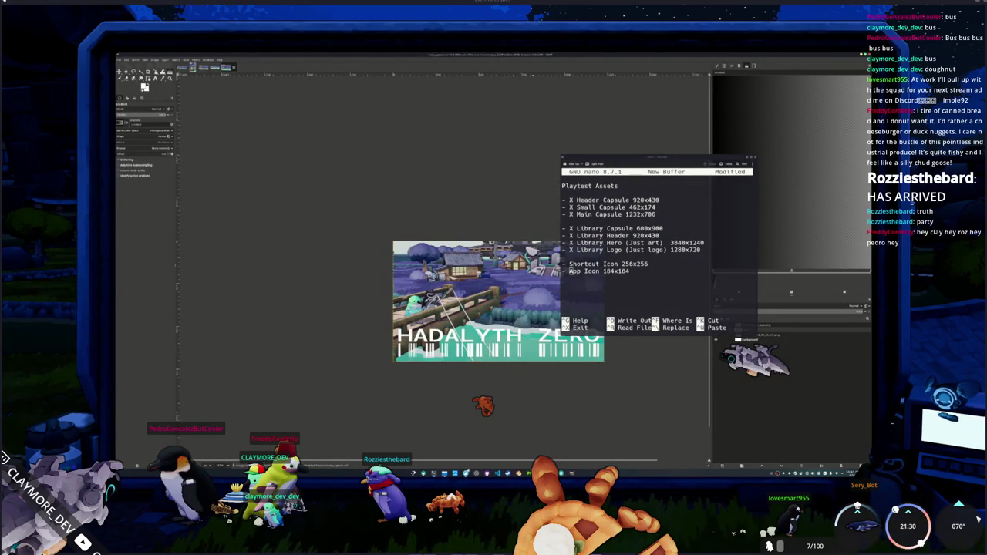
Step: Open the app icon .blend scene from the project folders and view it through the camera
key(alt+Tab)
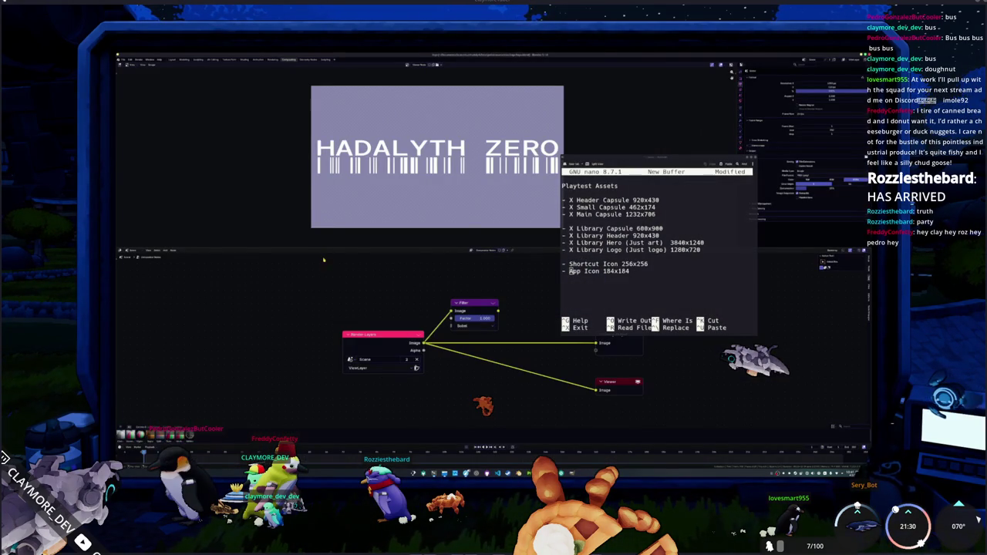
click(124, 60)
mouse_move(135, 77)
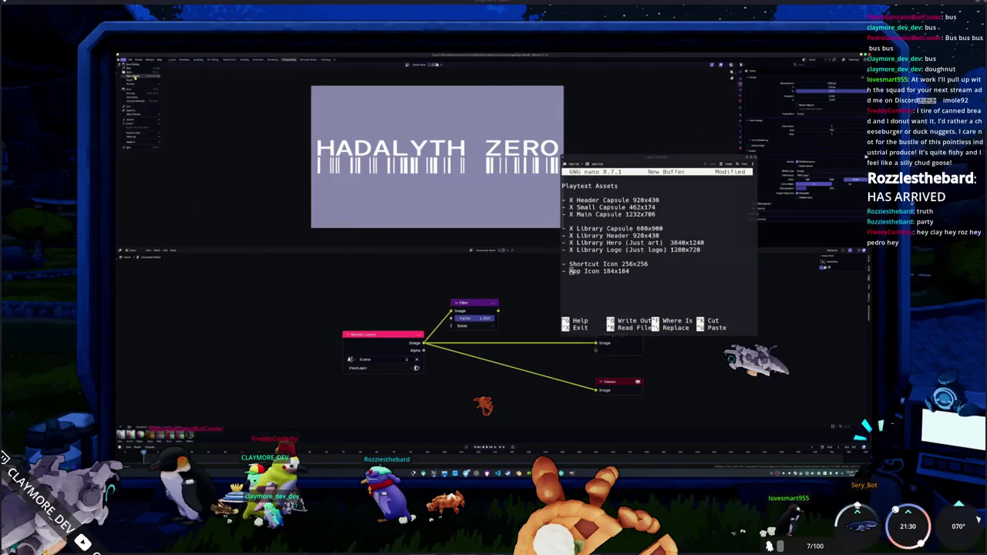
click(132, 70)
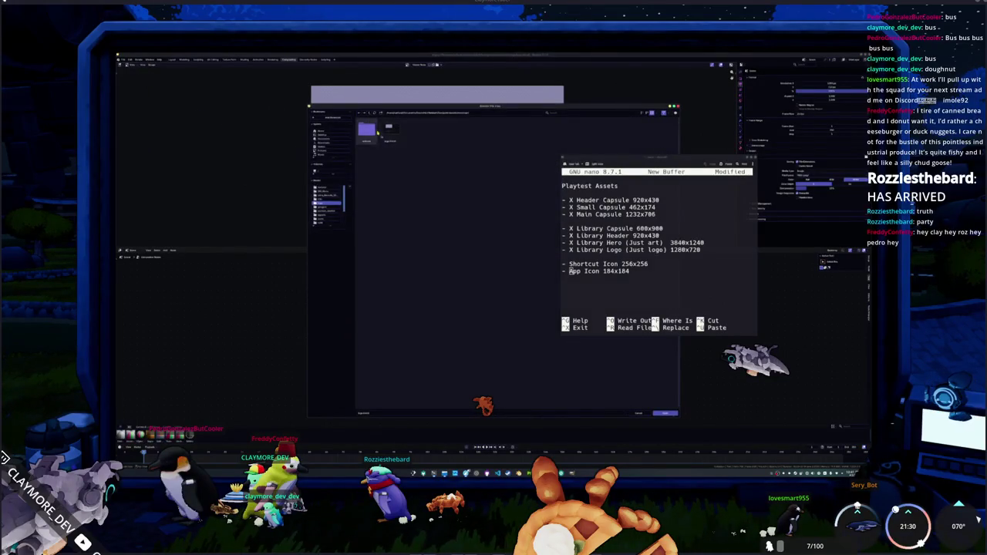
drag(419, 105, 311, 108)
click(262, 115)
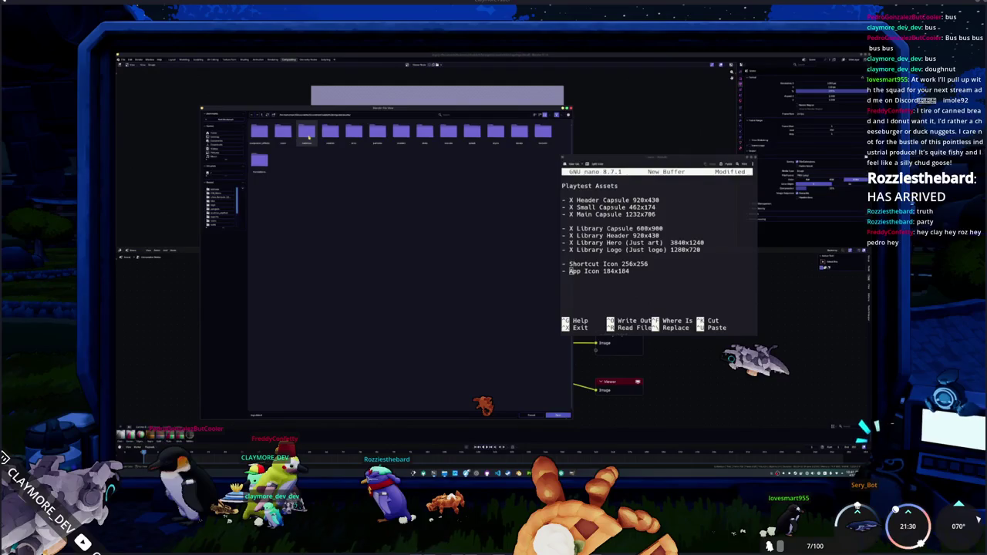
double_click(331, 133)
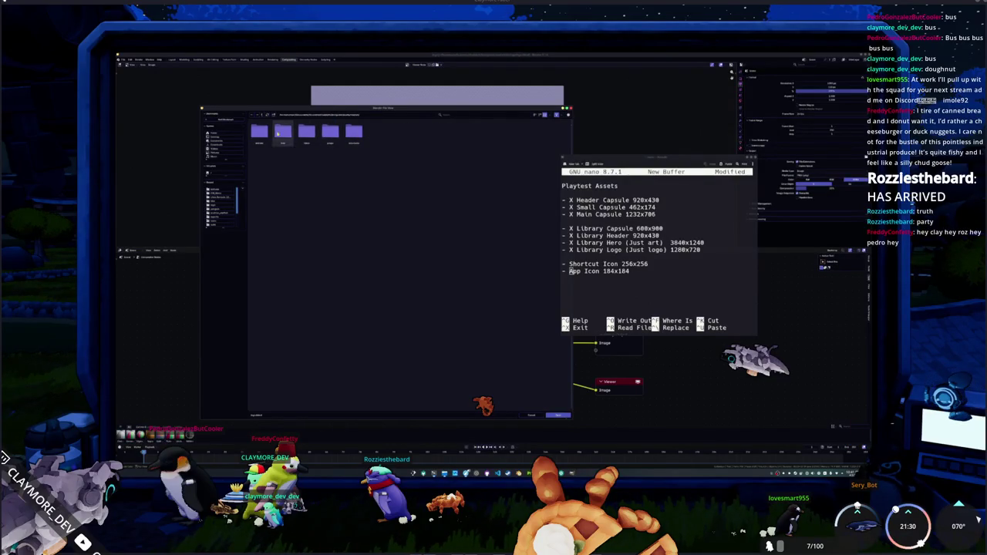
double_click(270, 133)
double_click(273, 133)
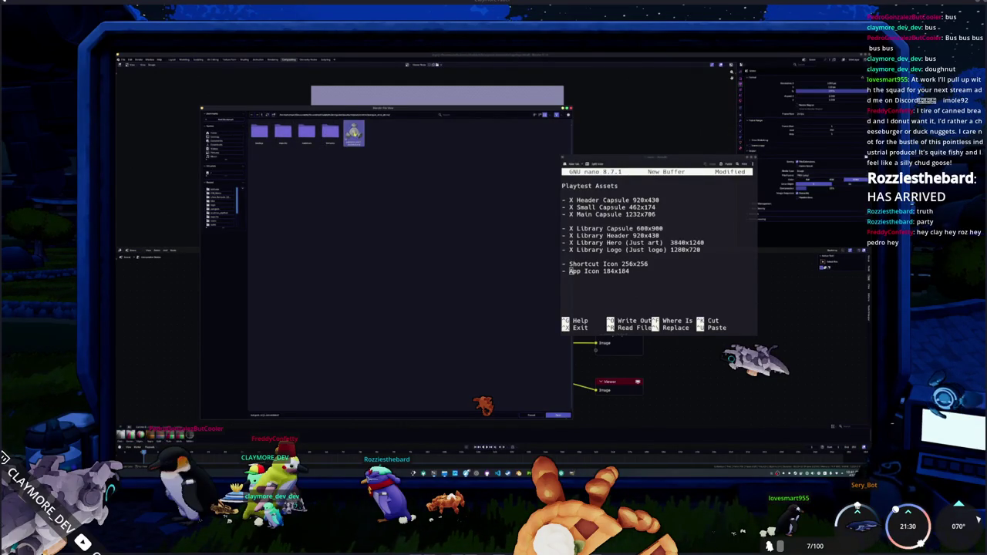
double_click(353, 133)
key(KP_0)
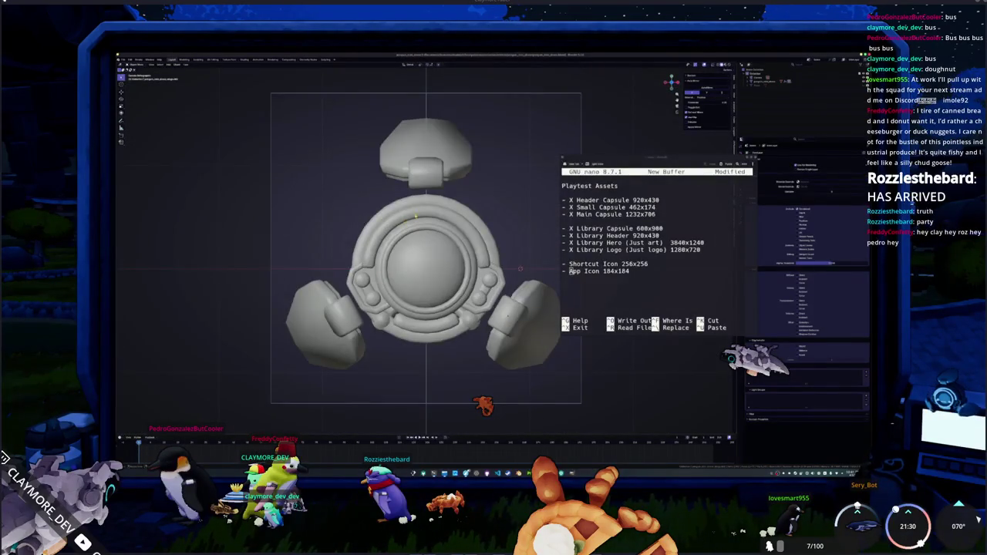
Step: Load the round face image into the robot material's Image Texture node in Shading
scroll(407, 220, down, 3)
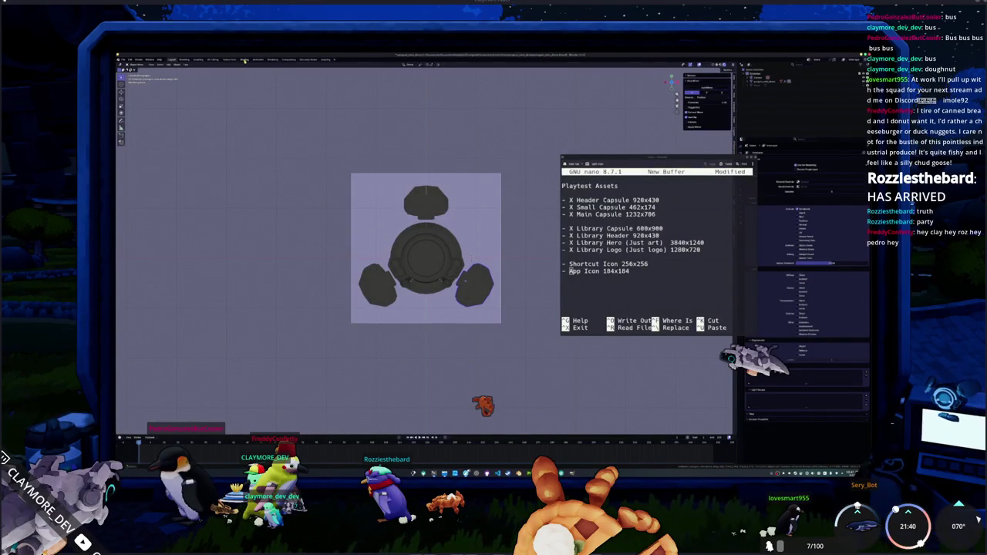
key(ctrl+Page_Down)
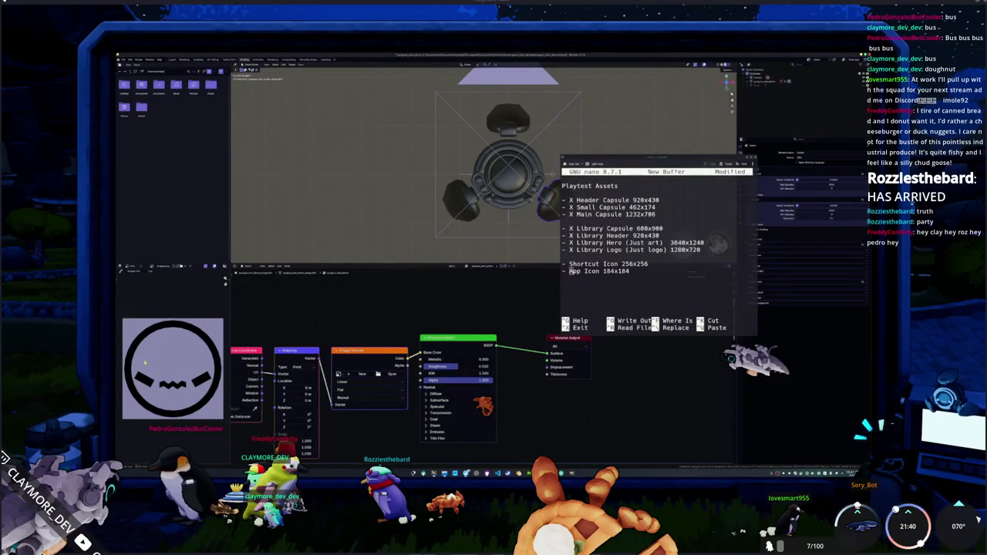
click(386, 374)
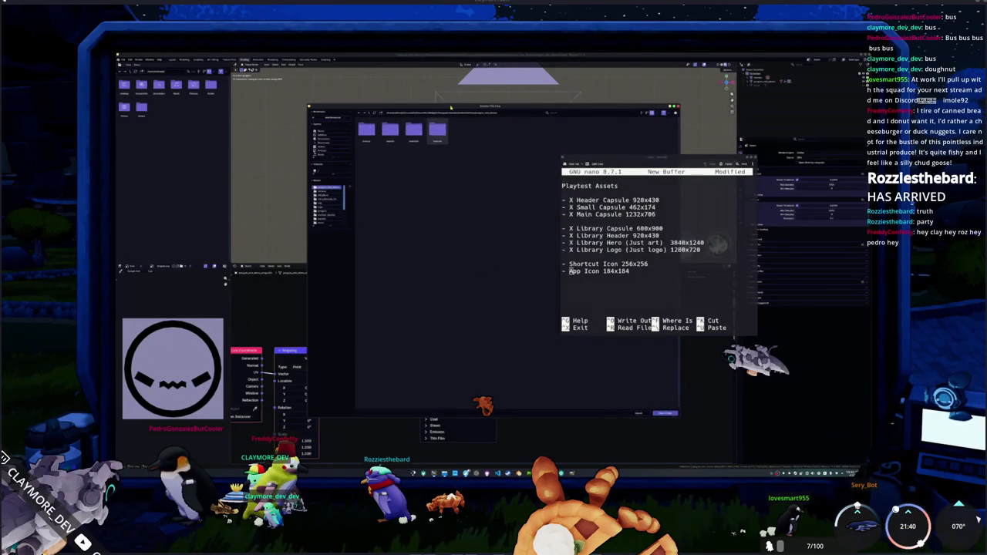
key(Return)
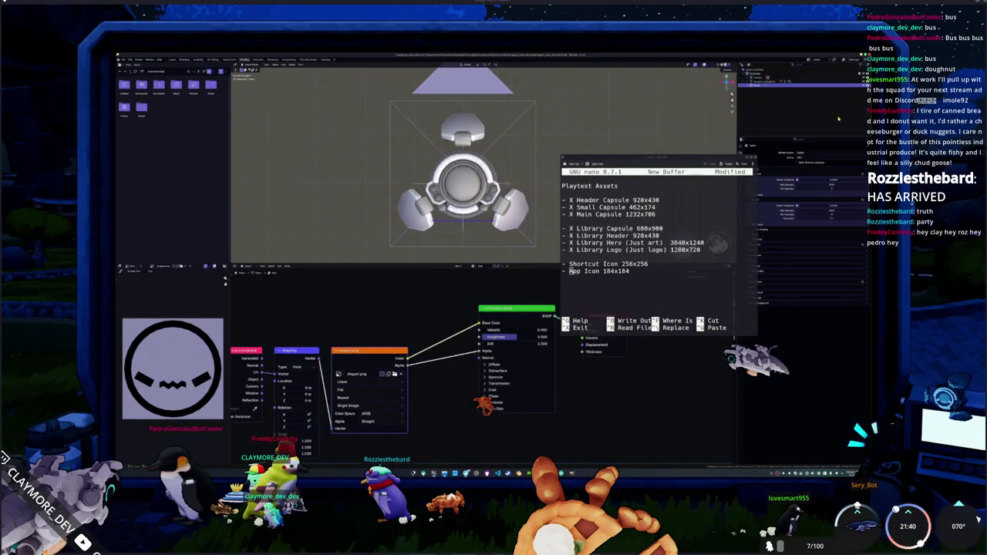
Step: Lift the ring object straight up along Z above the robot
mouse_move(509, 178)
middle_down()
mouse_move(533, 176)
mouse_move(424, 238)
middle_up()
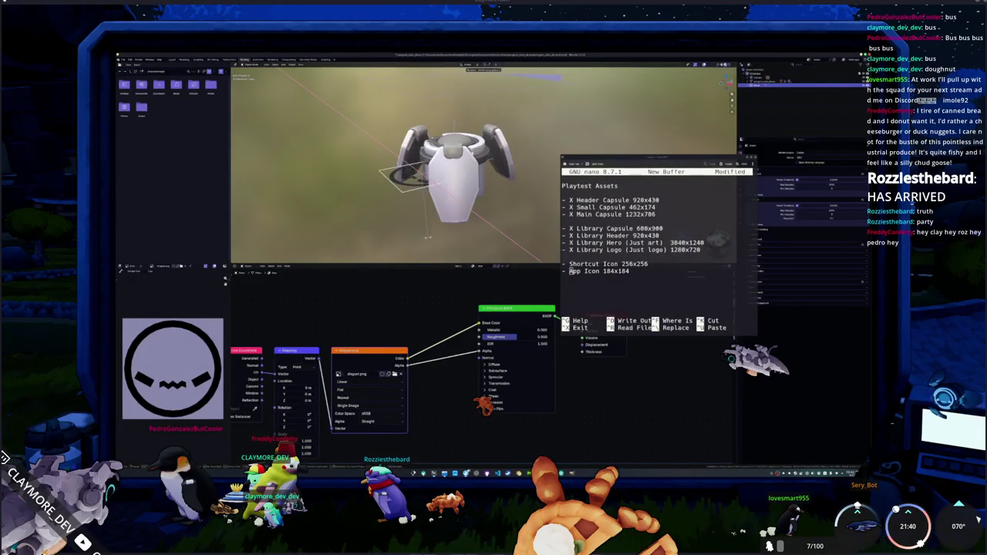
click(424, 238)
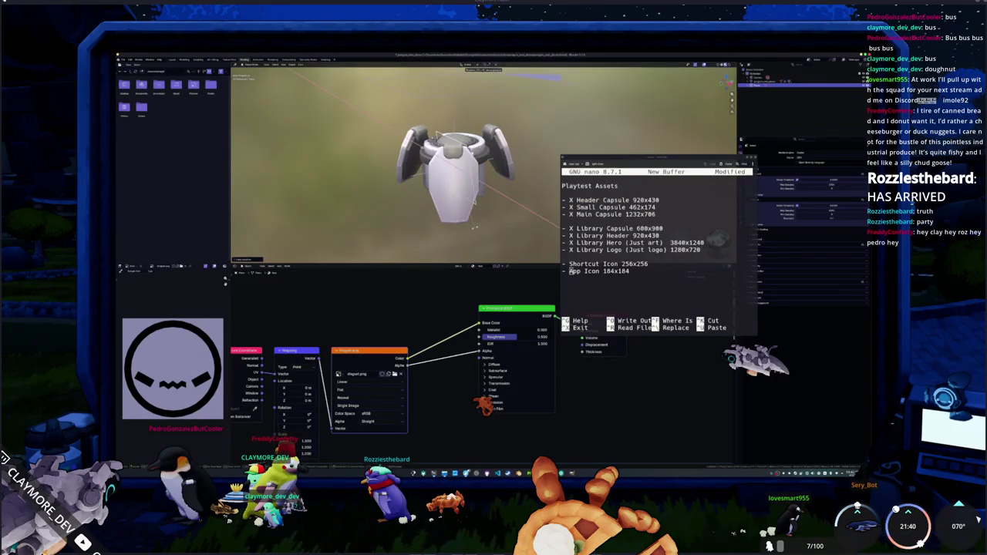
key(g)
key(x)
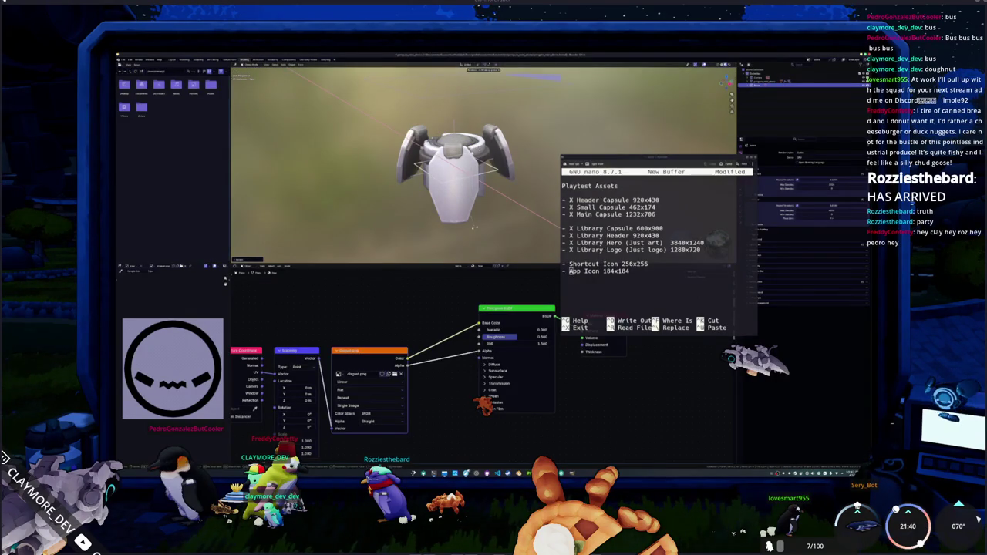
key(z)
key(Return)
Step: Scale the ring to fit the top-down icon camera framing
key(KP_1)
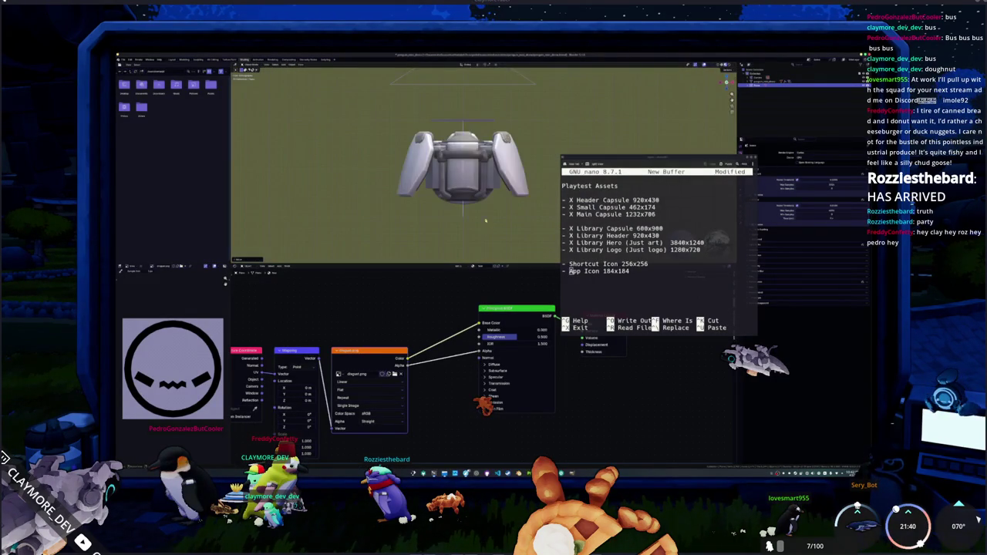
middle_drag(462, 193, 531, 161)
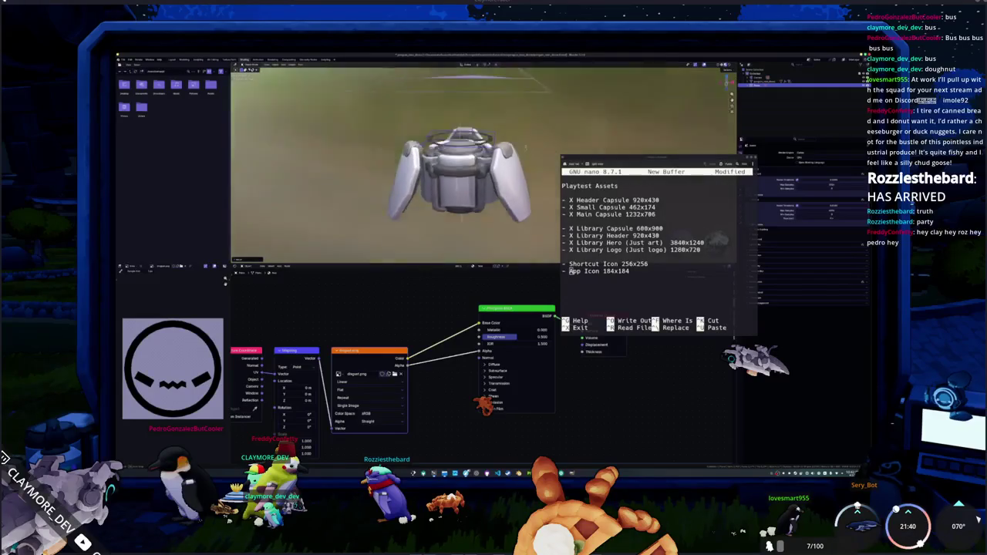
key(KP_0)
key(s)
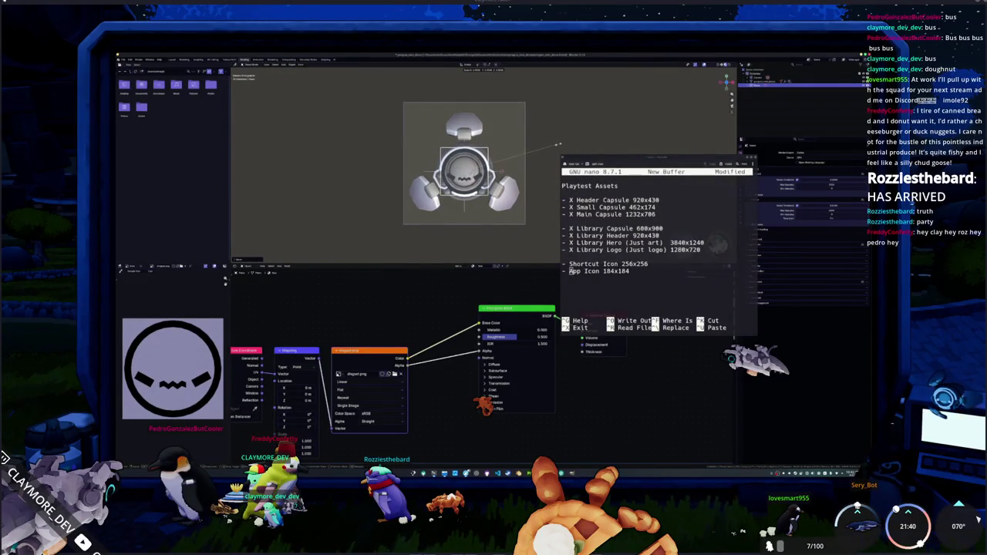
click(560, 144)
scroll(463, 185, up, 2)
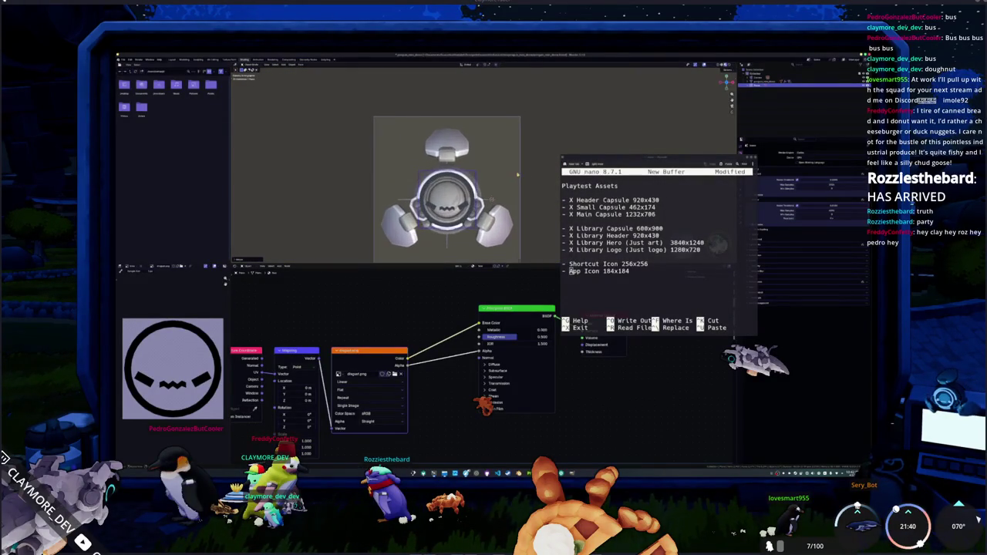
scroll(427, 331, down, 1)
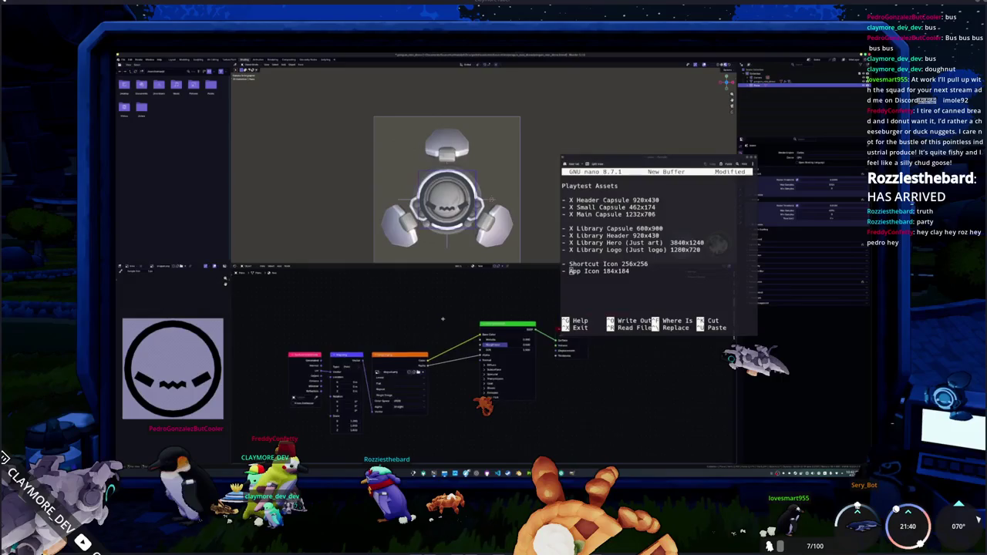